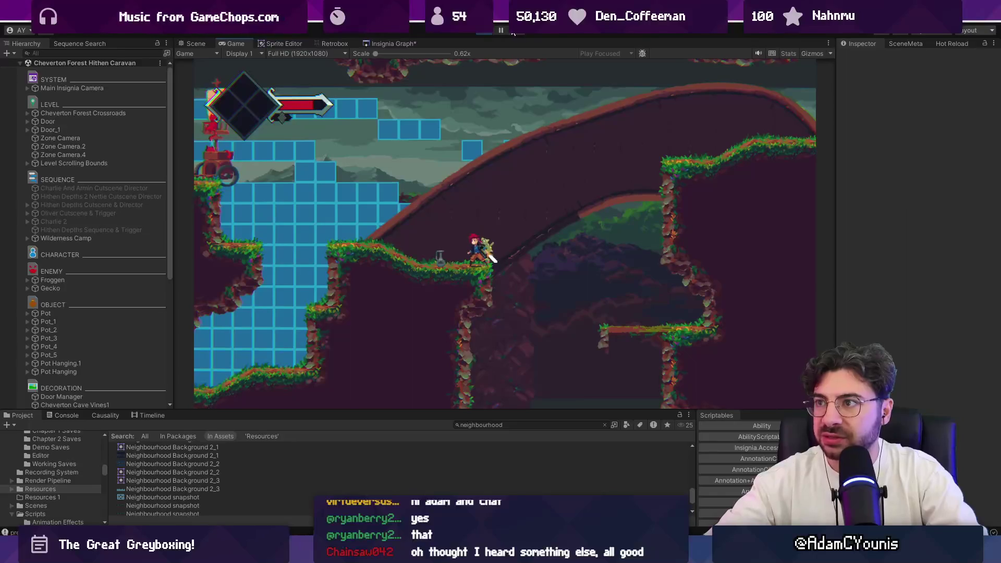
# Stop the running game and open the Insignia Graph, zooming and panning across the level nodes.
pyautogui.hotkey('ctrl', 'p')
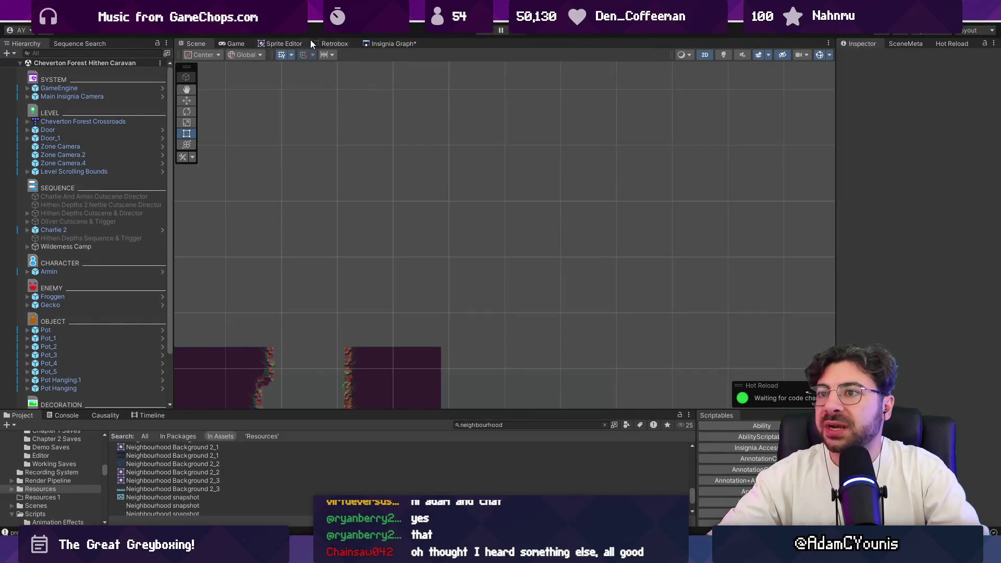
pyautogui.click(390, 41)
pyautogui.scroll(5, 458, 145)
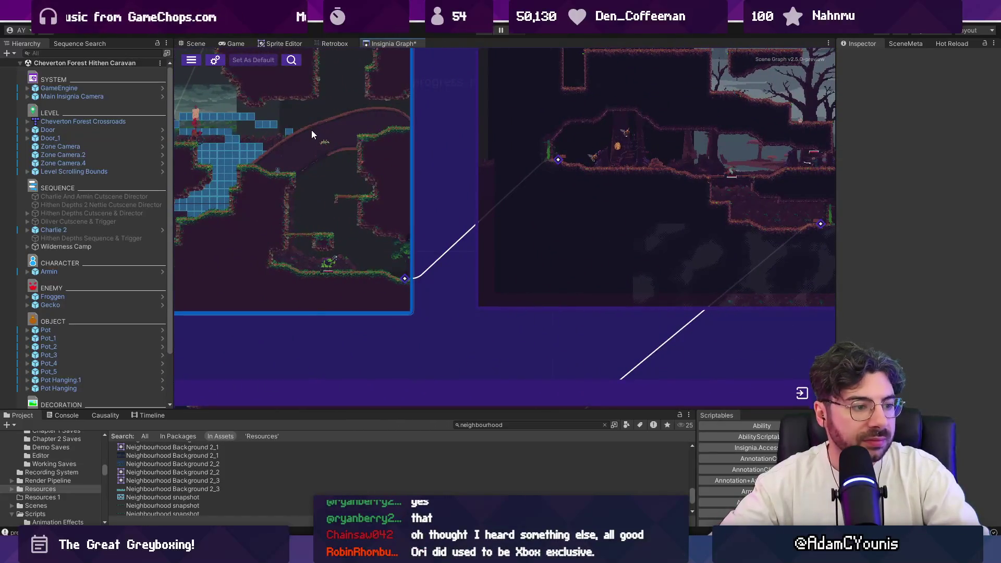
pyautogui.moveTo(515, 145)
pyautogui.mouseDown()
pyautogui.moveTo(448, 256)
pyautogui.moveTo(374, 158)
pyautogui.mouseUp()
pyautogui.scroll(-3, 448, 257)
pyautogui.scroll(-2, 508, 262)
# Browse the Cheverton level nodes in the graph, then switch to the Figma Insignia Production file.
pyautogui.moveTo(509, 262)
pyautogui.mouseDown()
pyautogui.moveTo(513, 100)
pyautogui.moveTo(489, 165)
pyautogui.moveTo(358, 196)
pyautogui.mouseUp()
pyautogui.scroll(-2, 357, 200)
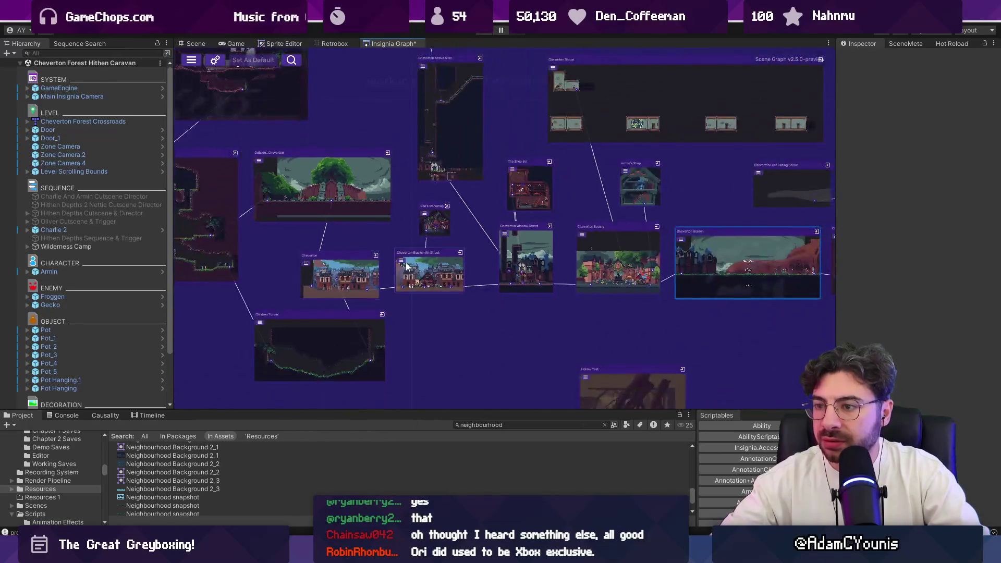
pyautogui.moveTo(396, 281); pyautogui.dragTo(366, 255)
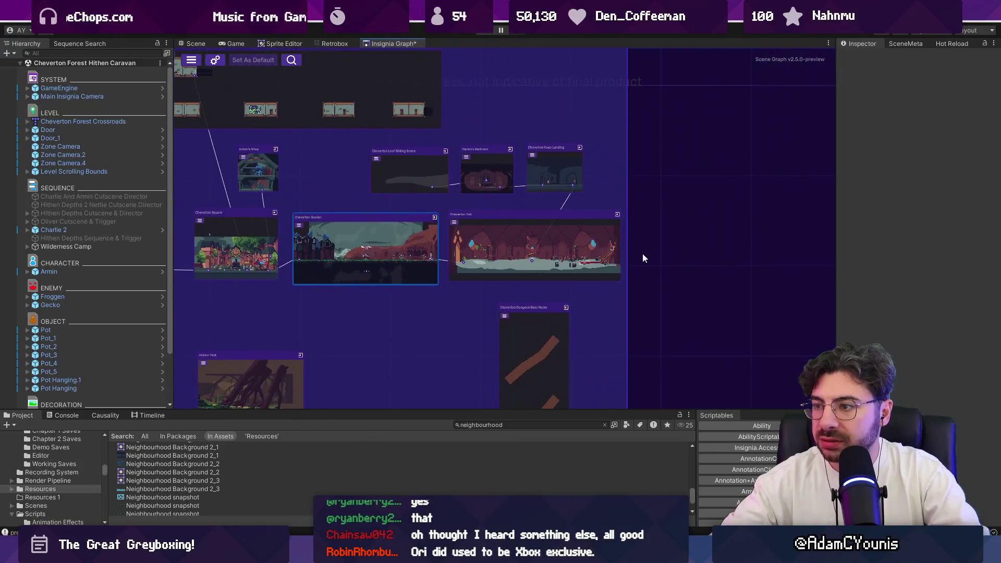
pyautogui.moveTo(487, 236); pyautogui.dragTo(540, 241)
pyautogui.scroll(2, 558, 215)
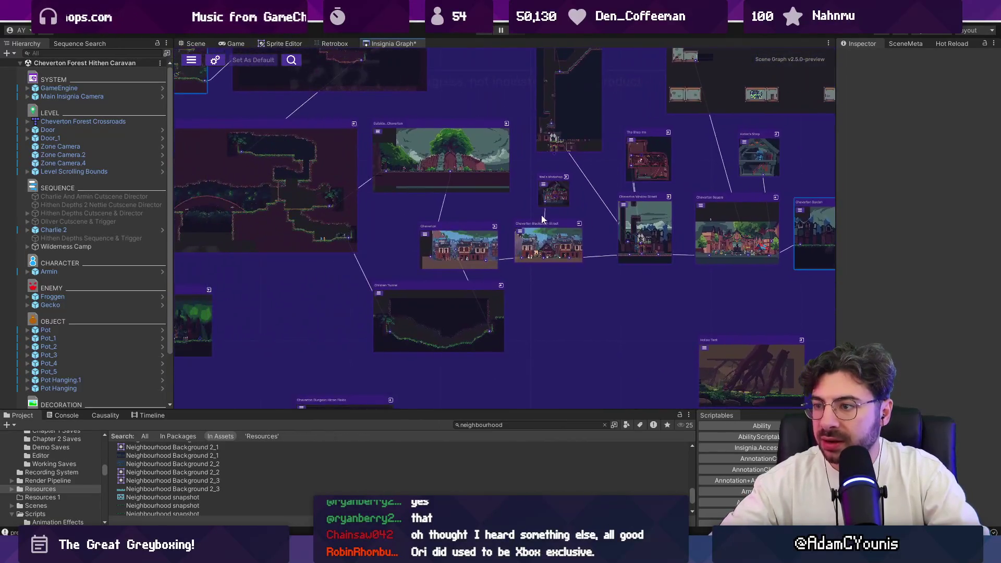
pyautogui.scroll(2, 534, 258)
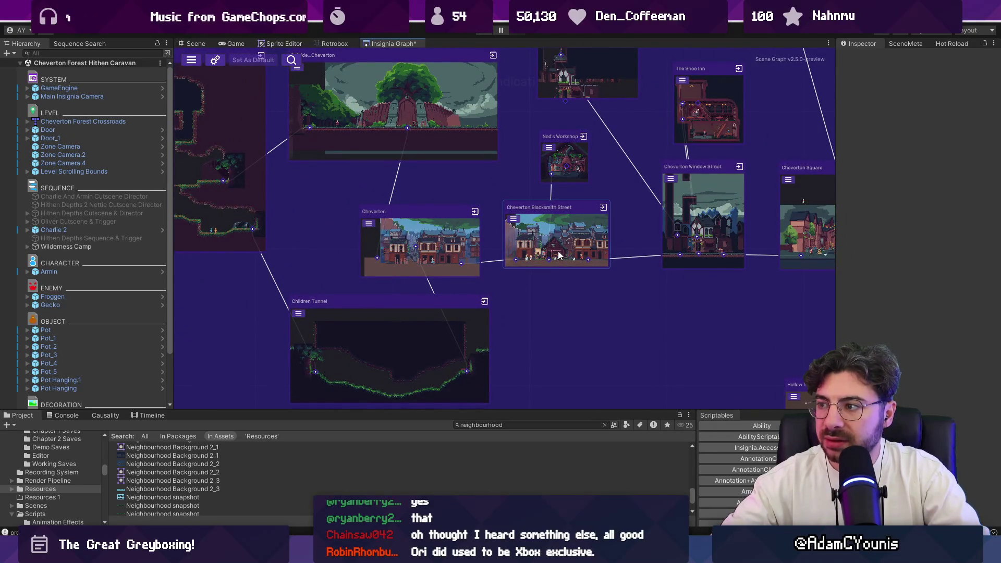
pyautogui.hotkey('alt', 'Tab')
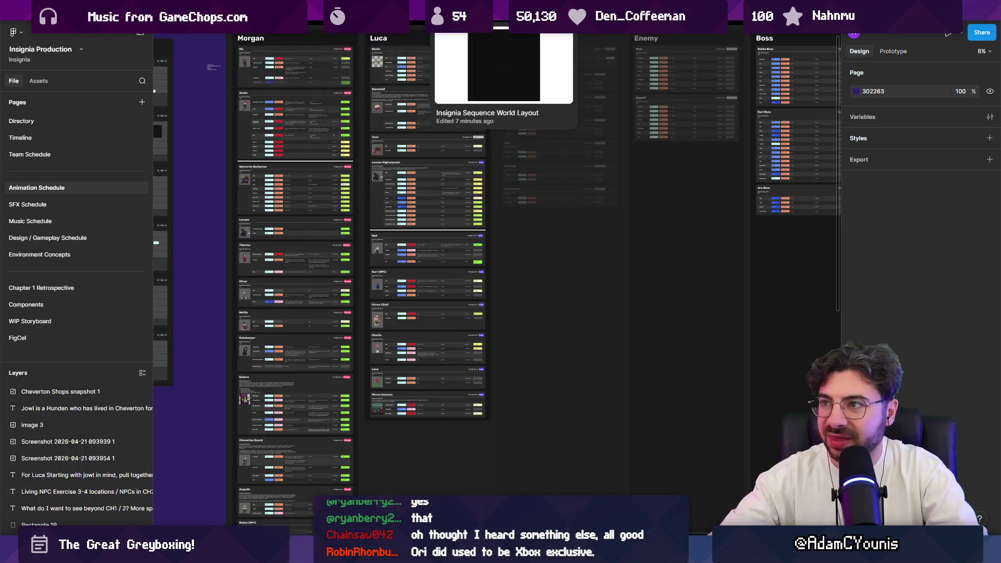
# Open the Insignia Sequence World Layout file and bring up the Chapter 2 Cheverton quest flowchart.
pyautogui.click(485, 20)
pyautogui.scroll(3, 448, 255)
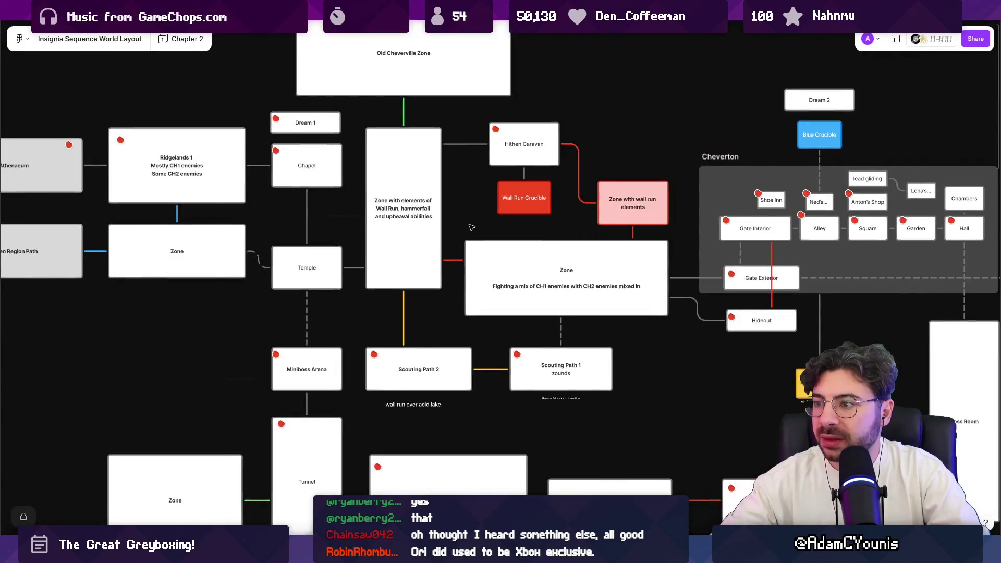
pyautogui.scroll(-5, 603, 259)
pyautogui.scroll(-5, 603, 259)
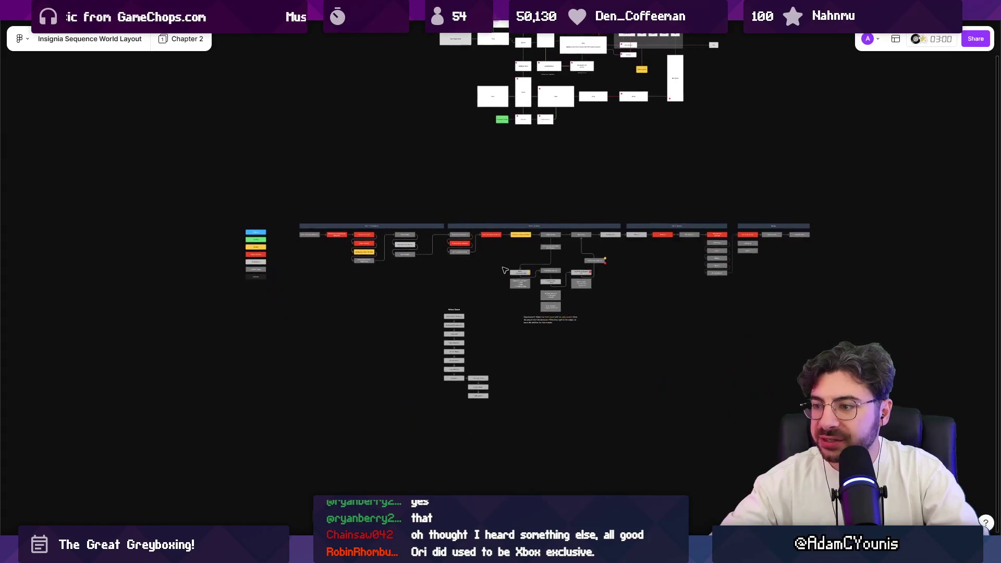
pyautogui.scroll(5, 509, 275)
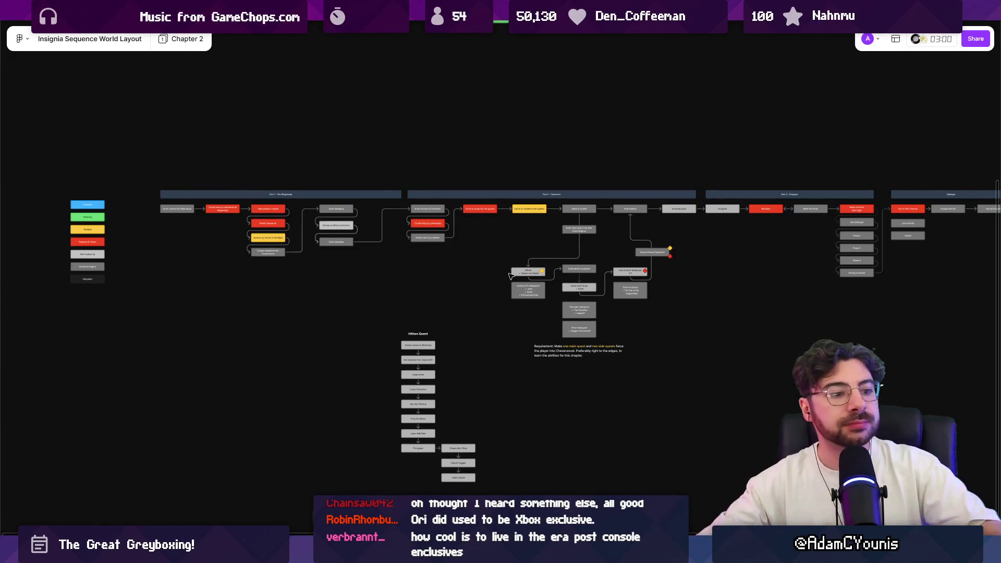
pyautogui.scroll(5, 534, 248)
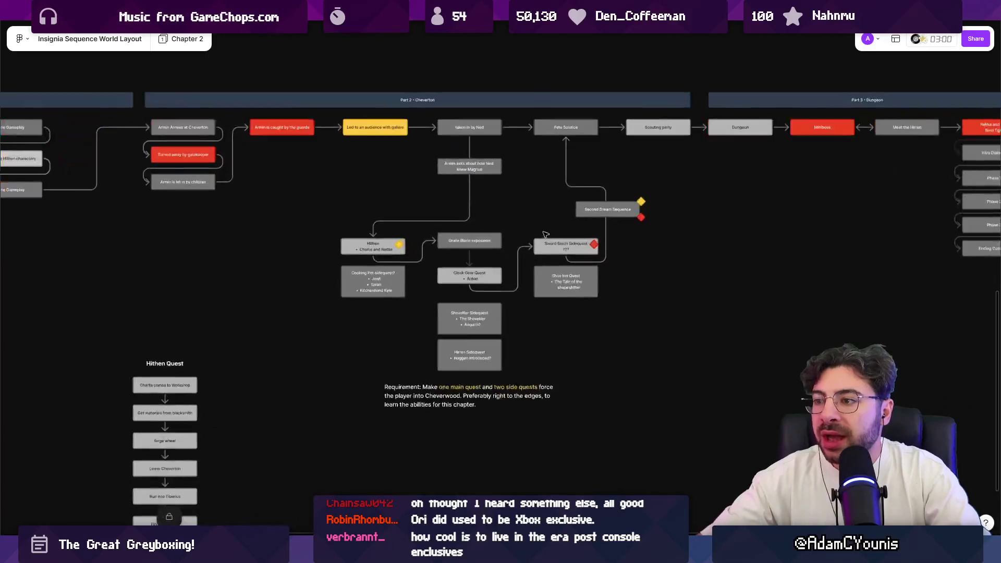
pyautogui.scroll(3, 484, 271)
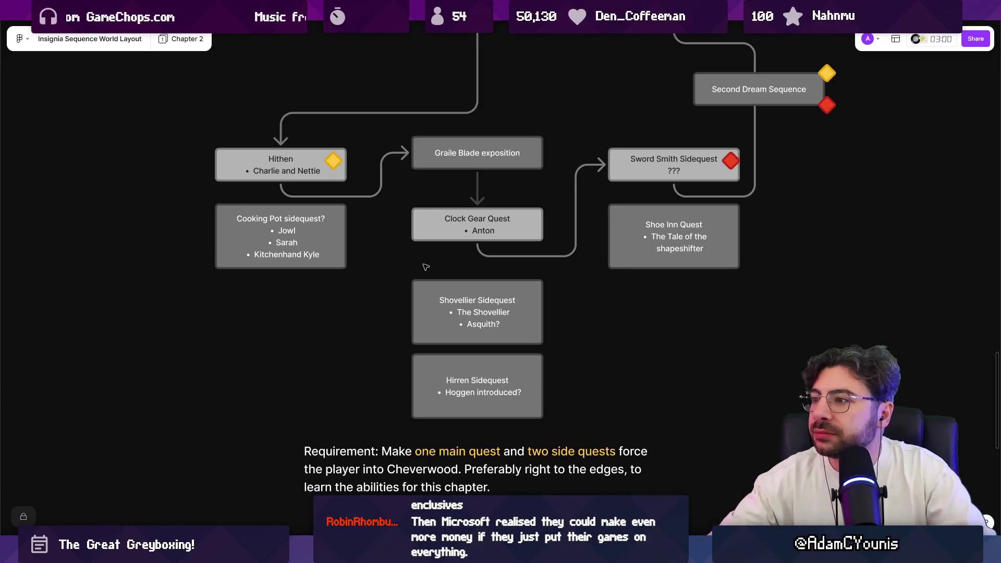
# Review the Part 1–3 and Epilogue rows, then frame the Hithen Caravan node in Unity's graph.
pyautogui.scroll(-1, 421, 242)
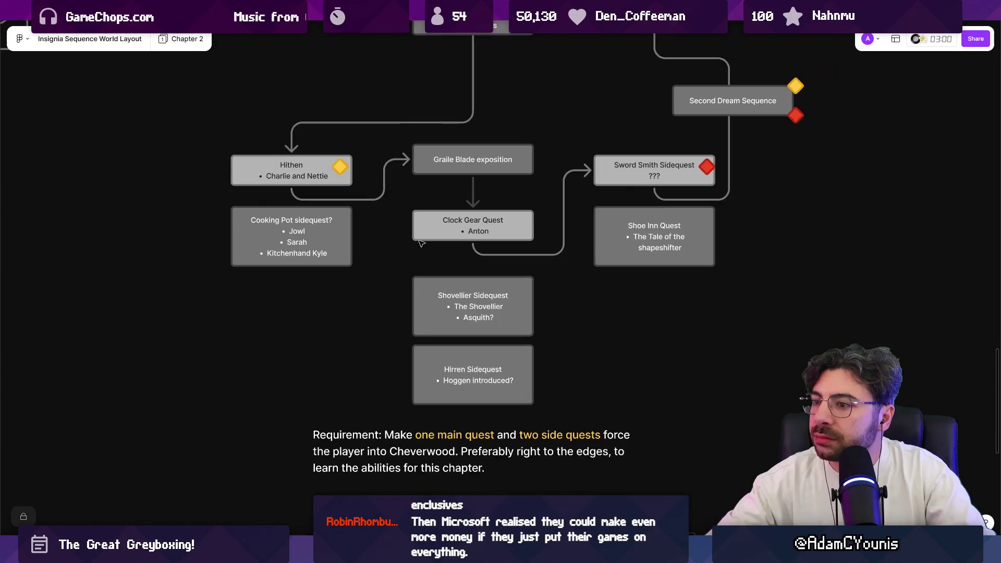
pyautogui.scroll(-5, 421, 242)
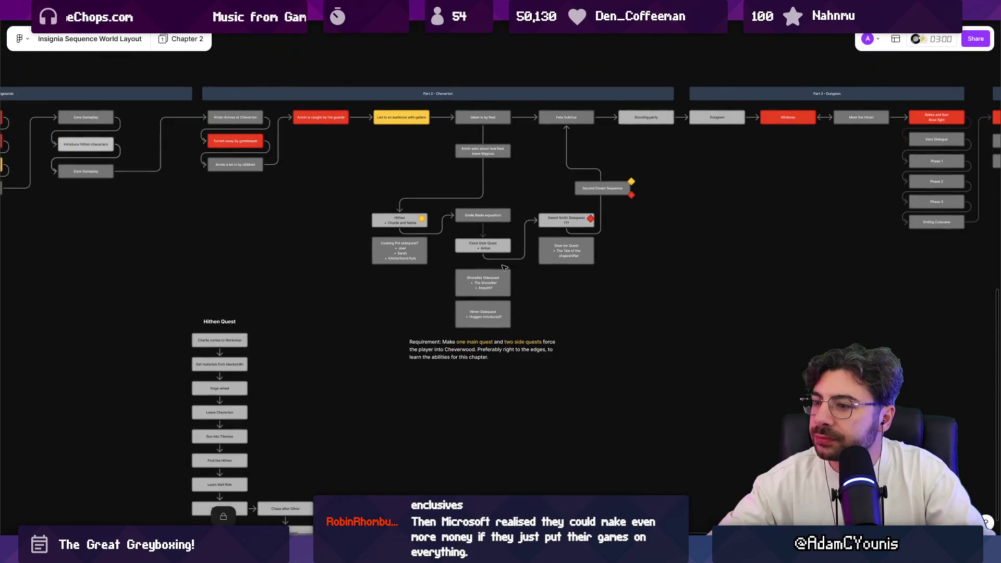
pyautogui.scroll(5, 495, 344)
pyautogui.scroll(-3, 477, 350)
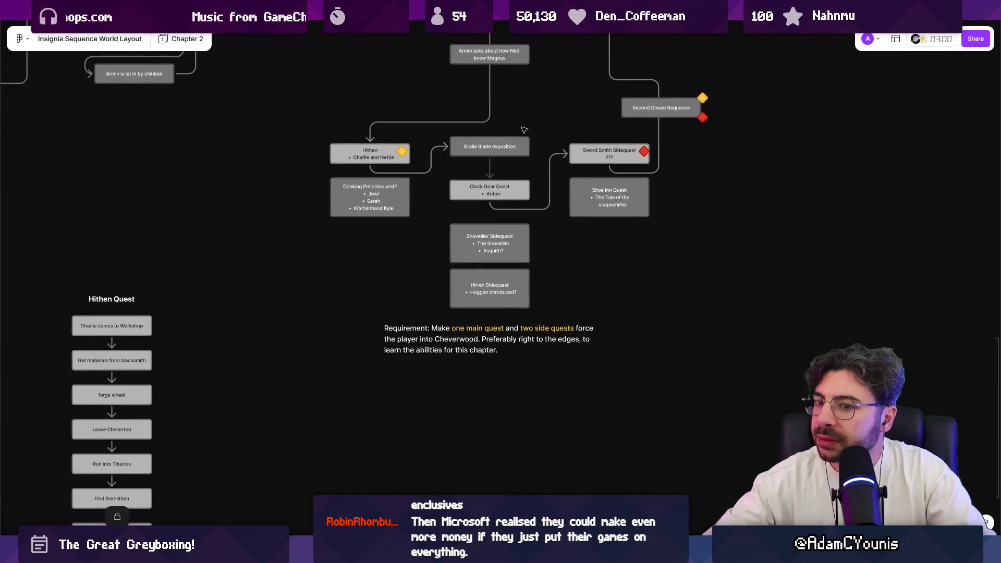
pyautogui.scroll(3, 508, 237)
pyautogui.scroll(-2, 508, 237)
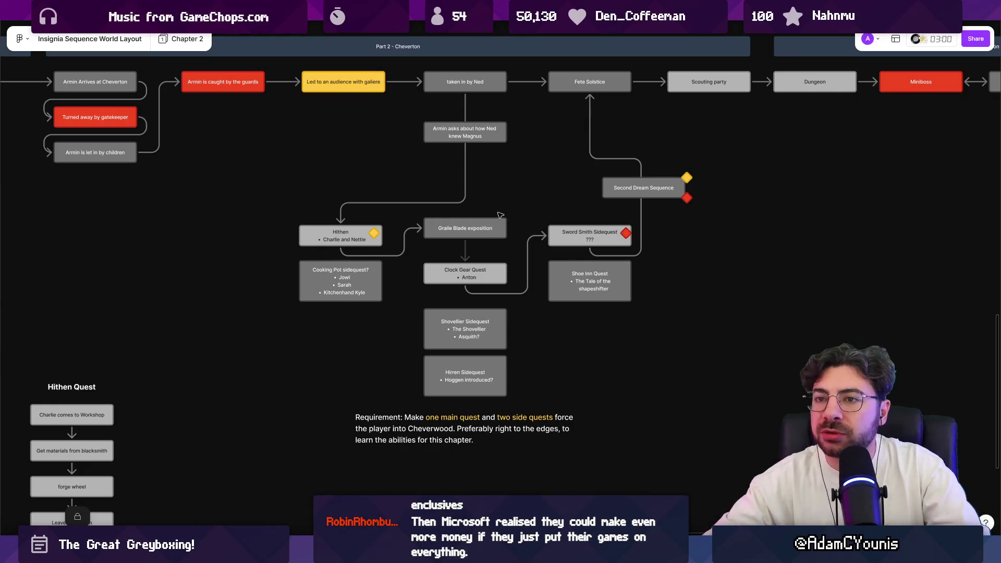
pyautogui.scroll(-5, 495, 215)
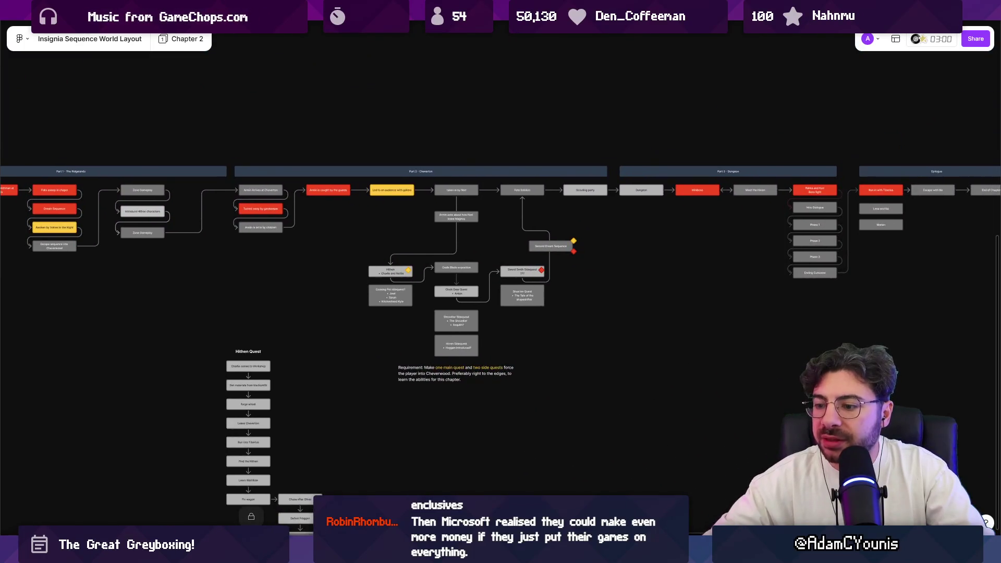
pyautogui.hotkey('alt', 'Tab')
pyautogui.press('f')
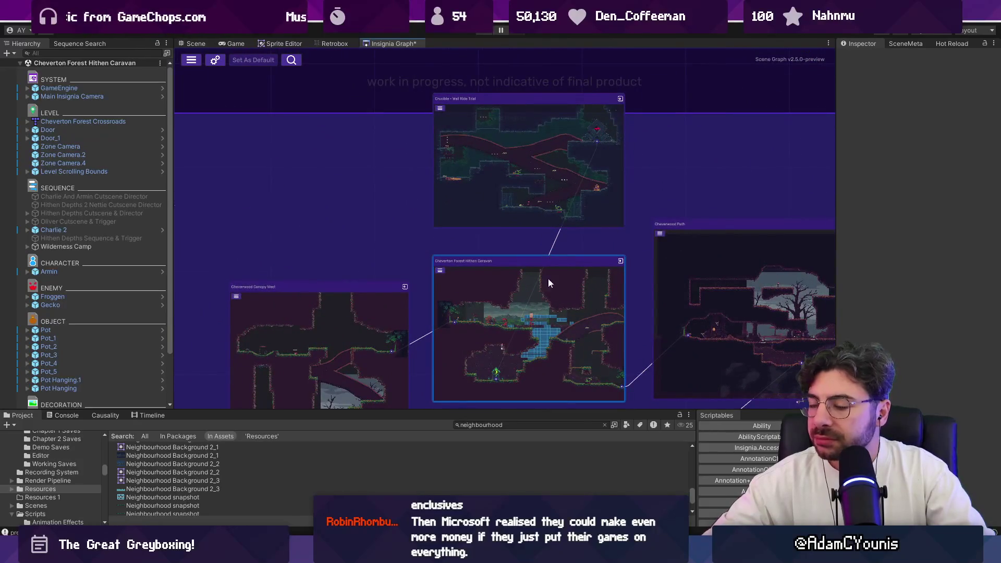
# Pan to the Crucible - Wall Ride Trial node and load that scene from the graph.
pyautogui.moveTo(583, 291); pyautogui.dragTo(527, 249)
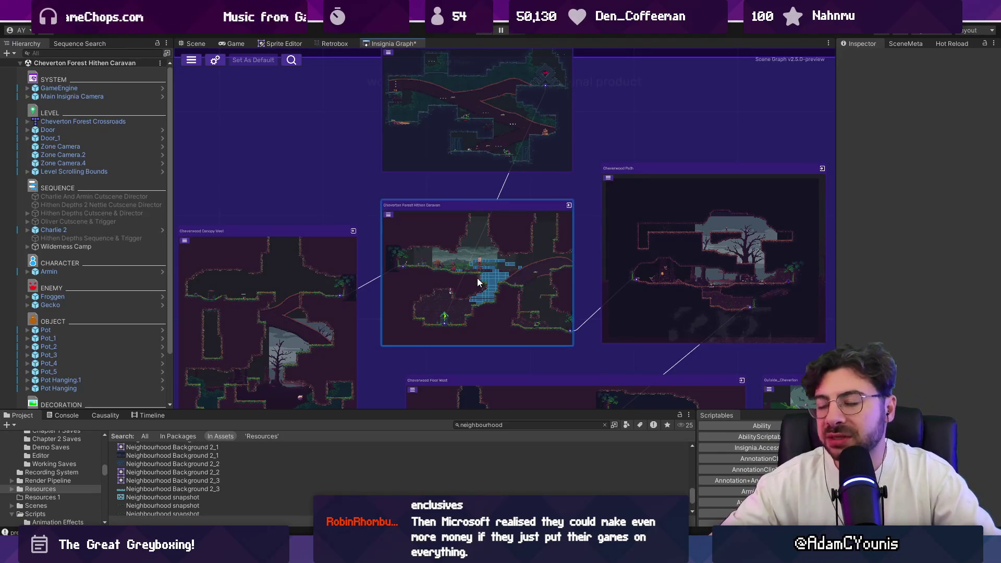
pyautogui.moveTo(595, 275); pyautogui.dragTo(554, 313)
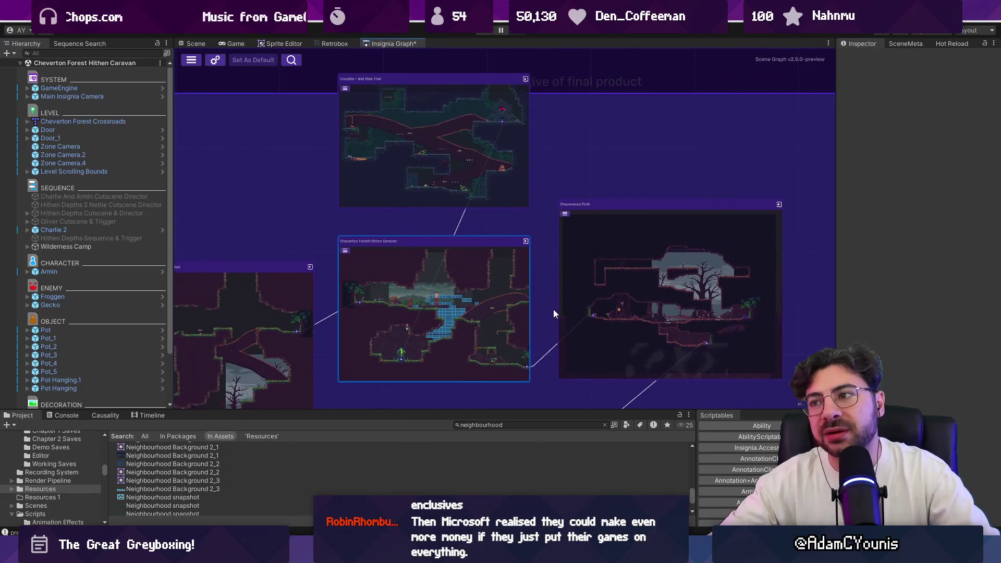
pyautogui.click(439, 218)
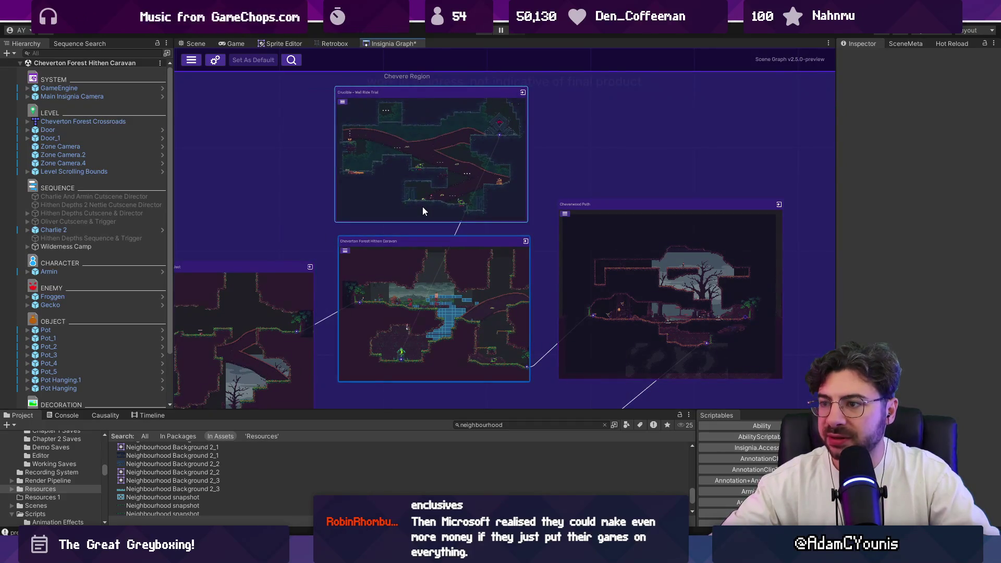
pyautogui.doubleClick(423, 207)
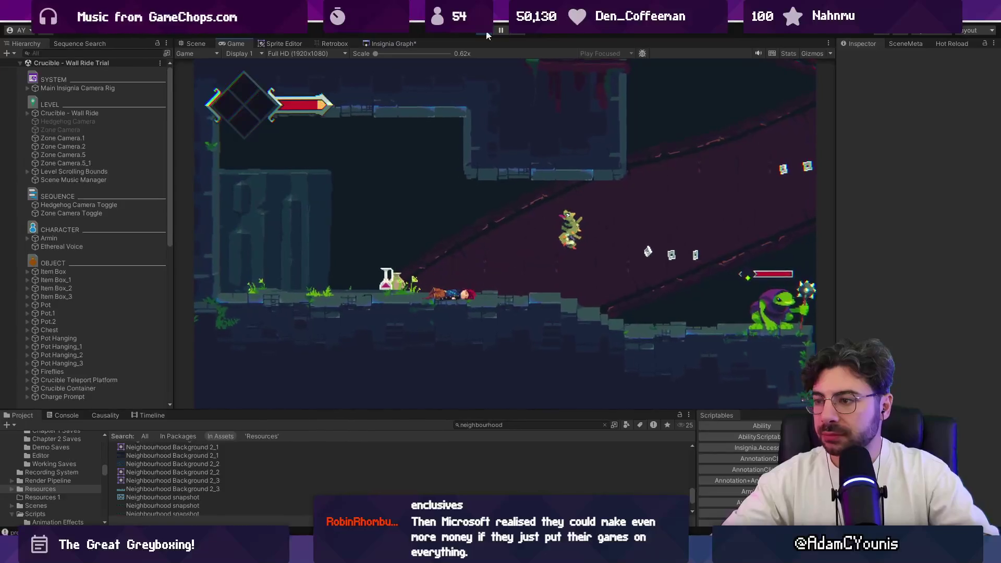
# Stop the game, search project assets for 'gecko', and briefly inspect the Gecko prefab.
pyautogui.click(486, 33)
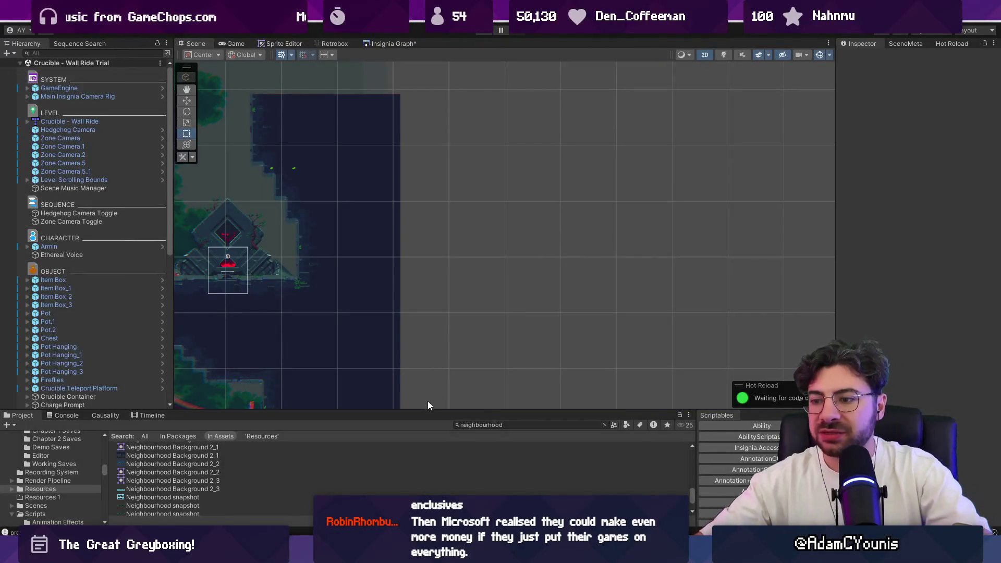
pyautogui.moveTo(423, 408); pyautogui.dragTo(441, 346)
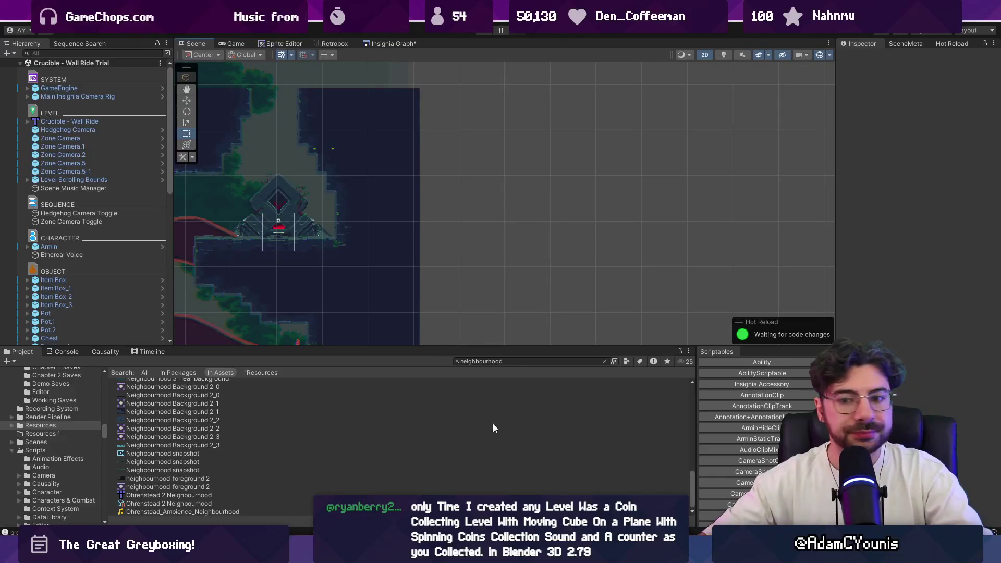
pyautogui.click(520, 361)
pyautogui.write('gecko')
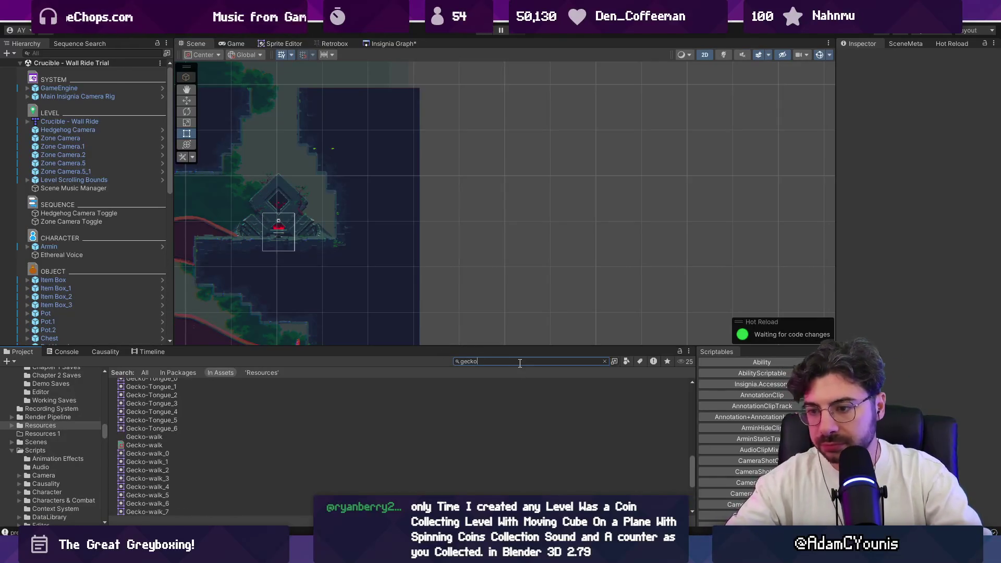
pyautogui.scroll(10, 219, 404)
pyautogui.doubleClick(134, 457)
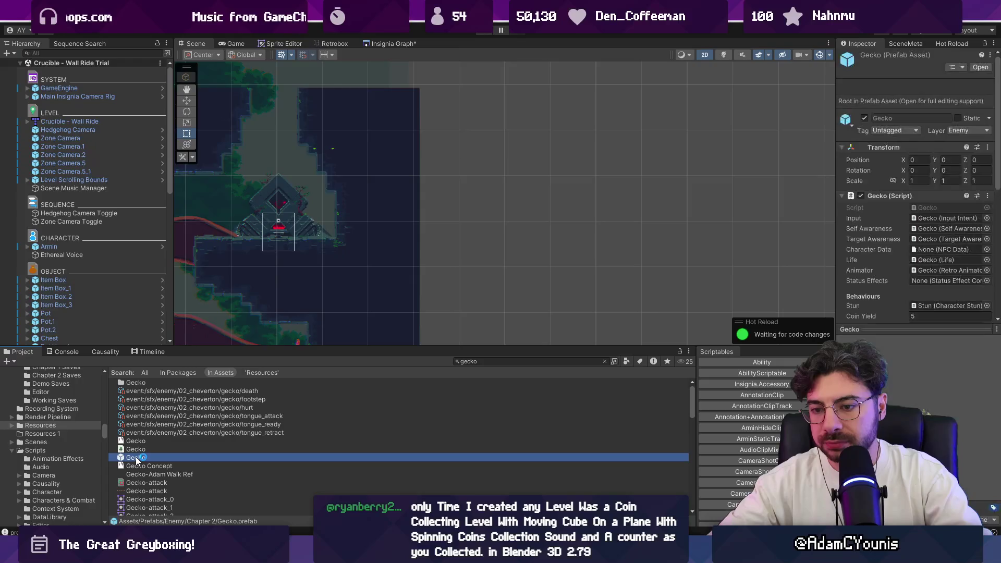
pyautogui.scroll(4, 532, 216)
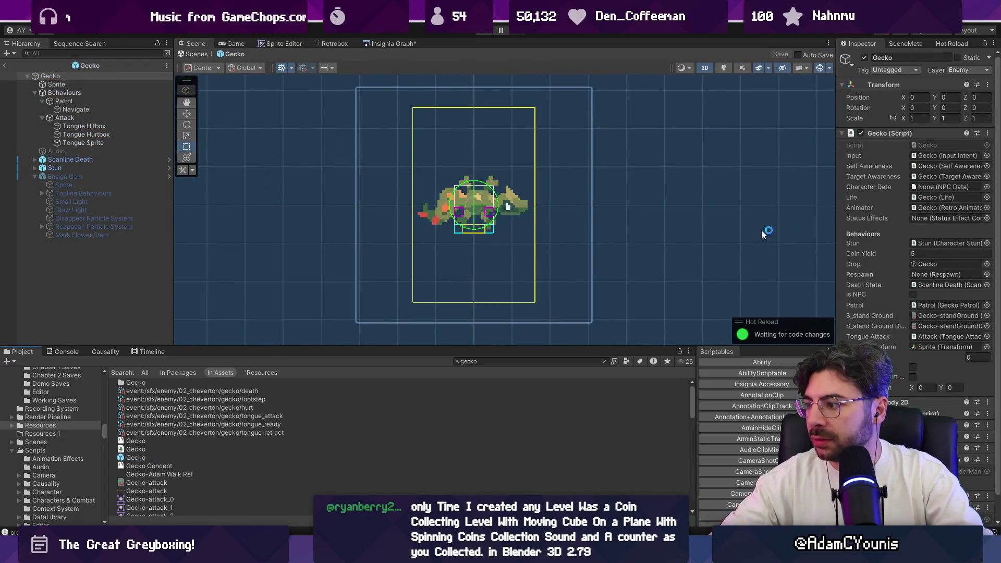
pyautogui.click(198, 53)
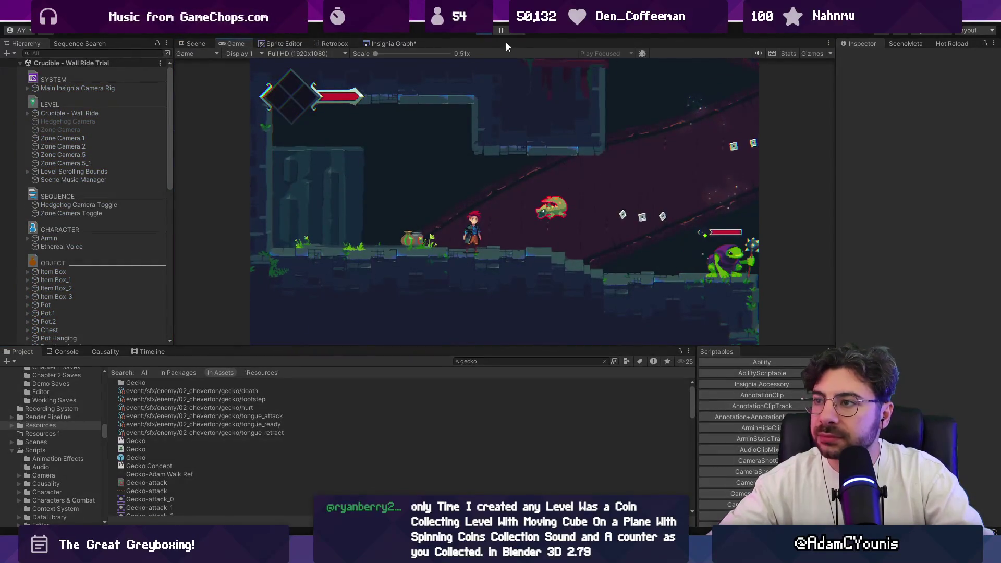
# Pause the game on the level's Scene view and enlarge the Console log area.
pyautogui.click(501, 33)
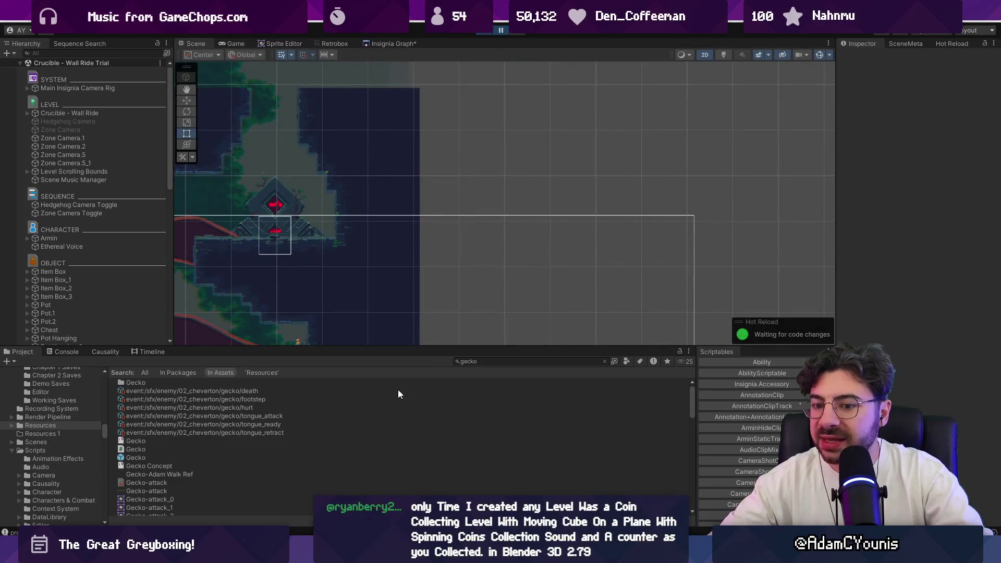
pyautogui.click(66, 351)
pyautogui.moveTo(251, 346); pyautogui.dragTo(251, 328)
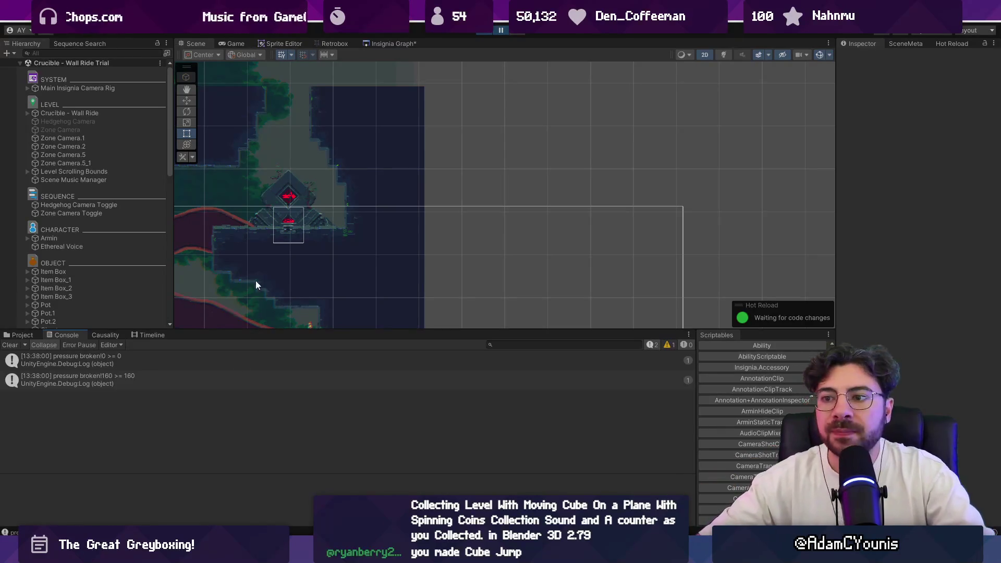
# Frame the scene, select Testing UI, and search project assets for 'gecko'.
pyautogui.press('f')
pyautogui.click(370, 268)
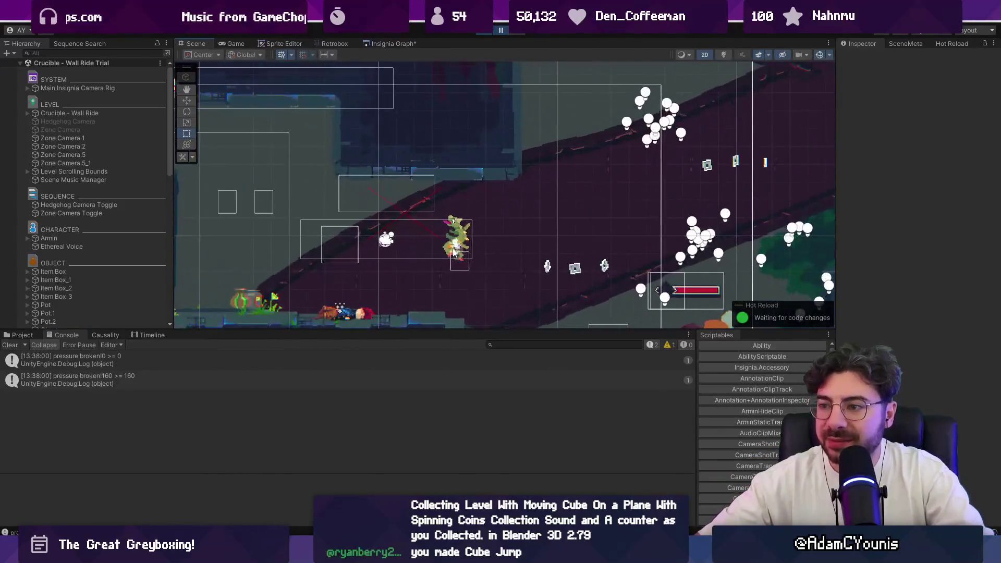
pyautogui.click(42, 336)
pyautogui.click(499, 344)
pyautogui.write('gecko')
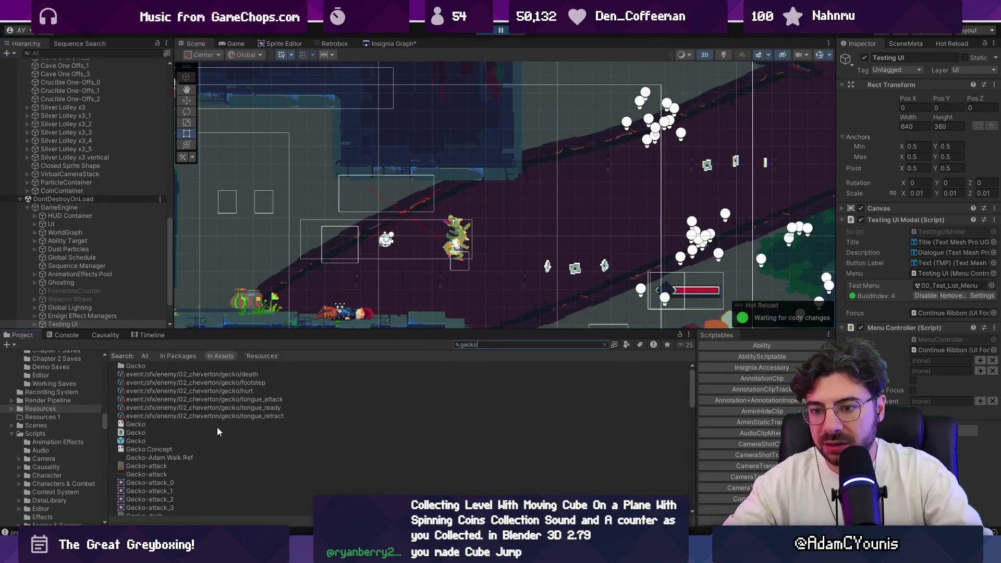
# Undo an accidental Testing UI move and select the Gecko enemy in the Hierarchy.
pyautogui.click(880, 327)
pyautogui.scroll(10, 70, 219)
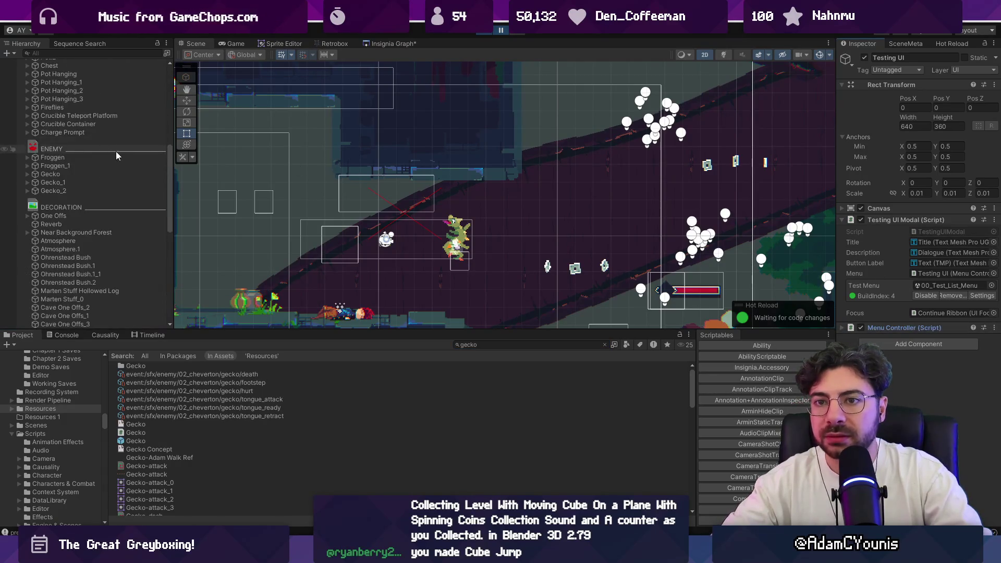
pyautogui.moveTo(417, 208); pyautogui.dragTo(468, 251)
pyautogui.hotkey('ctrl', 'z')
pyautogui.scroll(10, 86, 147)
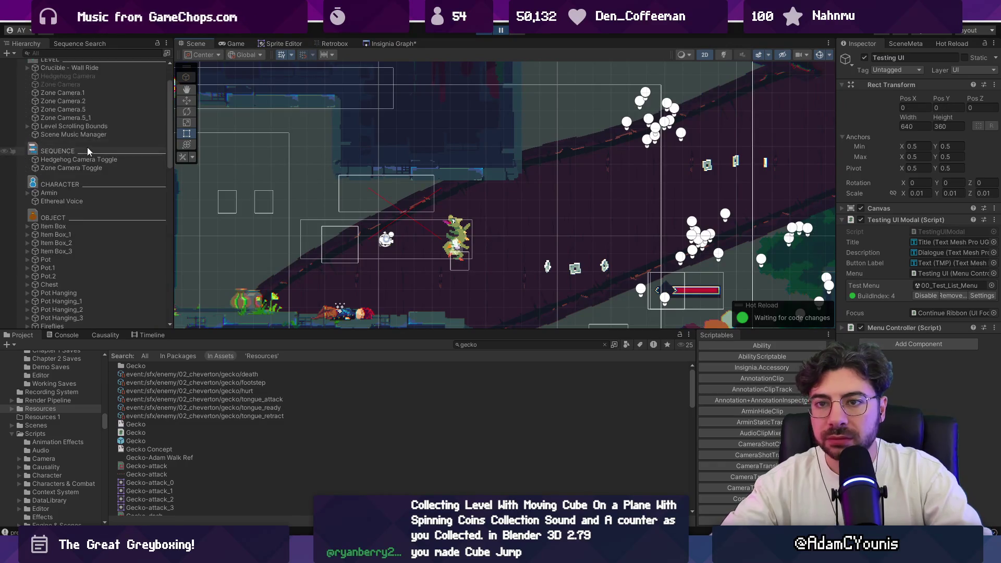
pyautogui.scroll(-6, 91, 191)
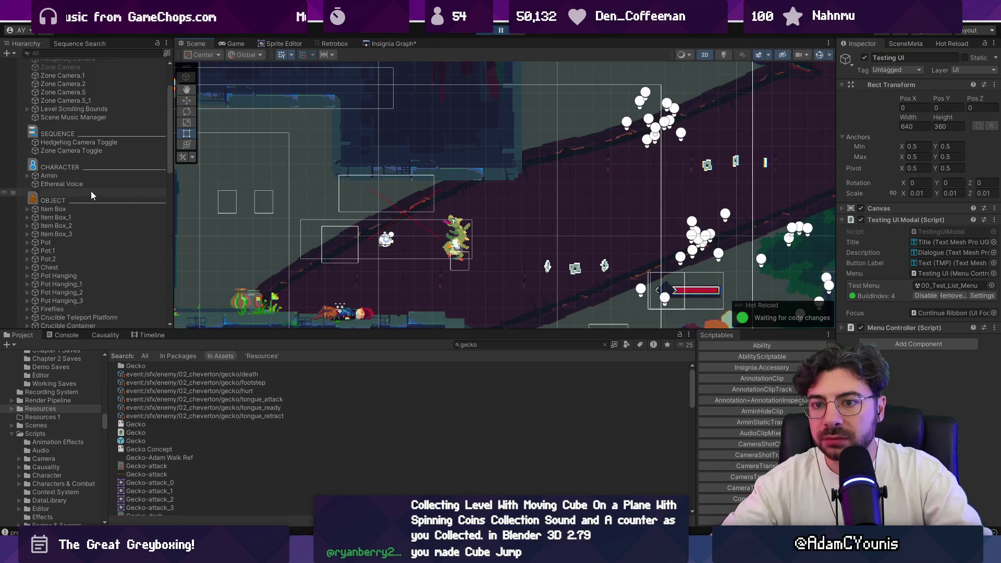
pyautogui.click(88, 284)
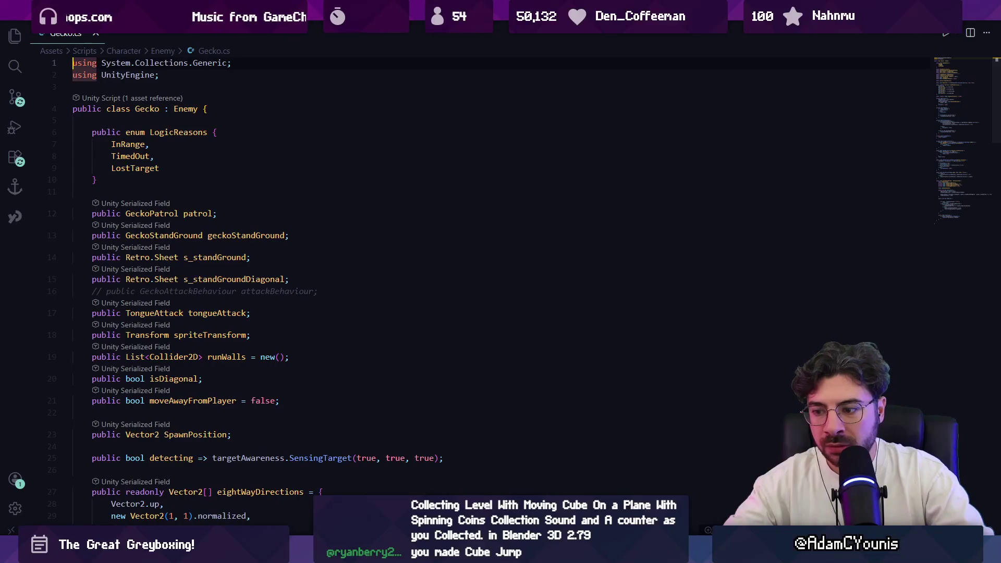
# Open TongueAttack.cs by searching 'tongue' and reveal it in the file tree.
pyautogui.moveTo(387, 553)
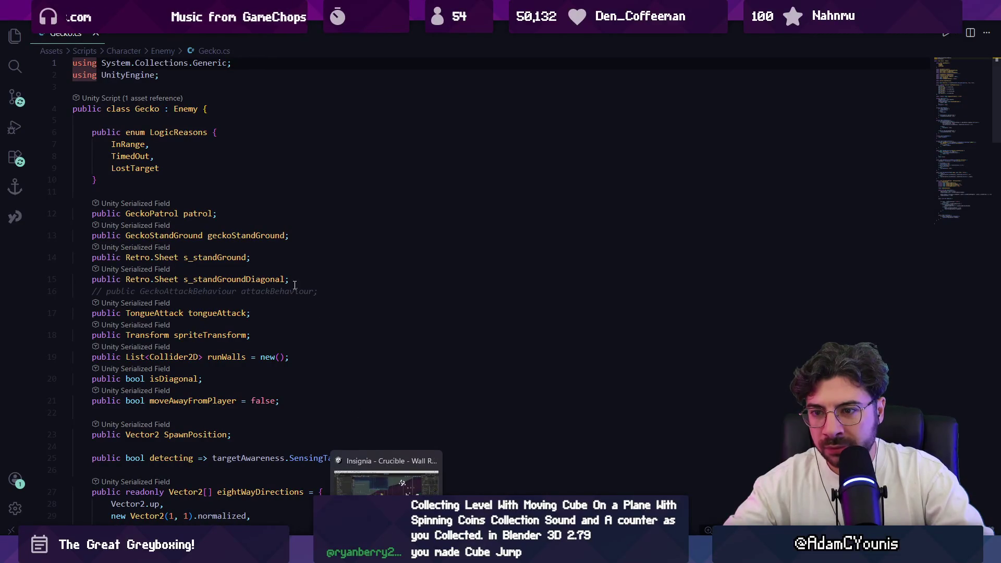
pyautogui.click(160, 313)
pyautogui.hotkey('ctrl', 'p')
pyautogui.write('ton')
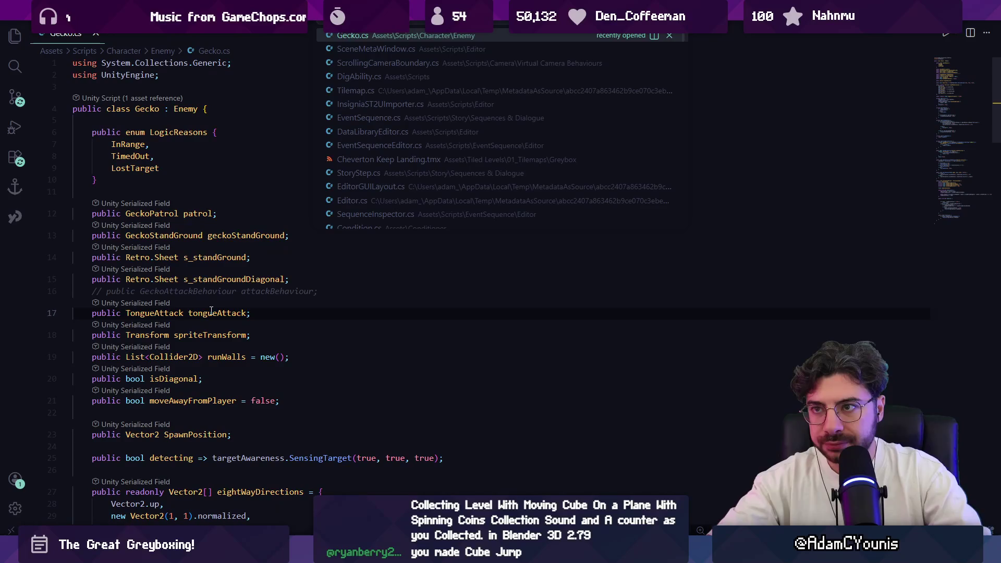
pyautogui.write('gue')
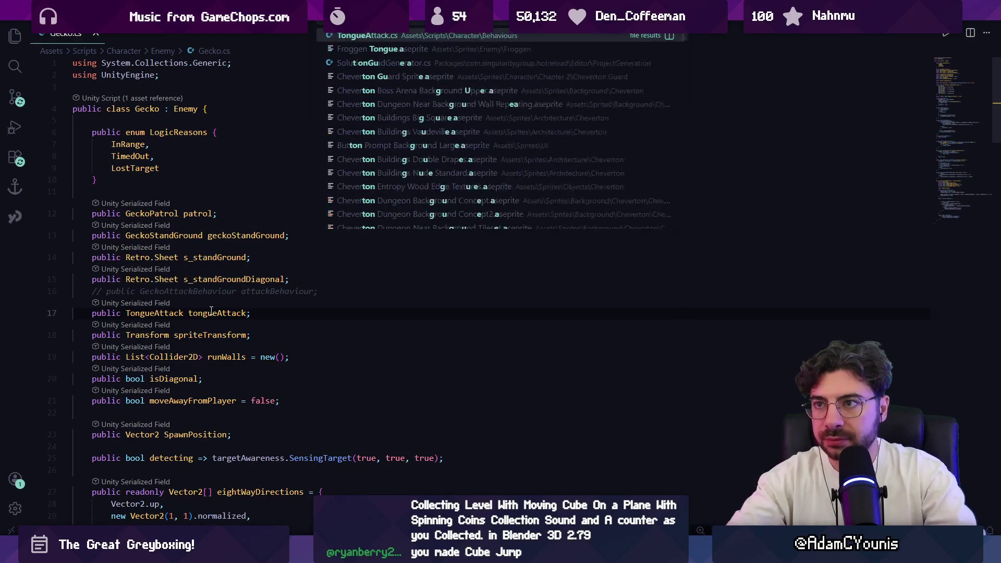
pyautogui.press('Return')
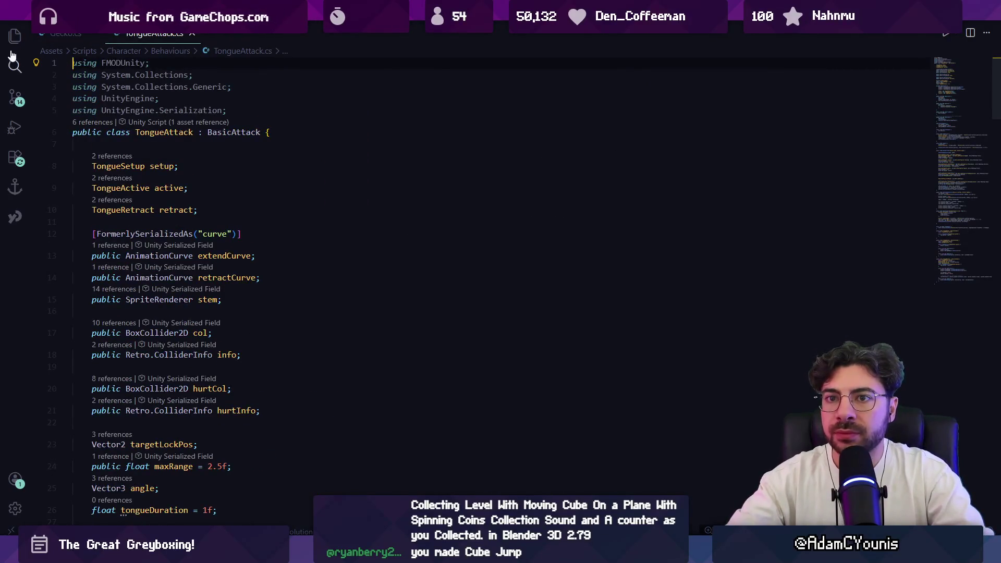
pyautogui.hotkey('ctrl', 'b')
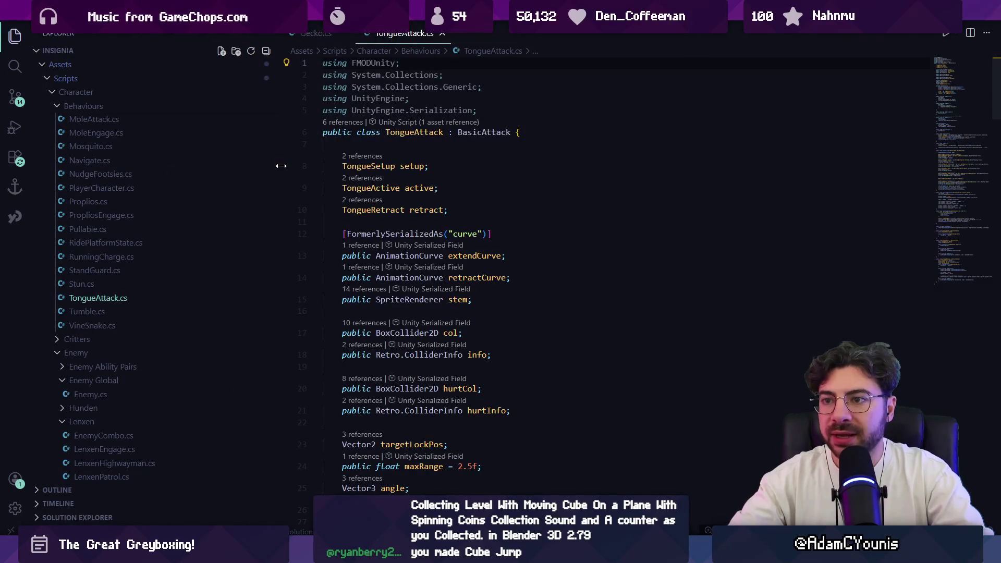
# Narrow the file tree, read down to the ColliderInfo fields, and return to Unity.
pyautogui.moveTo(279, 163); pyautogui.dragTo(219, 161)
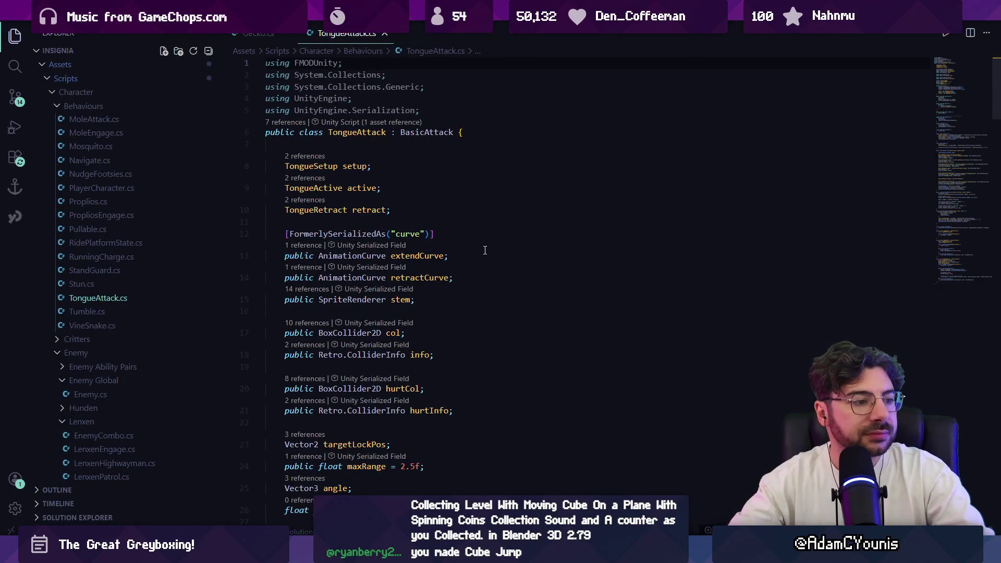
pyautogui.scroll(-3, 469, 209)
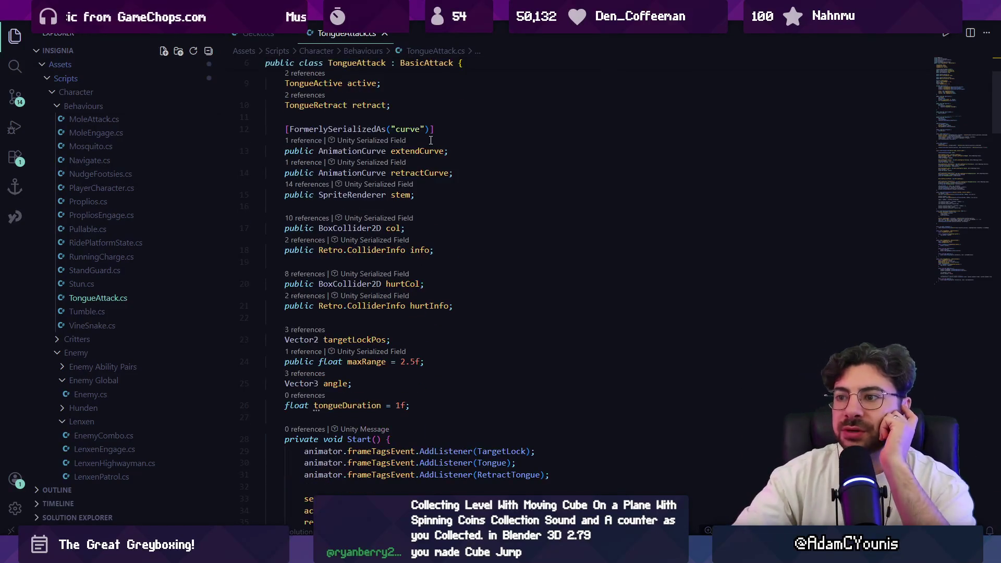
pyautogui.scroll(-2, 475, 250)
pyautogui.click(392, 175)
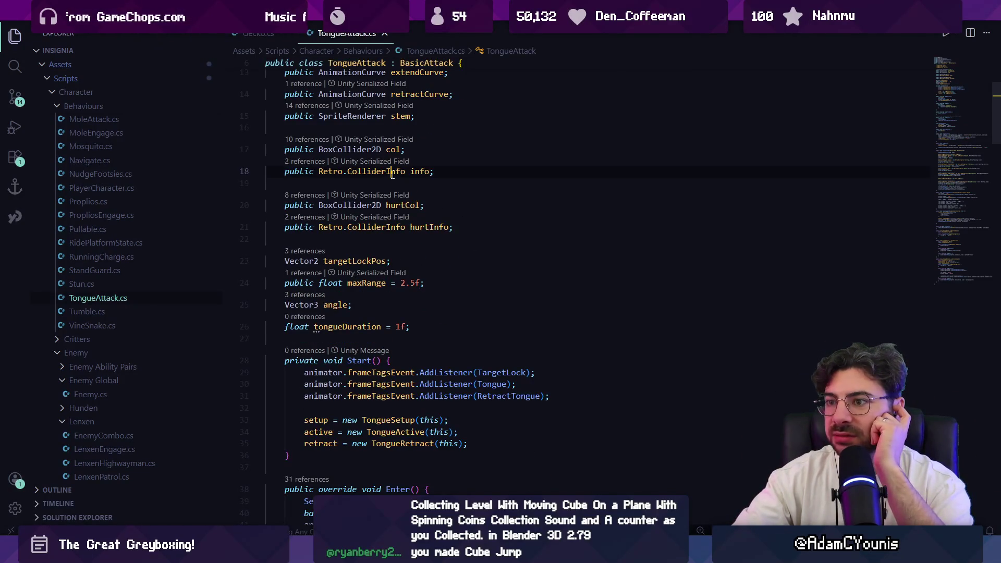
pyautogui.scroll(-4, 494, 290)
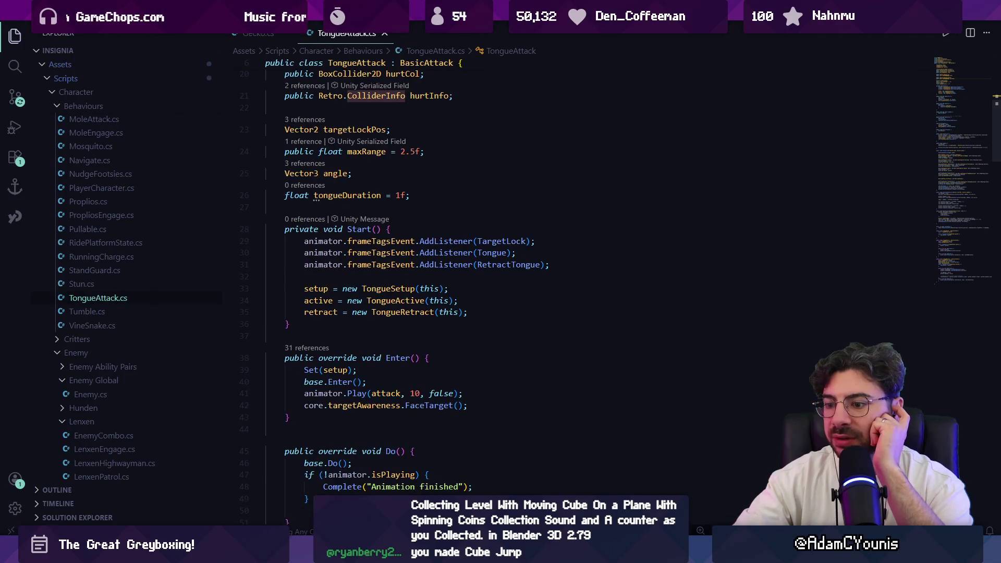
pyautogui.hotkey('alt', 'Tab')
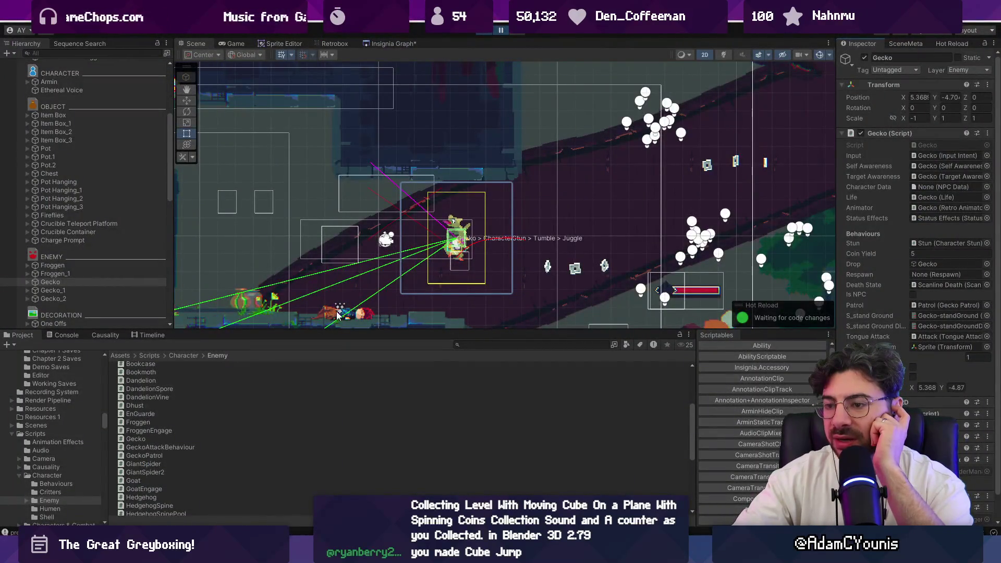
# Frame the Gecko, run the game to the tongue attack, and box-select the tongue objects.
pyautogui.press('f')
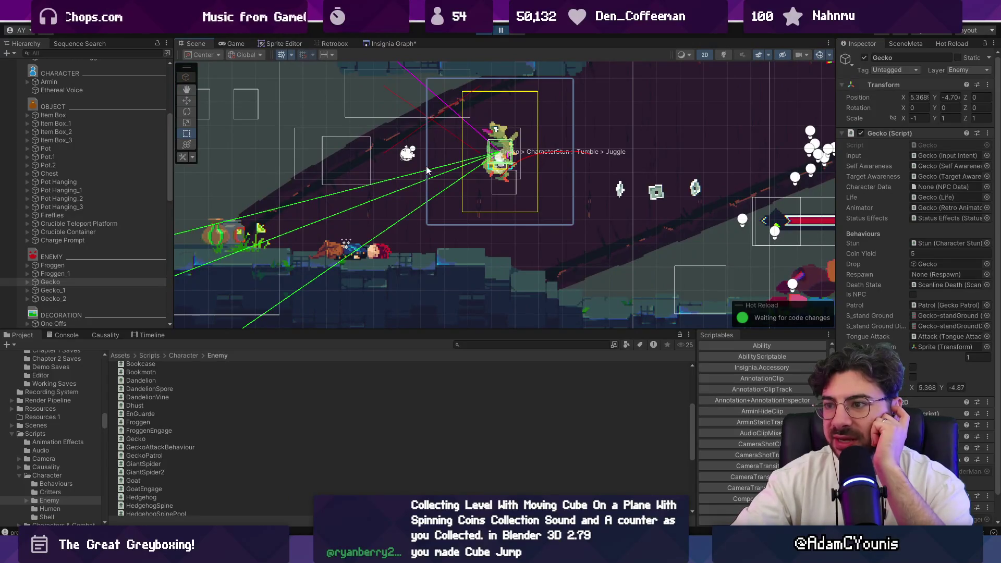
pyautogui.click(483, 32)
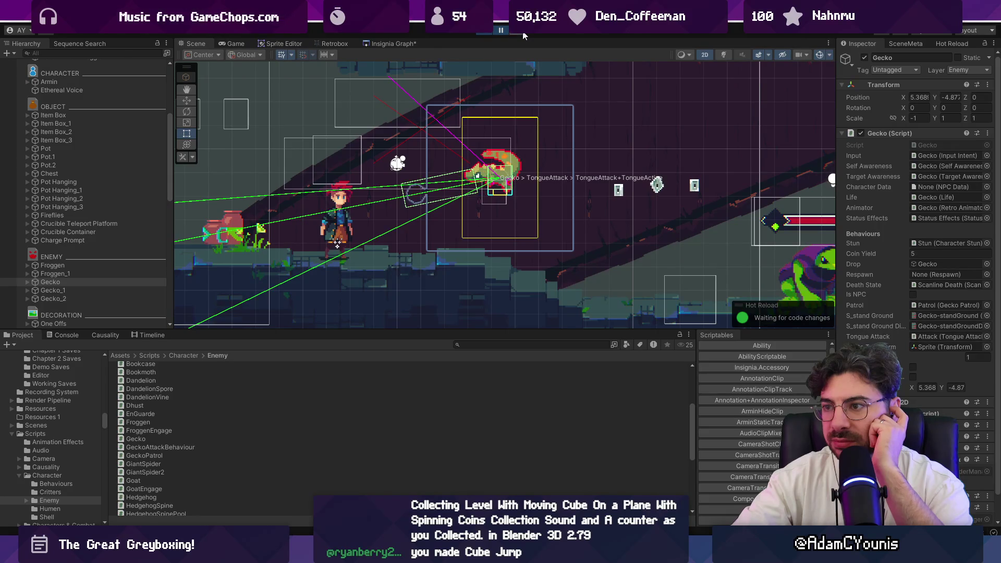
pyautogui.scroll(3, 402, 188)
pyautogui.moveTo(324, 124); pyautogui.dragTo(552, 245)
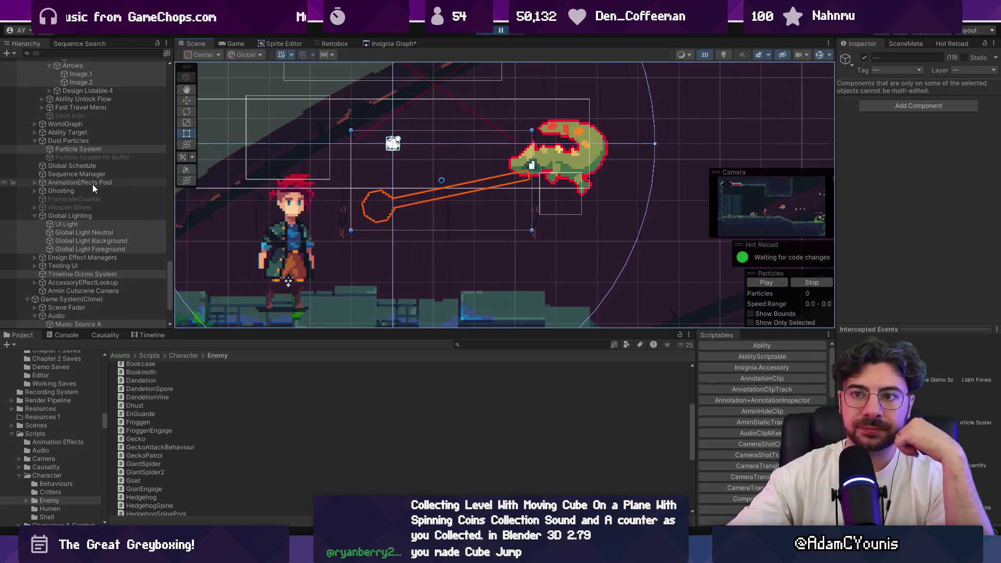
pyautogui.scroll(10, 92, 183)
pyautogui.scroll(-10, 105, 195)
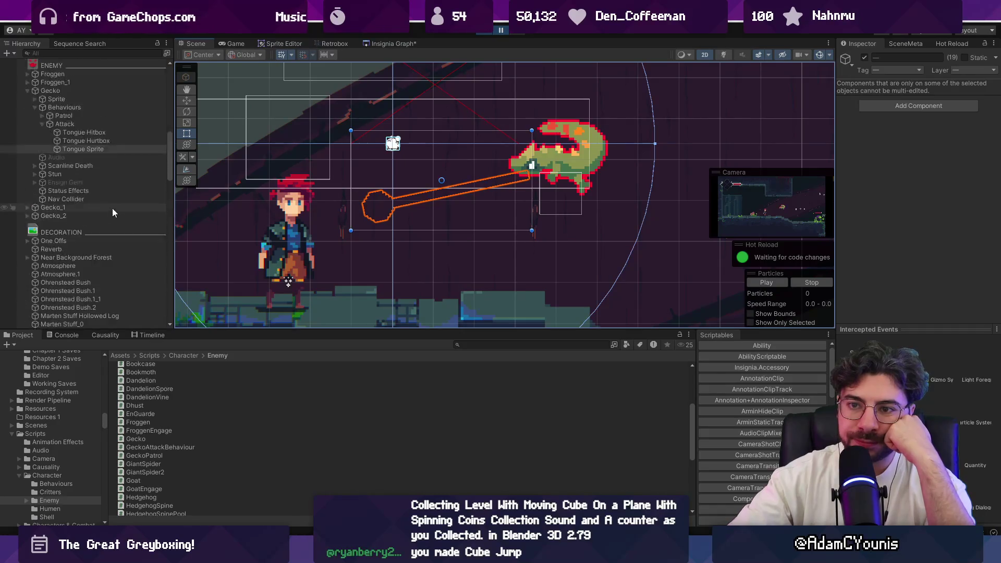
# Inspect Tongue Hitbox (layer Hit) and Tongue Hurtbox (layer Player) colliders in a widened Inspector.
pyautogui.click(62, 211)
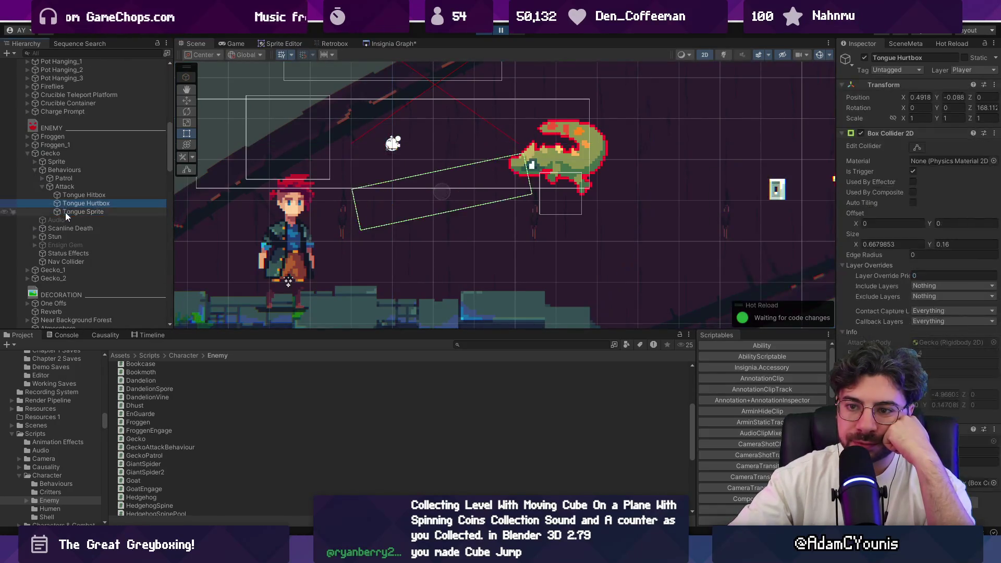
pyautogui.click(73, 196)
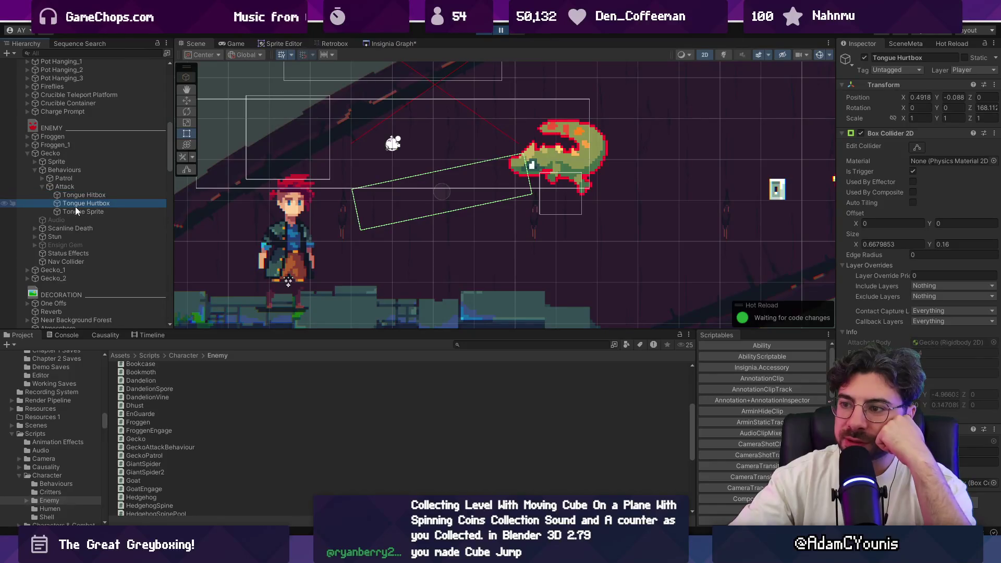
pyautogui.click(81, 203)
pyautogui.moveTo(836, 141); pyautogui.dragTo(641, 140)
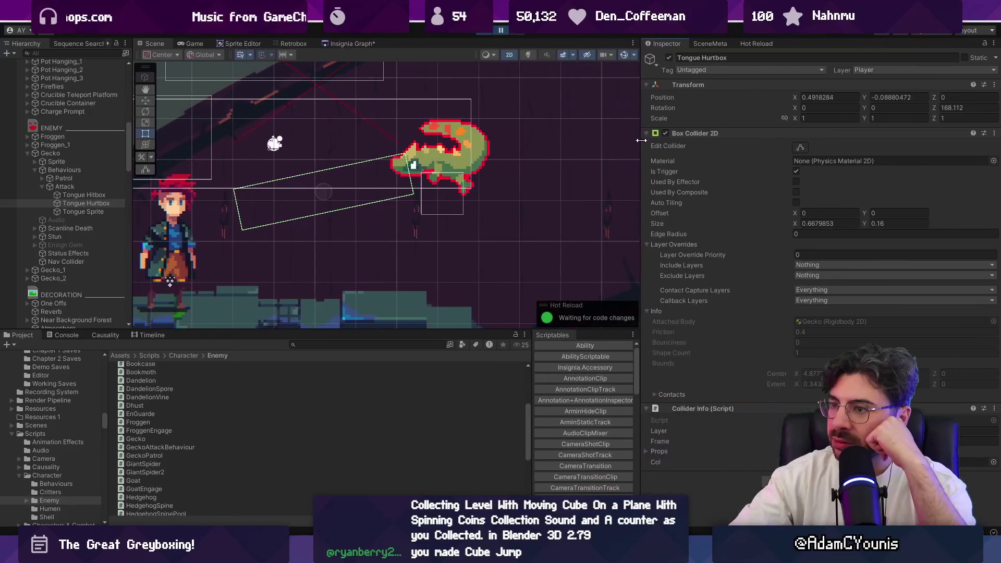
pyautogui.click(91, 193)
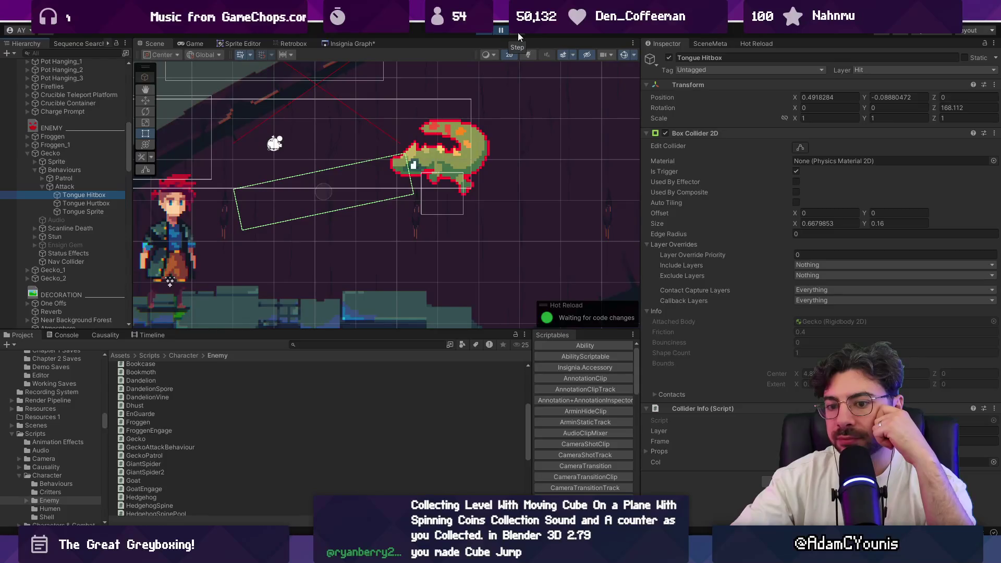
pyautogui.hotkey('alt', 'Tab')
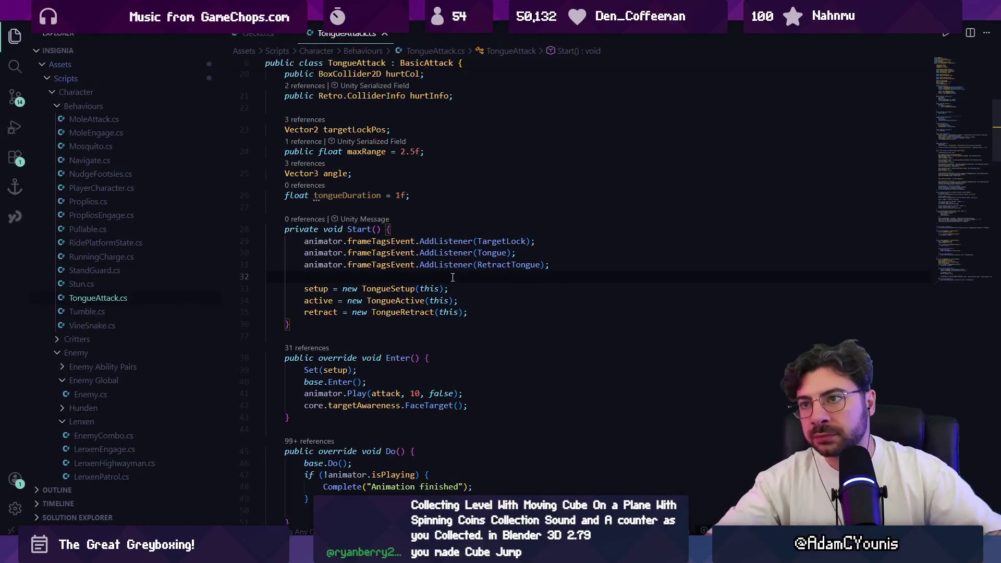
# Open Life.cs and search for 'register' to locate RegisterCollision.
pyautogui.hotkey('ctrl', 'p')
pyautogui.write('life')
pyautogui.press('Return')
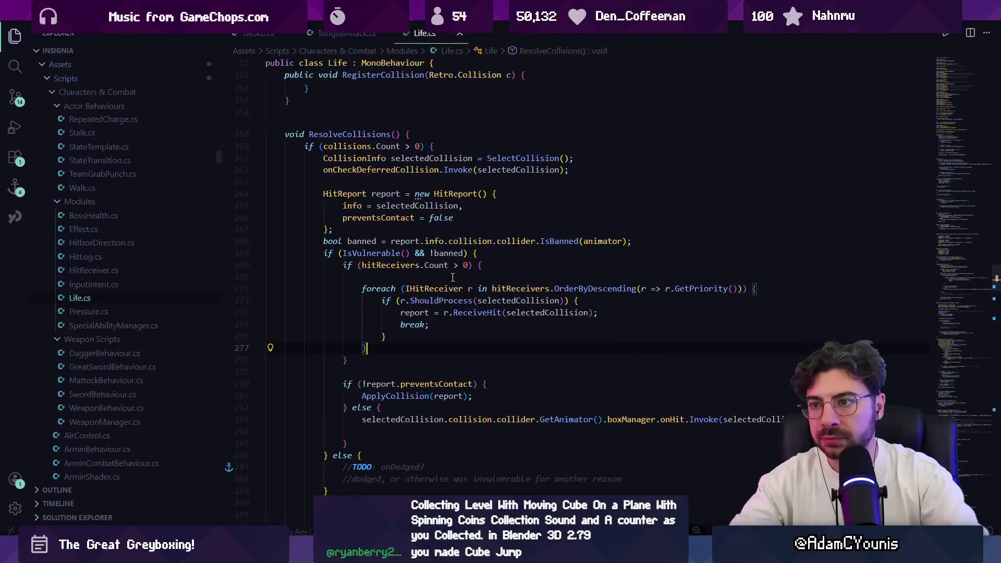
pyautogui.hotkey('ctrl', 'f')
pyautogui.write('resolvce')
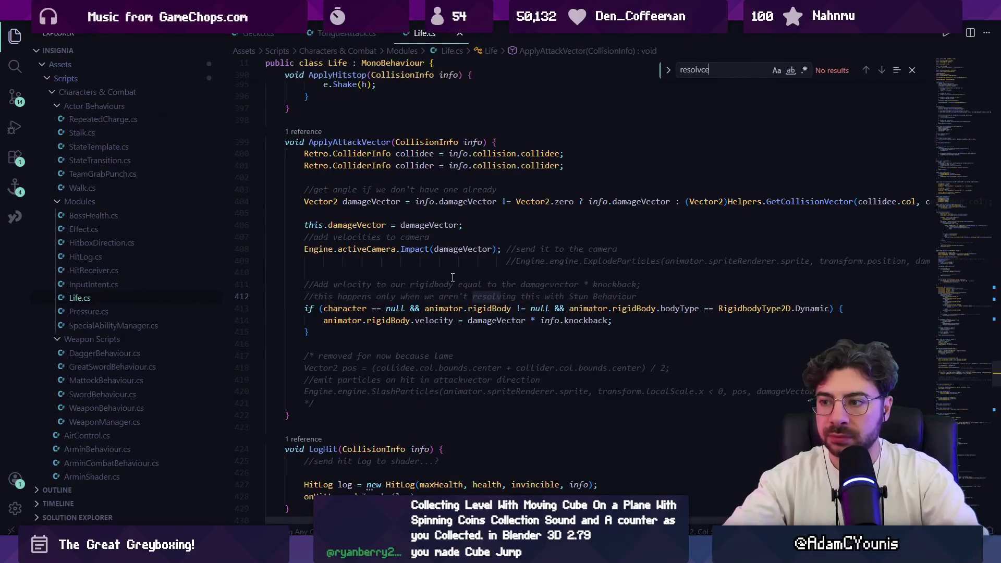
pyautogui.press('BackSpace')
pyautogui.press('BackSpace')
pyautogui.write('e')
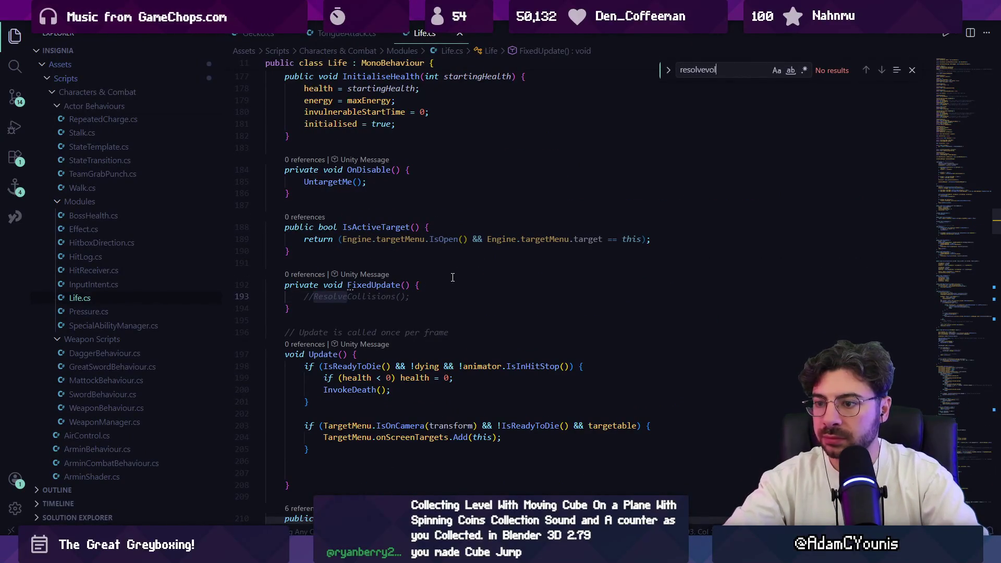
pyautogui.press('BackSpace')
pyautogui.press('BackSpace')
pyautogui.press('BackSpace')
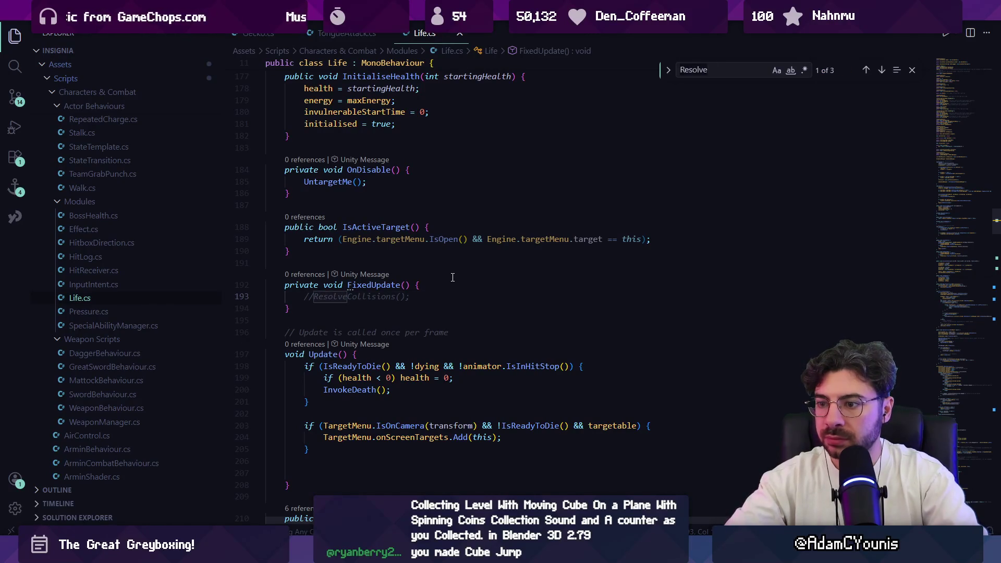
pyautogui.write('gister')
pyautogui.press('Escape')
# Add a 'Collision registered' Debug.Log line in RegisterCollision and save Life.cs.
pyautogui.click(555, 295)
pyautogui.press('Return')
pyautogui.write('Debug.L')
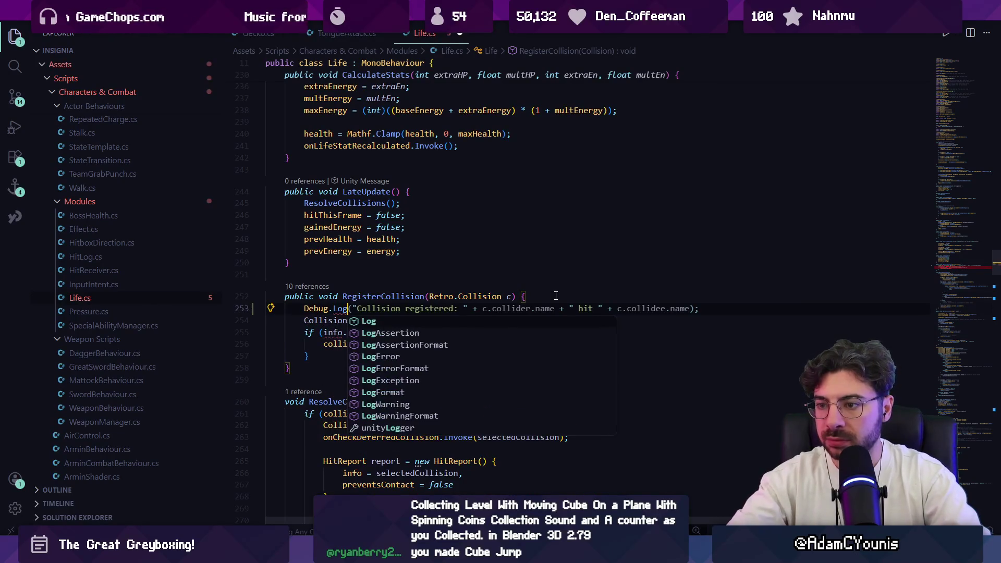
pyautogui.press('Tab')
pyautogui.press('Tab')
pyautogui.hotkey('ctrl', 's')
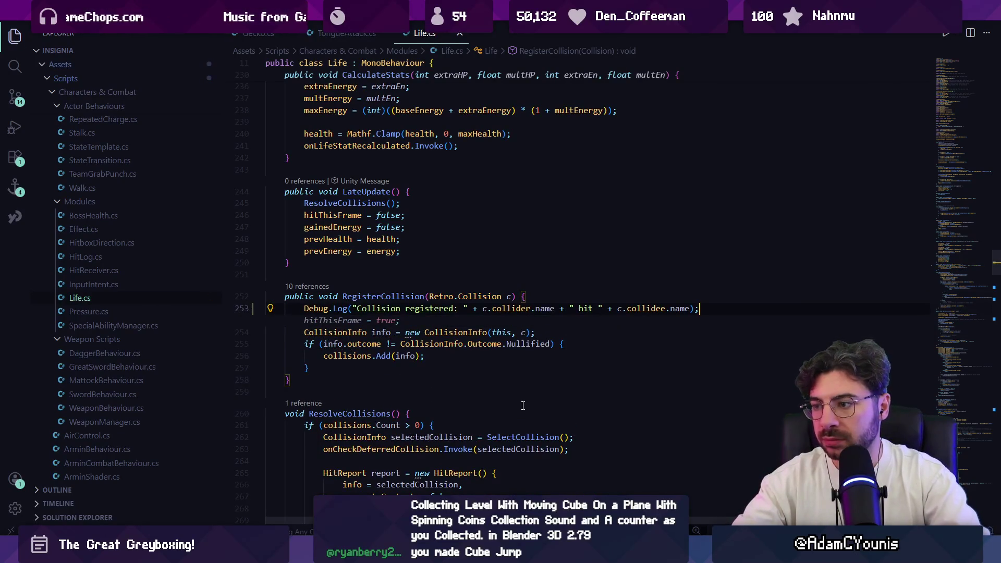
pyautogui.hotkey('alt', 'Tab')
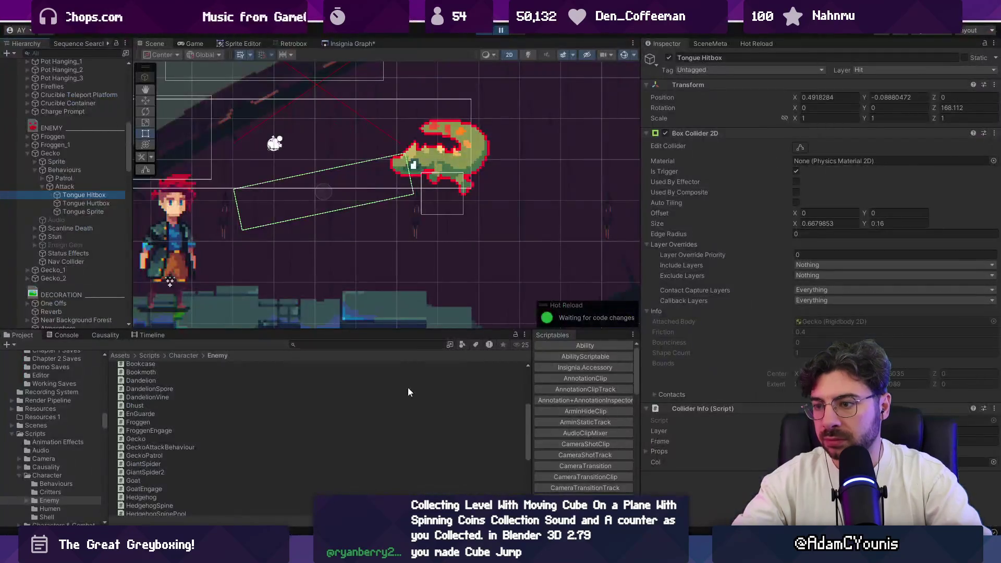
pyautogui.hotkey('alt', 'Tab')
# Extend the log with ' on ' plus the character name, discarding a suggested time stamp.
pyautogui.click(693, 308)
pyautogui.write('+ " hit " + c.collidee.name')
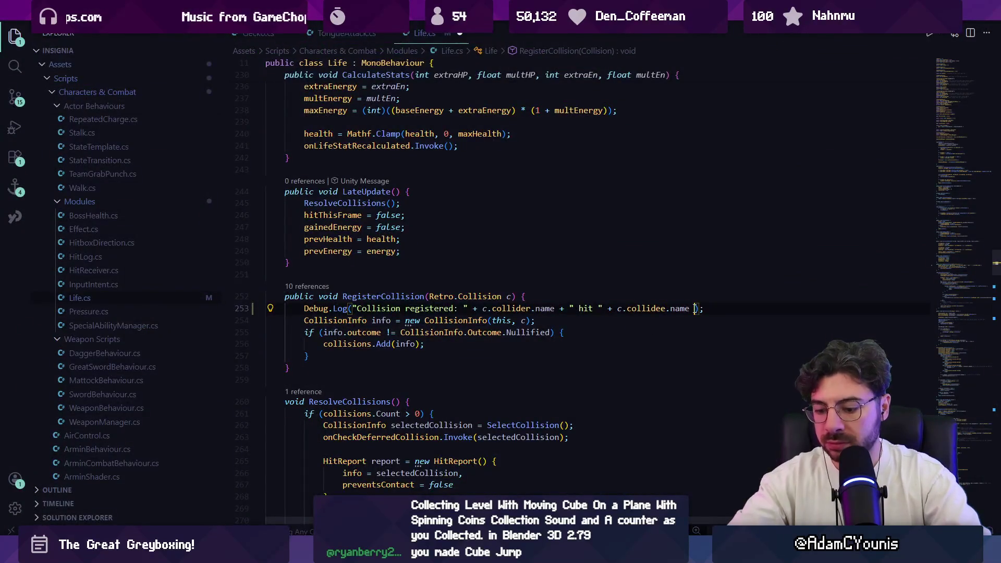
pyautogui.write(' on "')
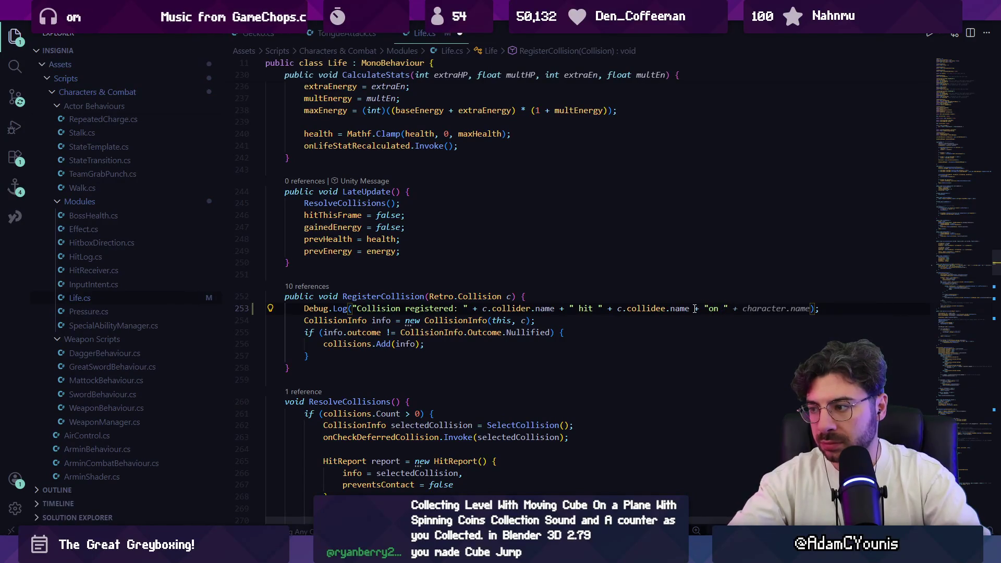
pyautogui.press('Tab')
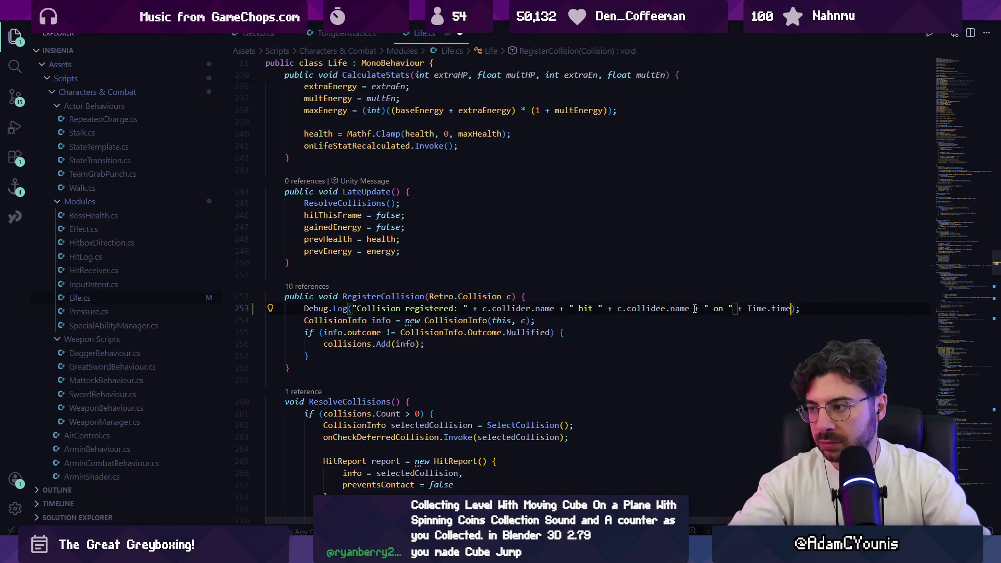
pyautogui.hotkey('ctrl', 'z')
pyautogui.press('Tab')
pyautogui.hotkey('alt', 'Tab')
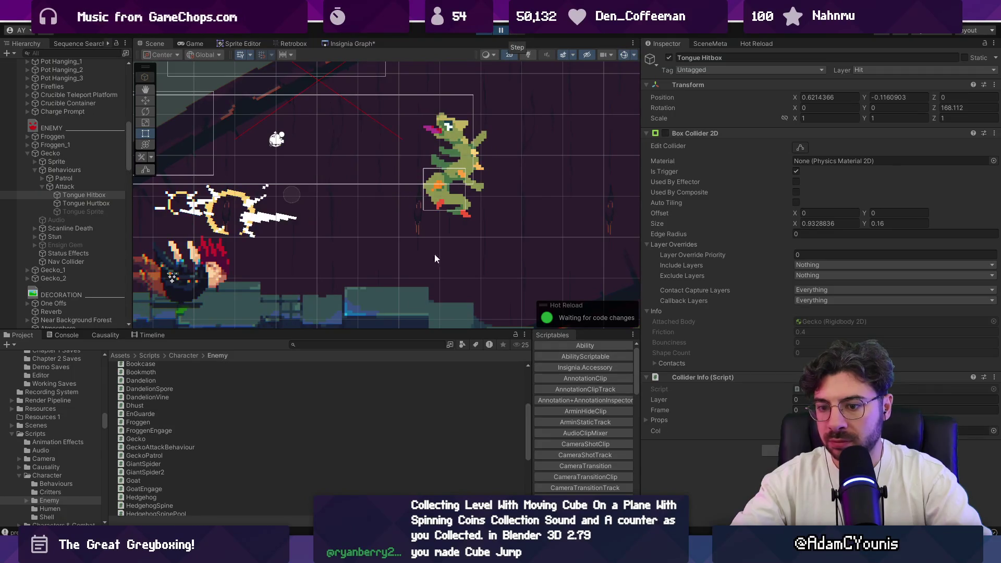
# Show the Console uncollapsed and read the 'Tongue Hitbox hit Hurt on Armin' entry.
pyautogui.click(64, 336)
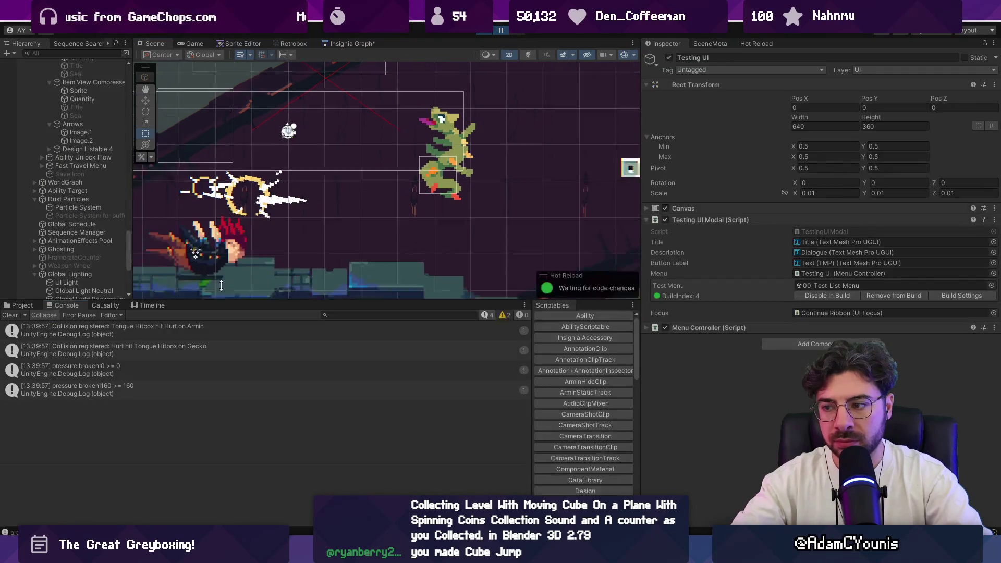
pyautogui.click(53, 269)
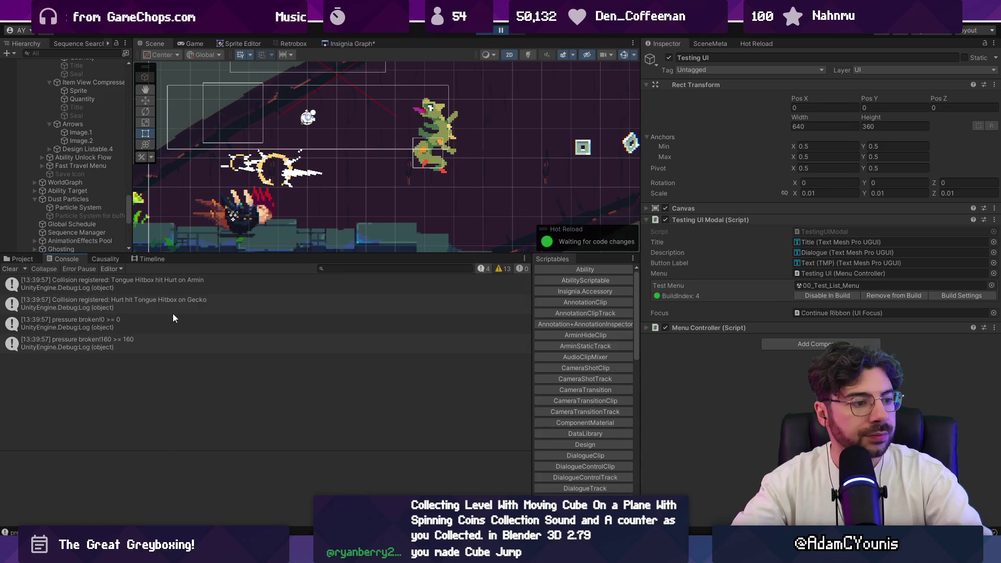
pyautogui.click(266, 285)
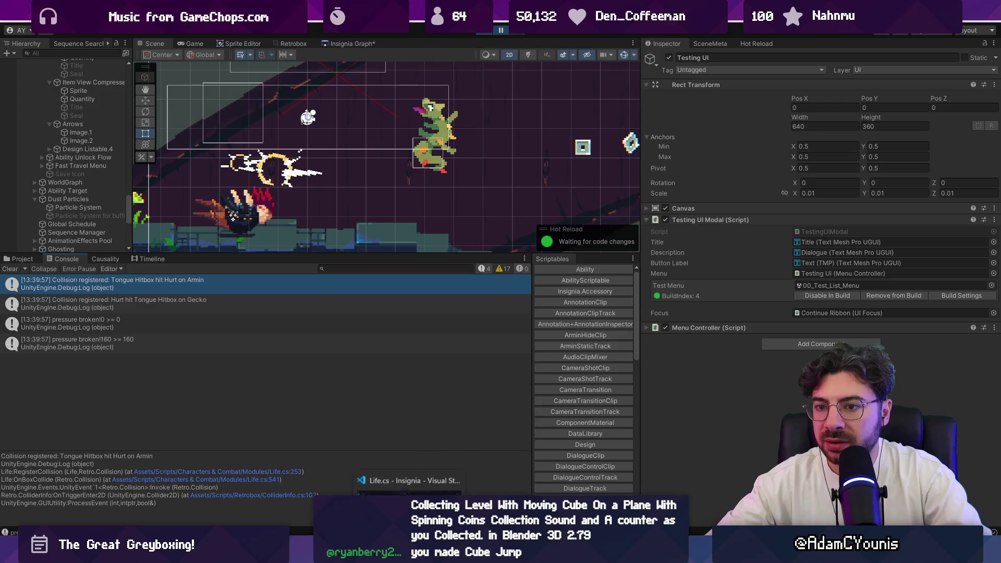
pyautogui.moveTo(302, 255); pyautogui.dragTo(308, 320)
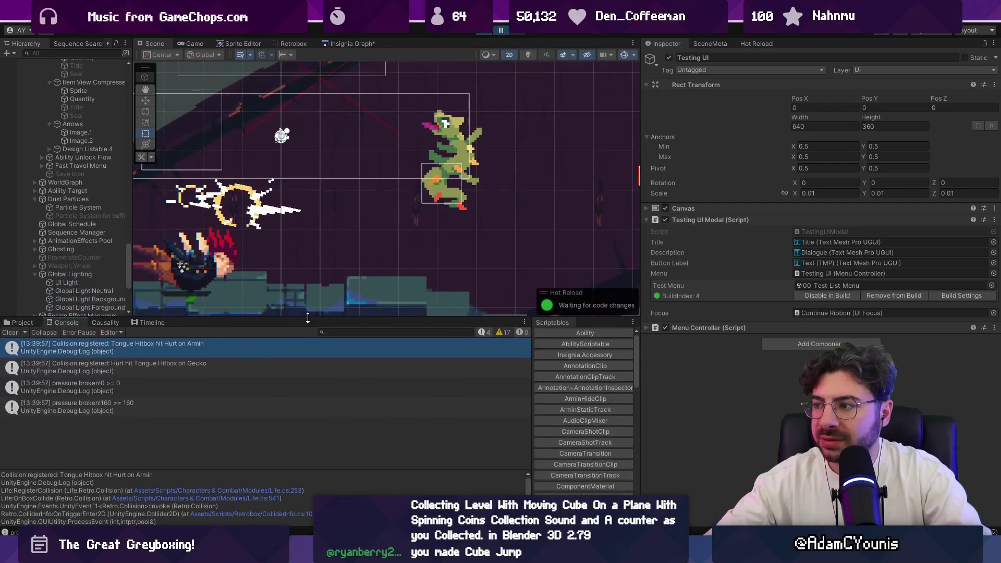
pyautogui.click(719, 328)
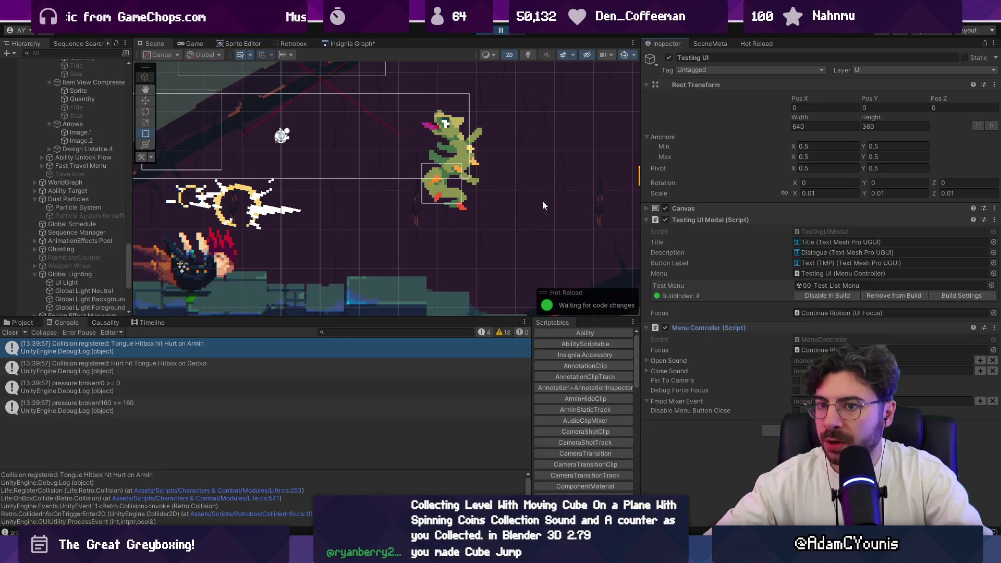
pyautogui.scroll(-2, 469, 219)
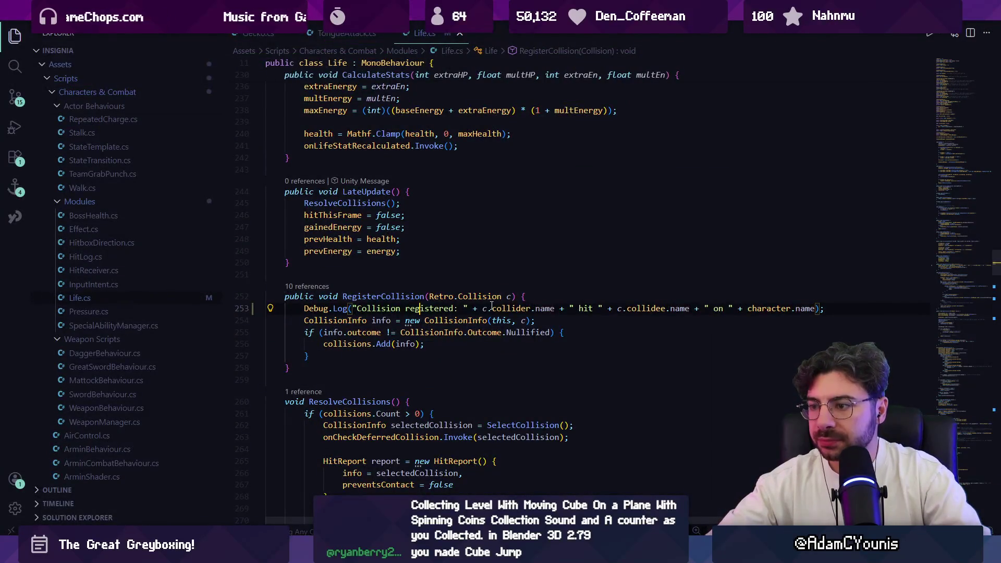
pyautogui.click(491, 308)
# Read the 'Hurt hit Tongue Hitbox on Gecko' entry, stop play mode, and return to RegisterCollision.
pyautogui.moveTo(409, 555)
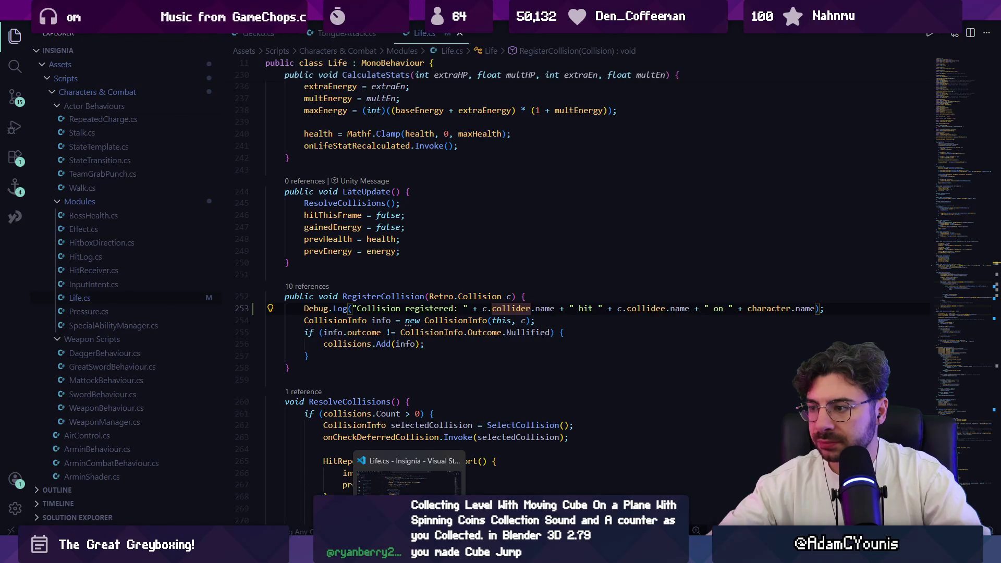
pyautogui.click(409, 555)
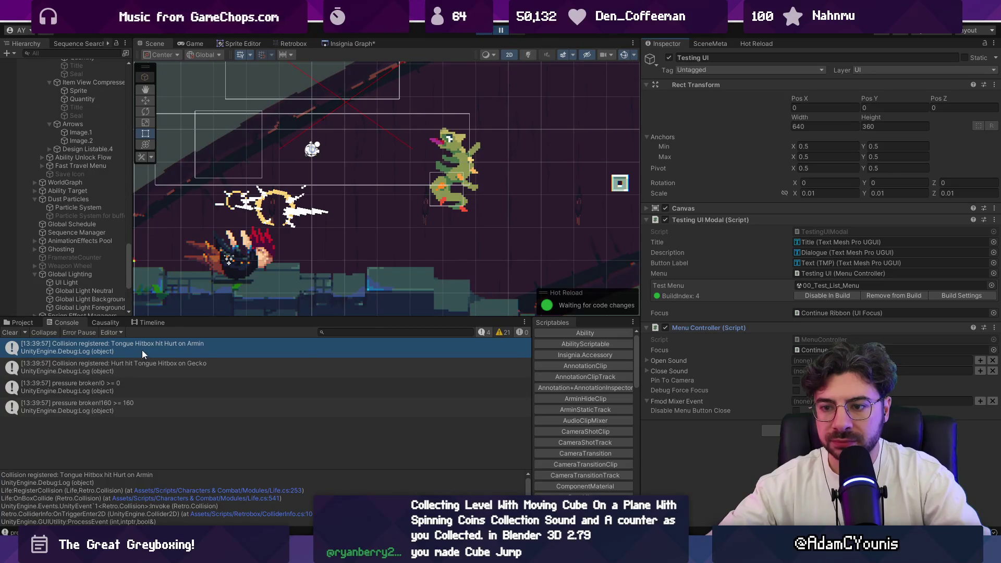
pyautogui.click(172, 368)
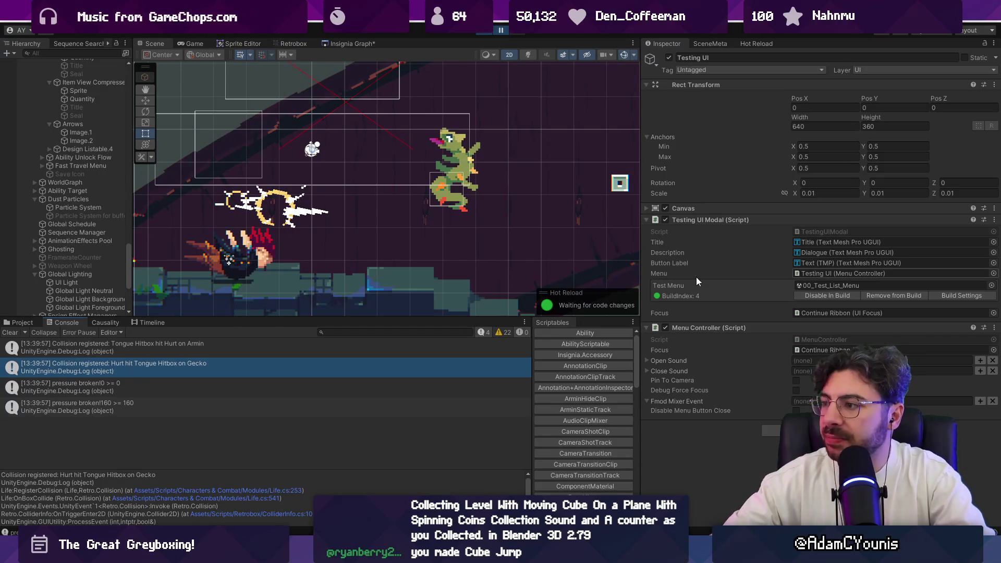
pyautogui.click(482, 31)
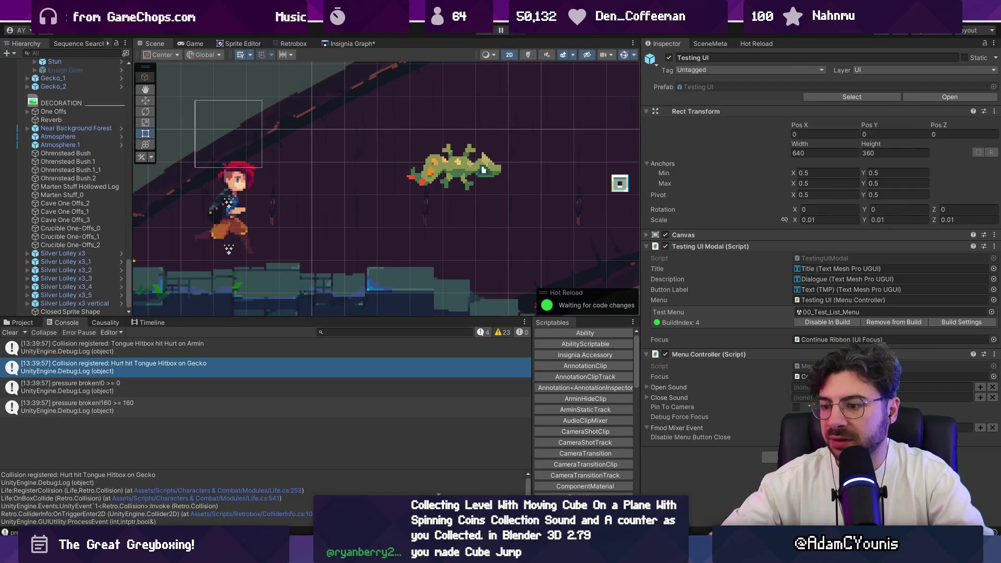
pyautogui.hotkey('alt', 'Tab')
pyautogui.click(427, 296)
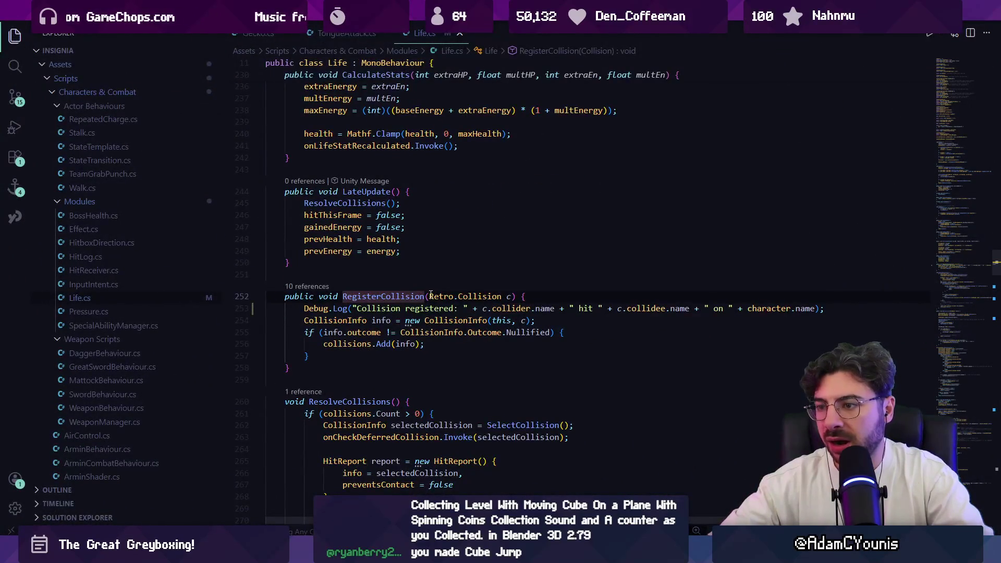
# List RegisterCollision's references, then open ColliderInfo.cs through quick file search.
pyautogui.click(306, 286)
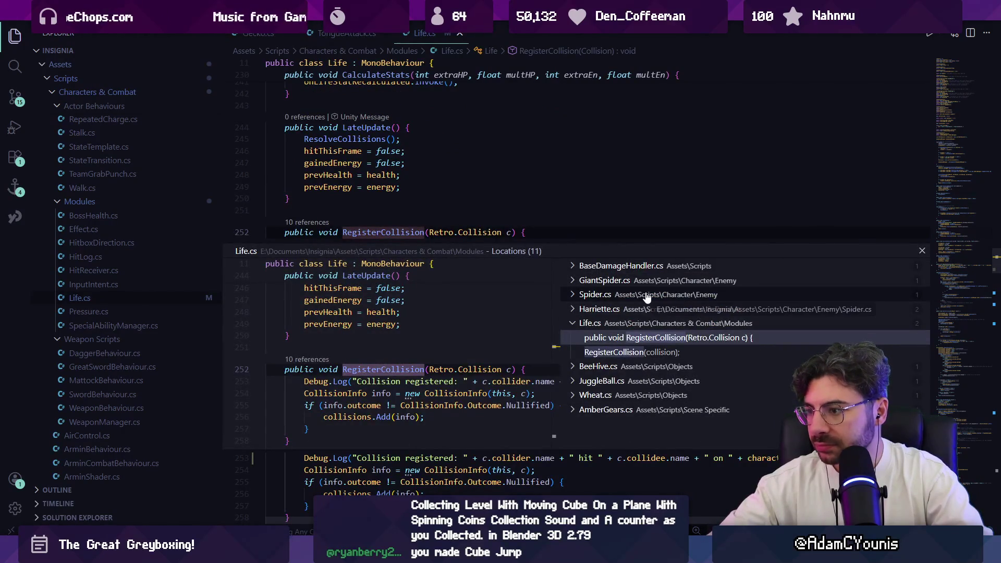
pyautogui.press('Escape')
pyautogui.click(559, 268)
pyautogui.hotkey('ctrl', 'p')
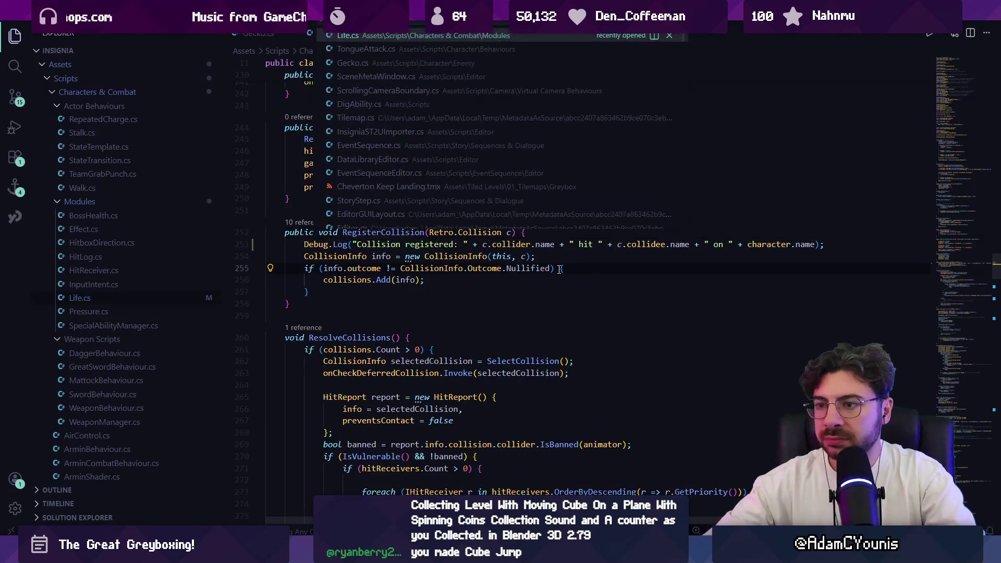
pyautogui.write('collisio')
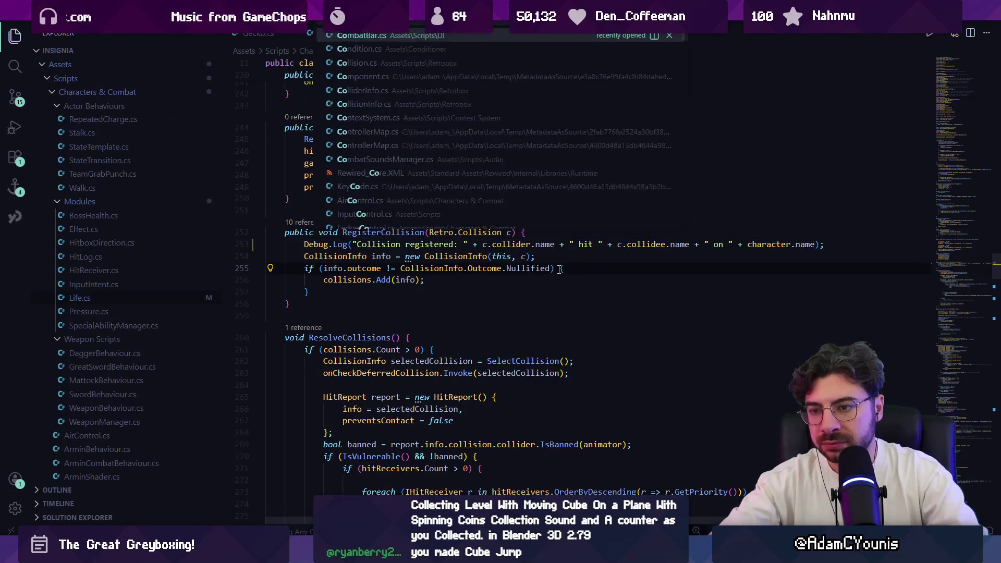
pyautogui.press('BackSpace')
pyautogui.press('BackSpace')
pyautogui.write('der')
pyautogui.press('Return')
# Find the SendMessageUpwards call in ColliderInfo.cs and insert a blank line after line 103.
pyautogui.scroll(-15, 554, 259)
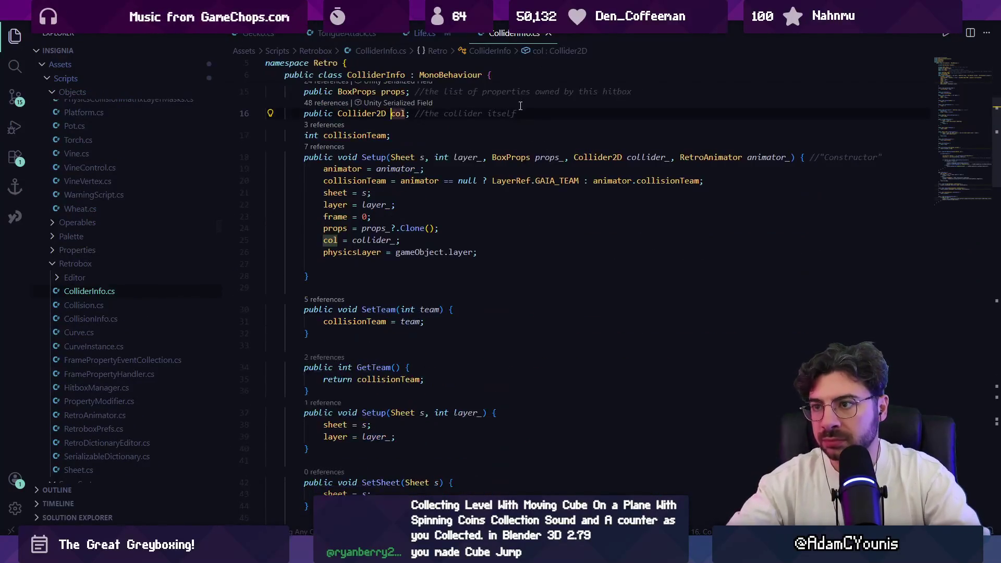
pyautogui.scroll(-6, 520, 166)
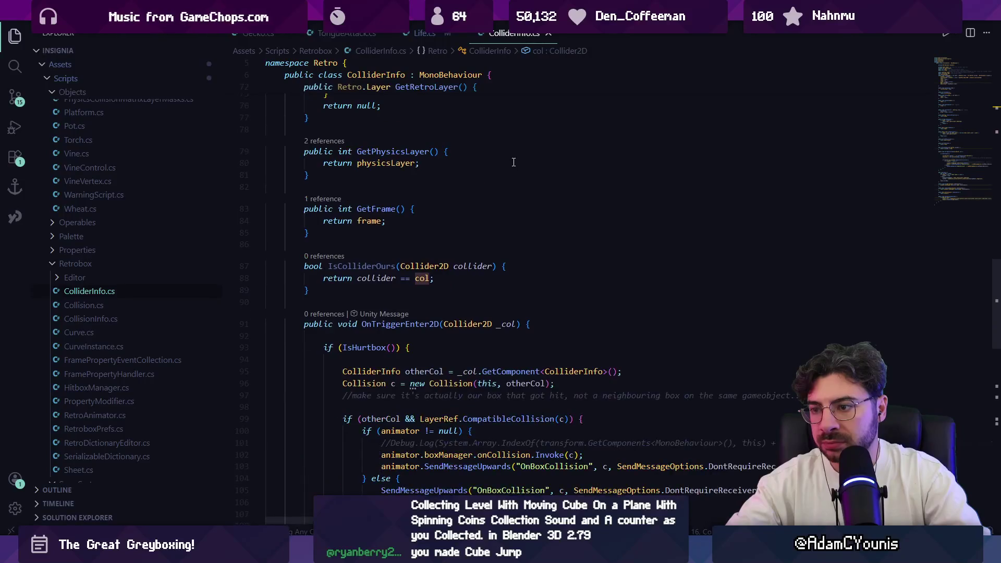
pyautogui.hotkey('ctrl', 'f')
pyautogui.write('Re')
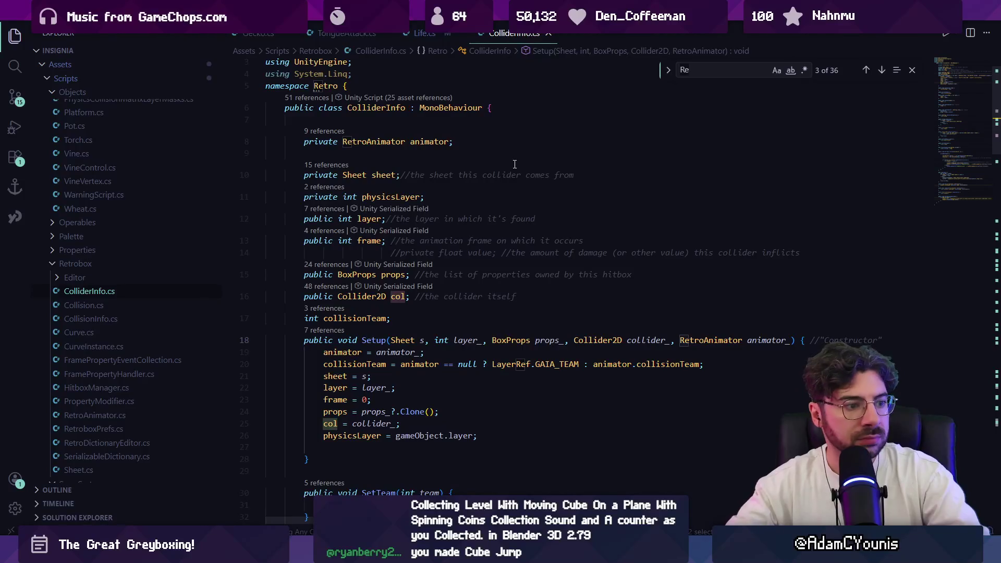
pyautogui.press('BackSpace')
pyautogui.press('BackSpace')
pyautogui.write('sendmess')
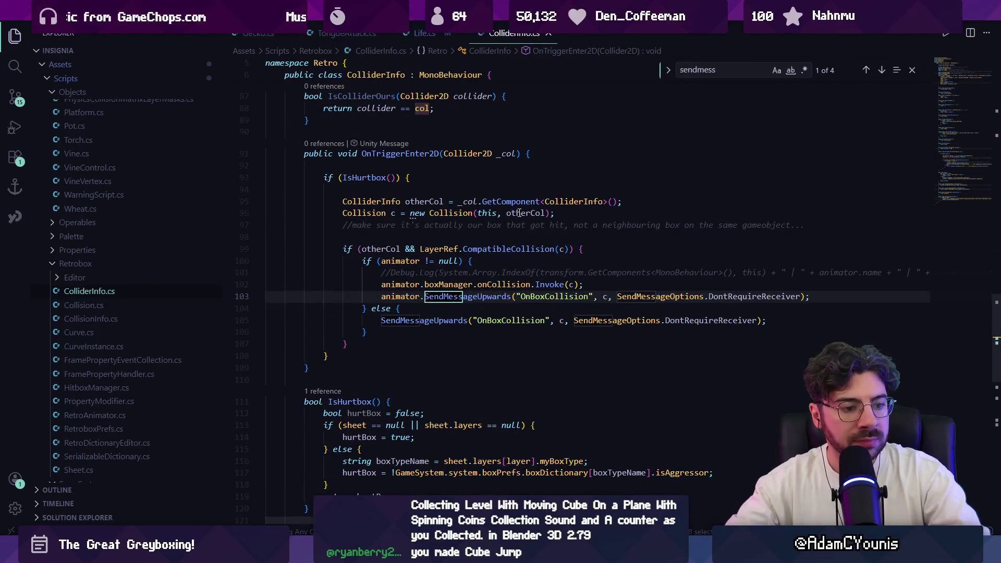
pyautogui.click(530, 309)
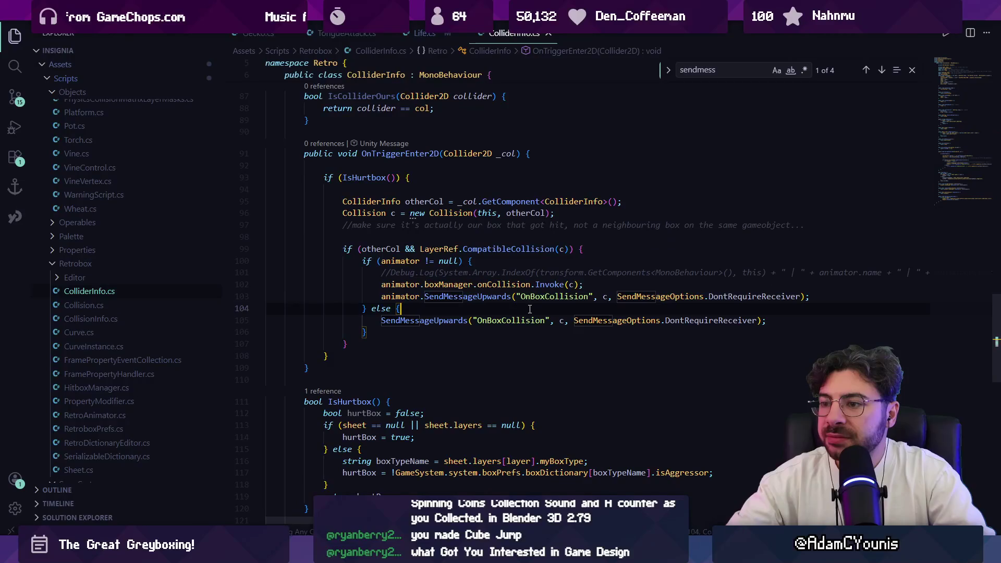
pyautogui.click(834, 298)
pyautogui.press('Return')
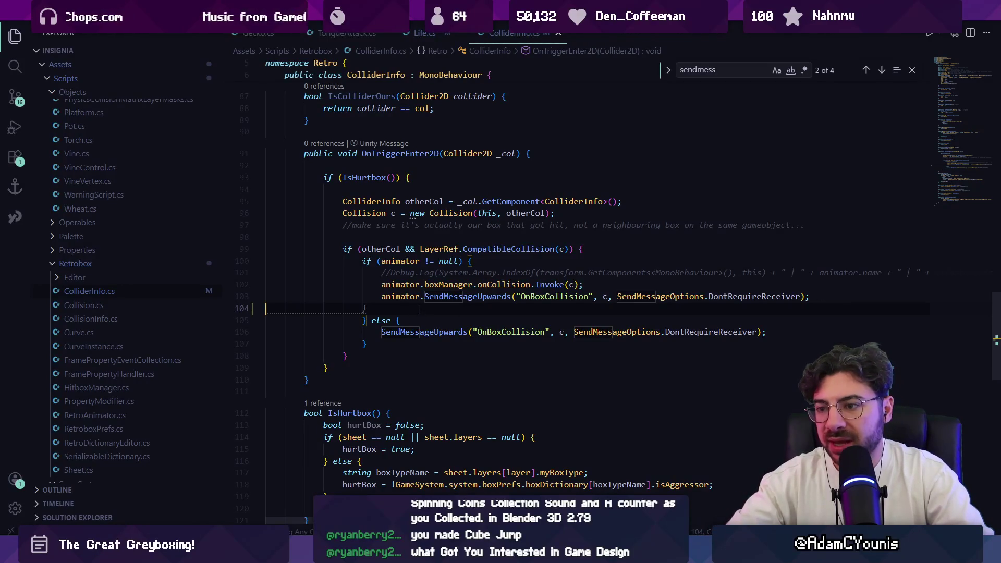
# Inspect the OnBoxCollision call, animator and otherCol uses, and the Collision constructor's parameters.
pyautogui.click(420, 308)
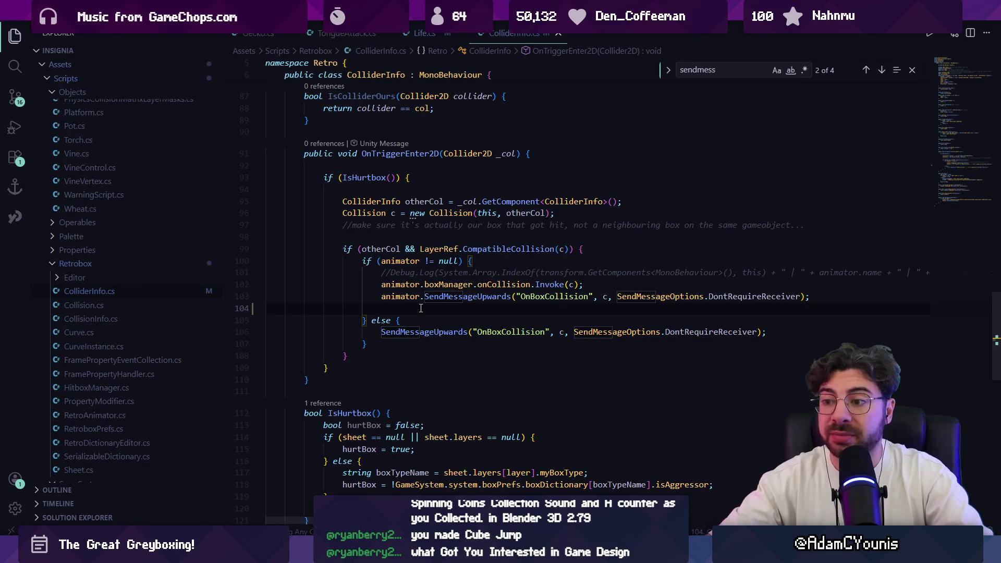
pyautogui.press('Down')
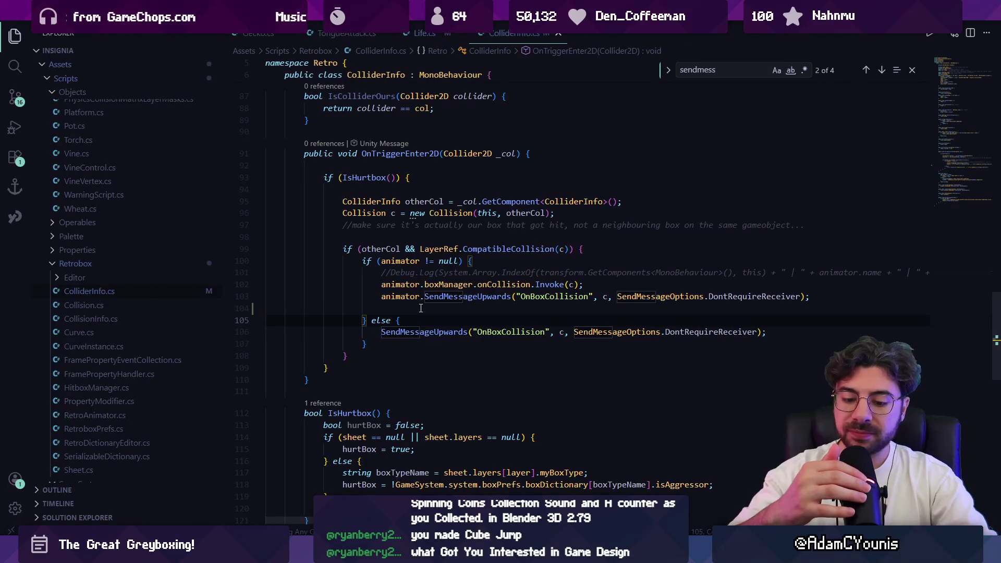
pyautogui.press('Up')
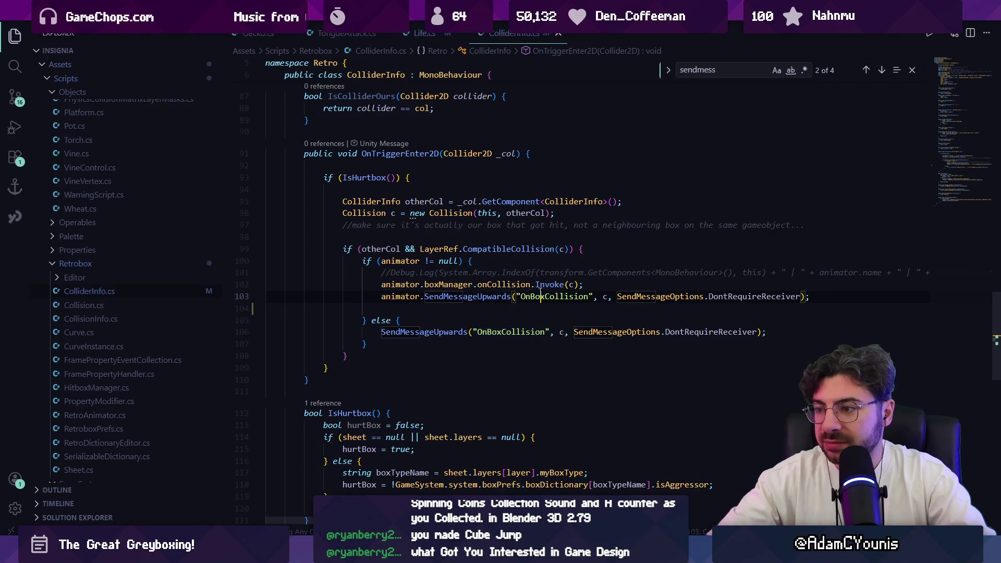
pyautogui.click(541, 296)
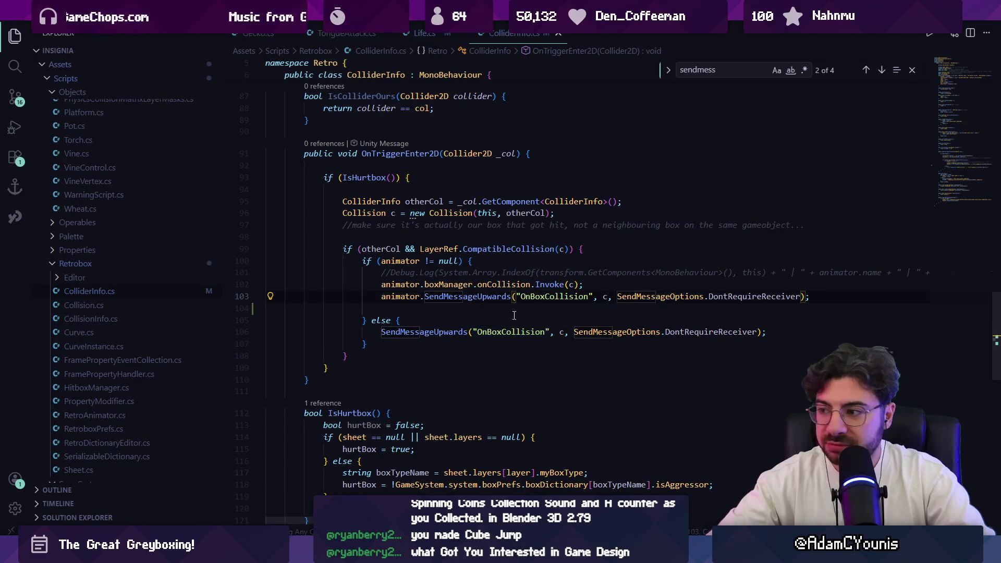
pyautogui.click(383, 260)
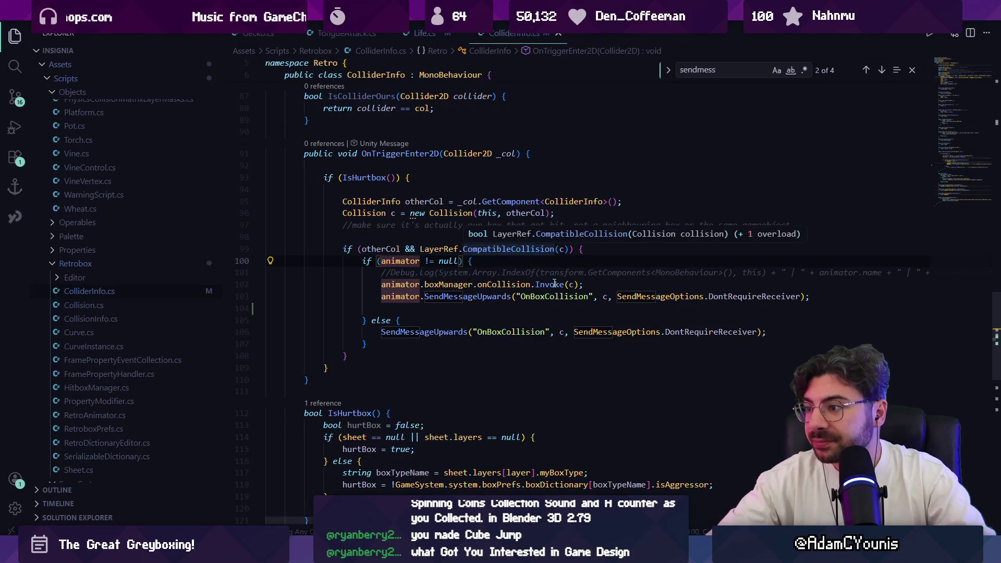
pyautogui.click(400, 248)
pyautogui.click(429, 214)
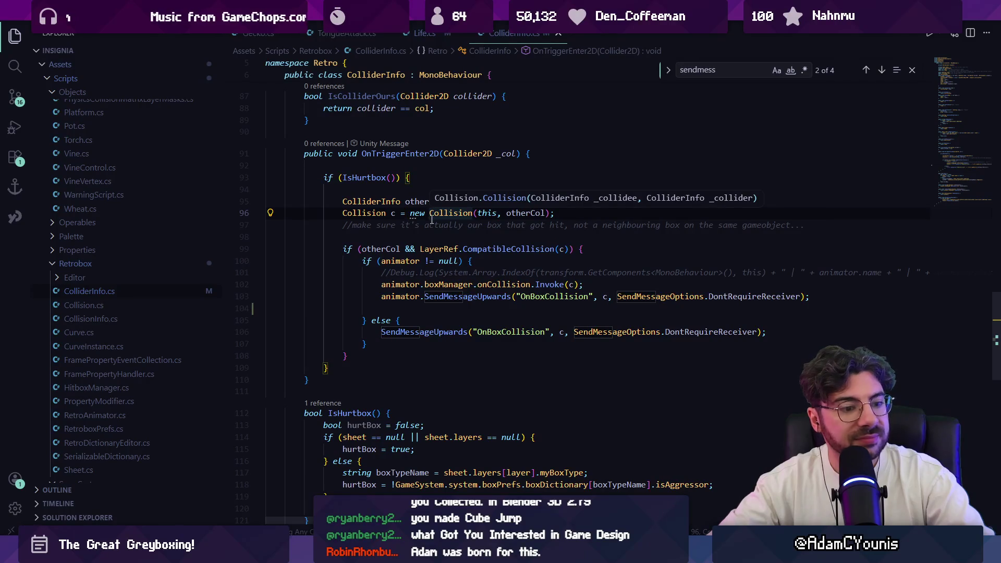
pyautogui.click(435, 236)
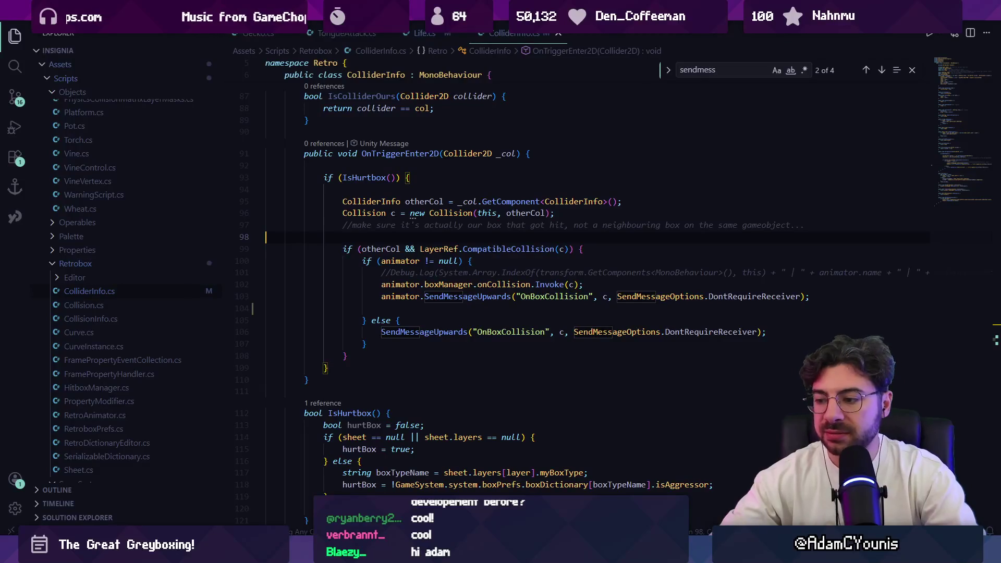
pyautogui.moveTo(548, 554)
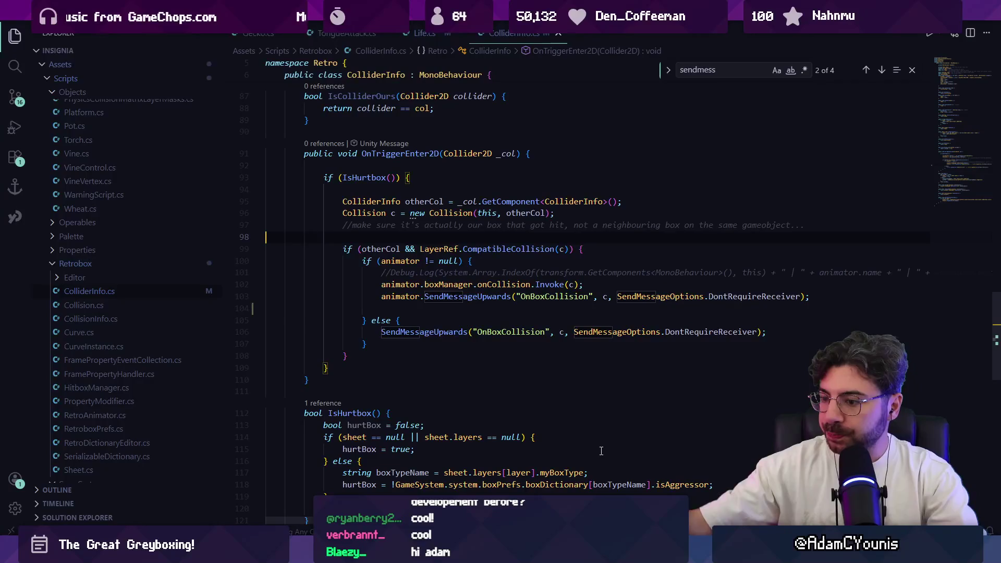
pyautogui.hotkey('alt', 'Tab')
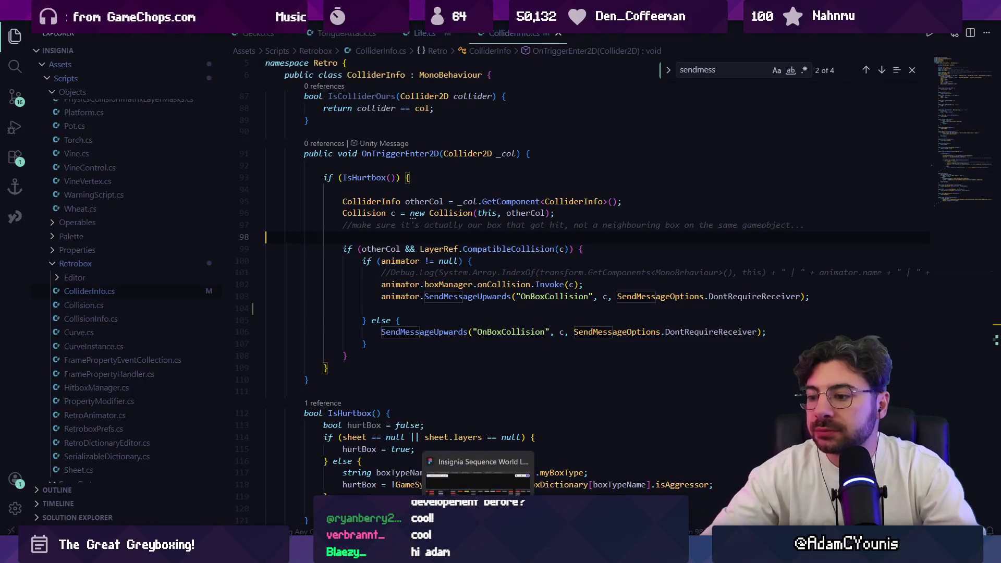
pyautogui.moveTo(549, 315); pyautogui.dragTo(594, 309)
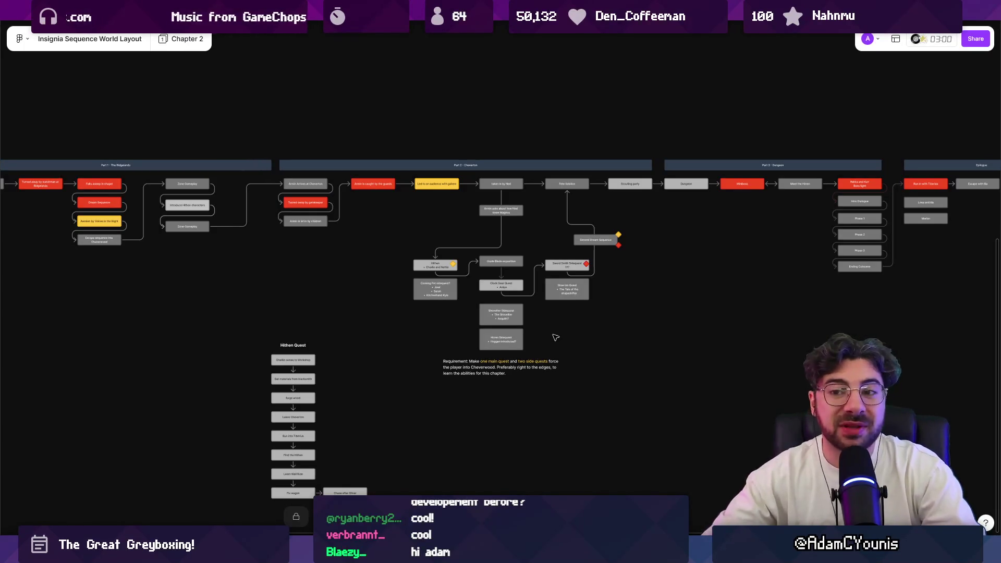
pyautogui.moveTo(554, 333); pyautogui.dragTo(532, 292)
pyautogui.moveTo(492, 378)
pyautogui.mouseDown()
pyautogui.moveTo(472, 344)
pyautogui.moveTo(505, 395)
pyautogui.moveTo(554, 402)
pyautogui.moveTo(489, 395)
pyautogui.mouseUp()
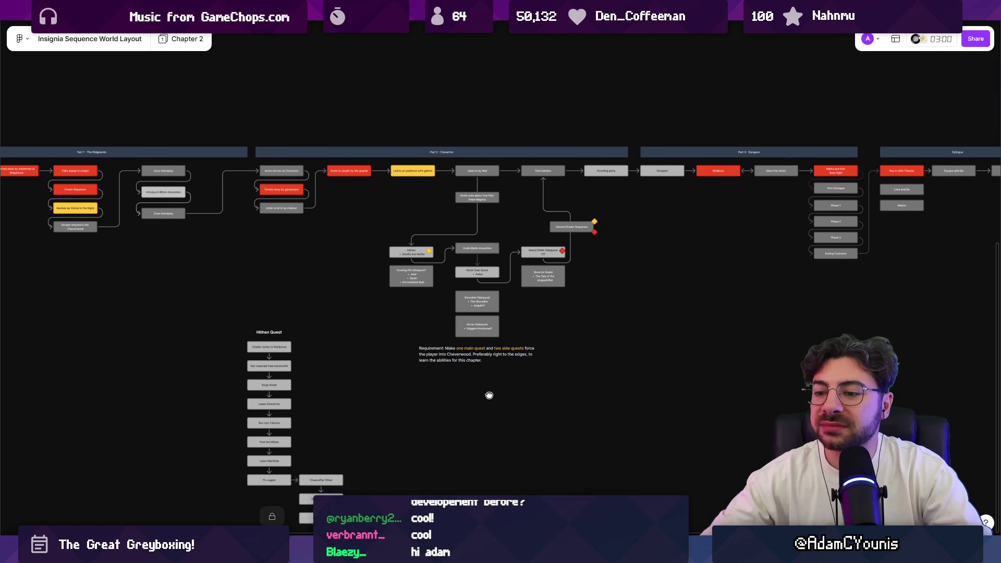
pyautogui.keyDown('ctrl'); pyautogui.scroll(5, 516, 331); pyautogui.keyUp('ctrl')
pyautogui.keyDown('ctrl'); pyautogui.scroll(-2, 528, 347); pyautogui.keyUp('ctrl')
pyautogui.keyDown('ctrl'); pyautogui.scroll(-4, 528, 347); pyautogui.keyUp('ctrl')
pyautogui.hotkey('alt', 'Tab')
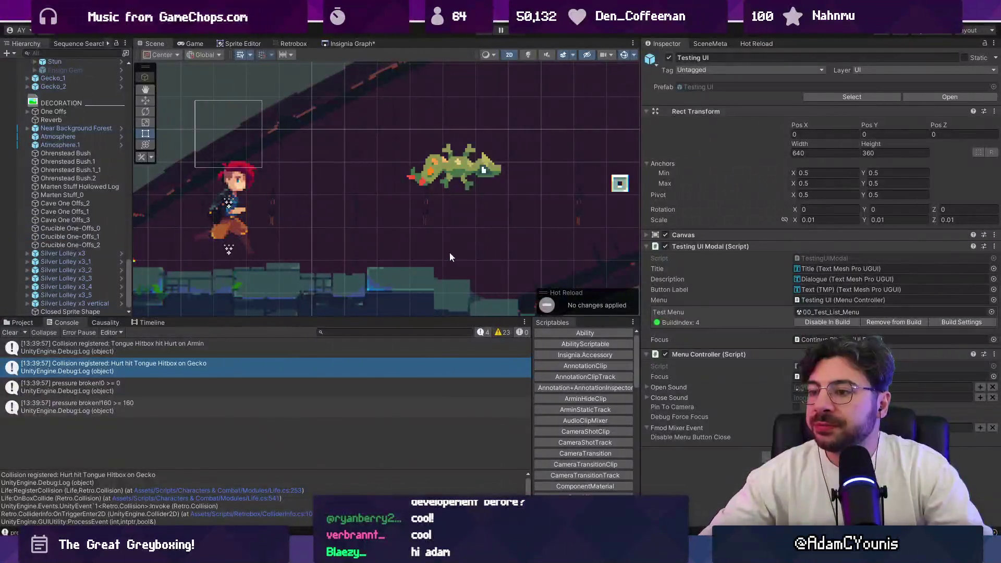
pyautogui.scroll(-2, 457, 228)
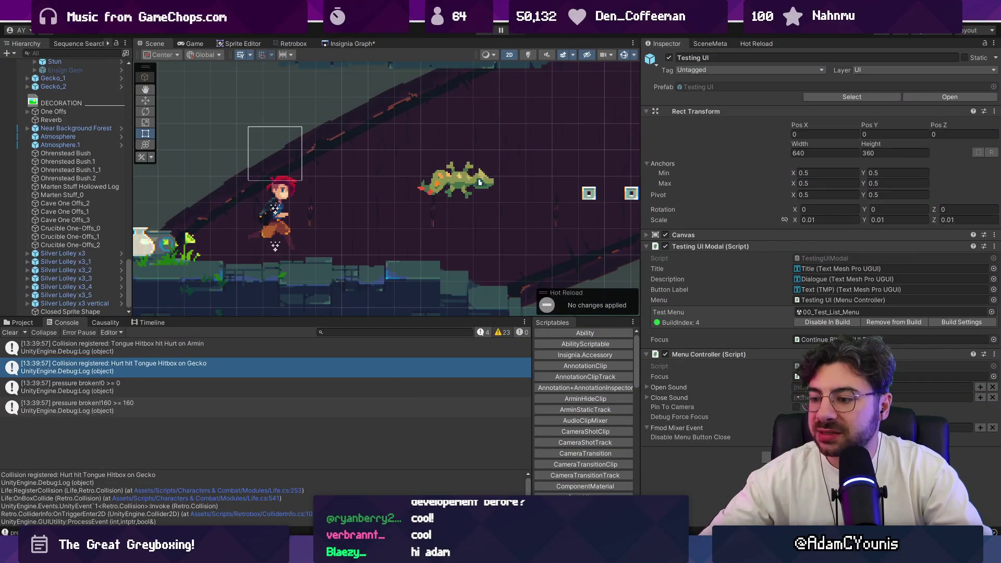
pyautogui.hotkey('alt', 'Tab')
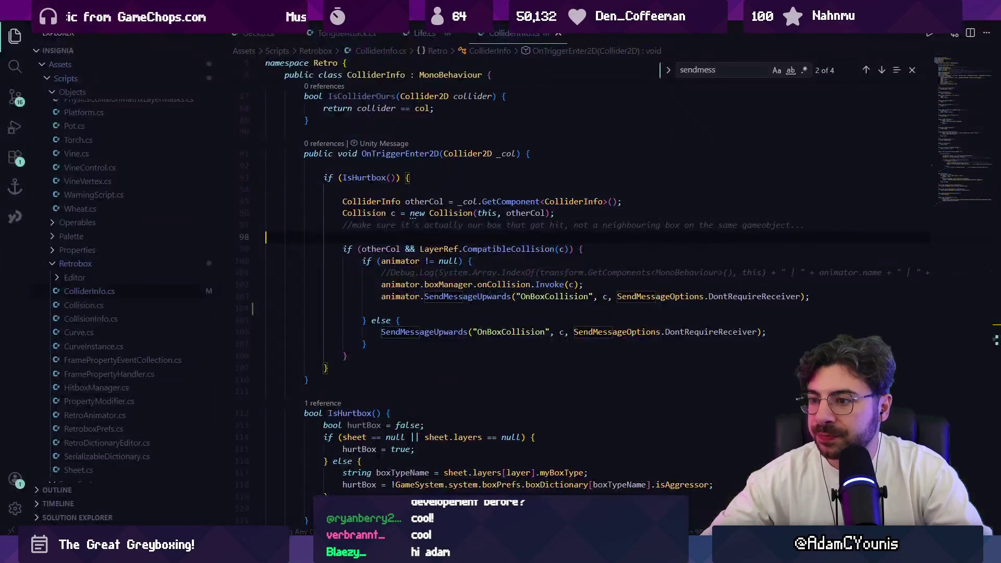
# Jump to IsHurtbox and examine its null check on sheet and layers and the hurtbox line.
pyautogui.keyDown('ctrl'); pyautogui.click(377, 177); pyautogui.keyUp('ctrl')
pyautogui.scroll(-4, 366, 344)
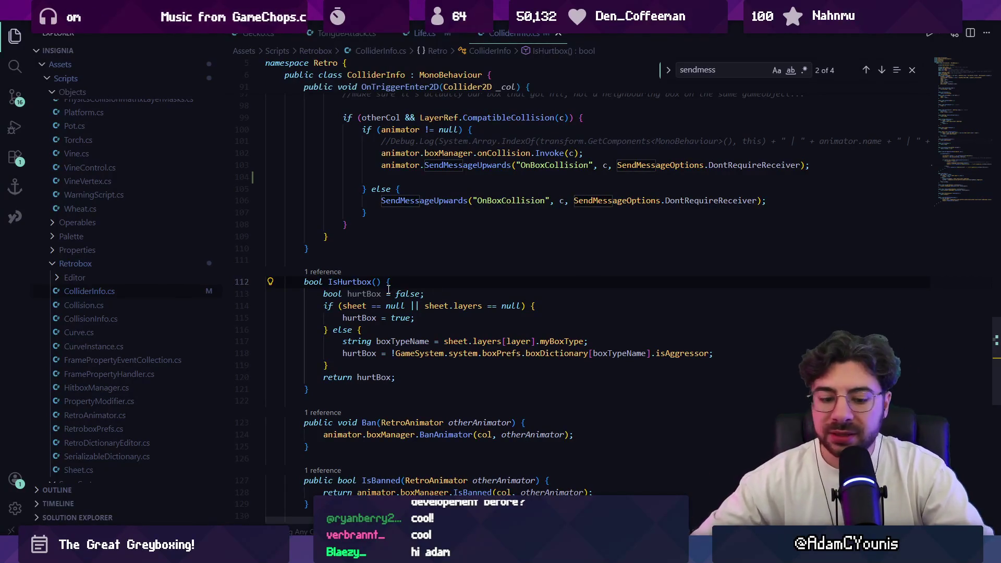
pyautogui.click(349, 306)
pyautogui.moveTo(353, 306); pyautogui.dragTo(527, 307)
pyautogui.moveTo(344, 318); pyautogui.dragTo(437, 318)
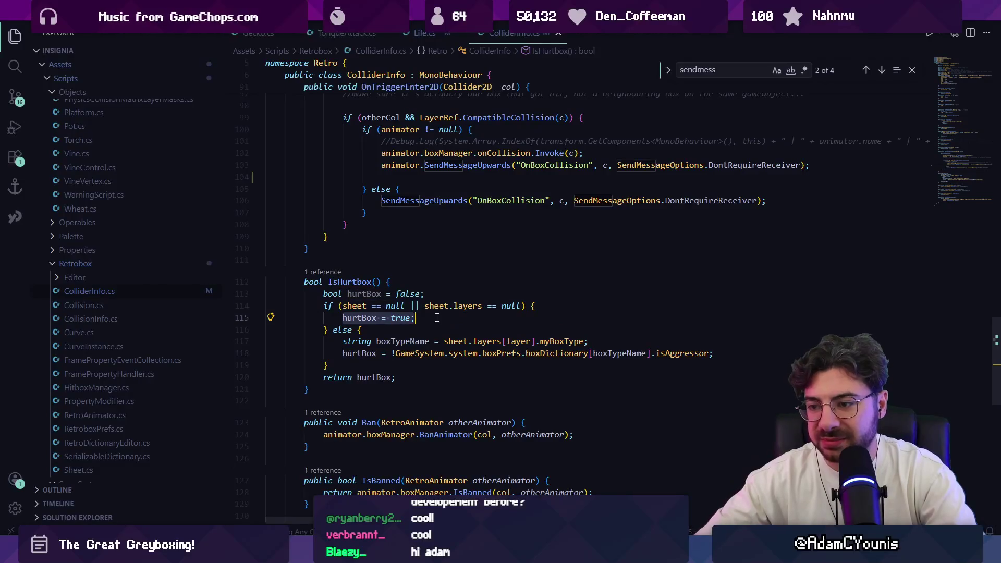
pyautogui.click(437, 318)
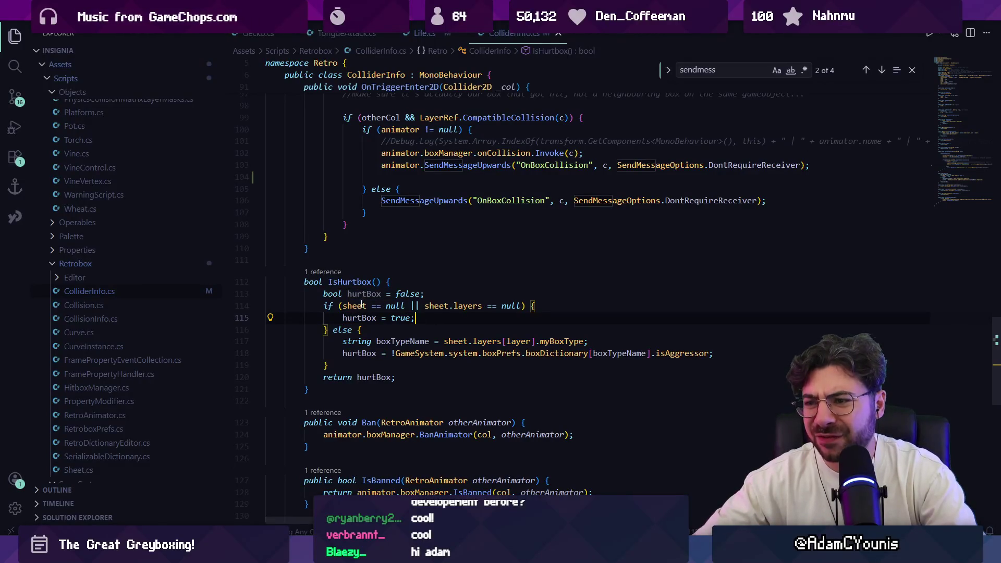
pyautogui.click(463, 306)
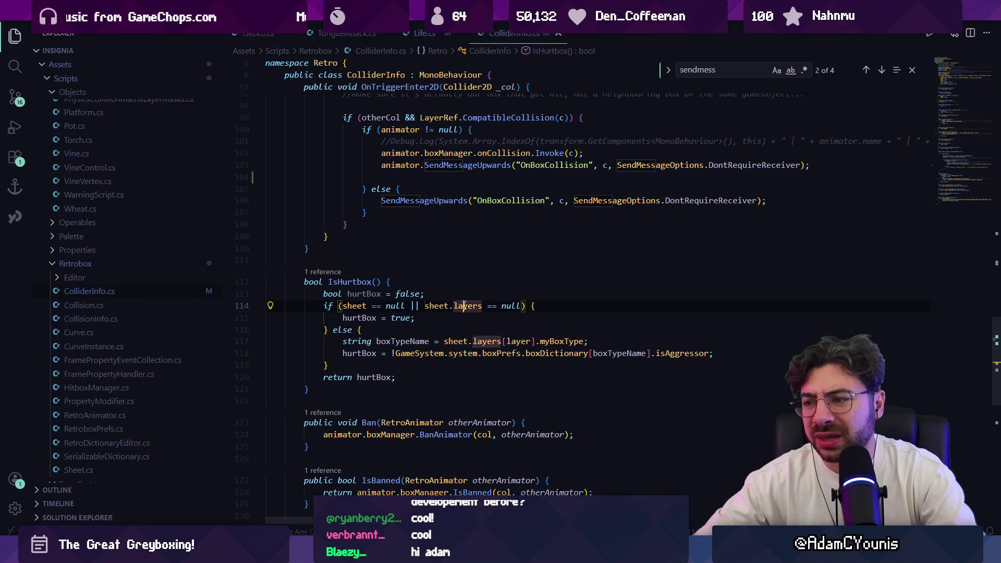
pyautogui.click(443, 308)
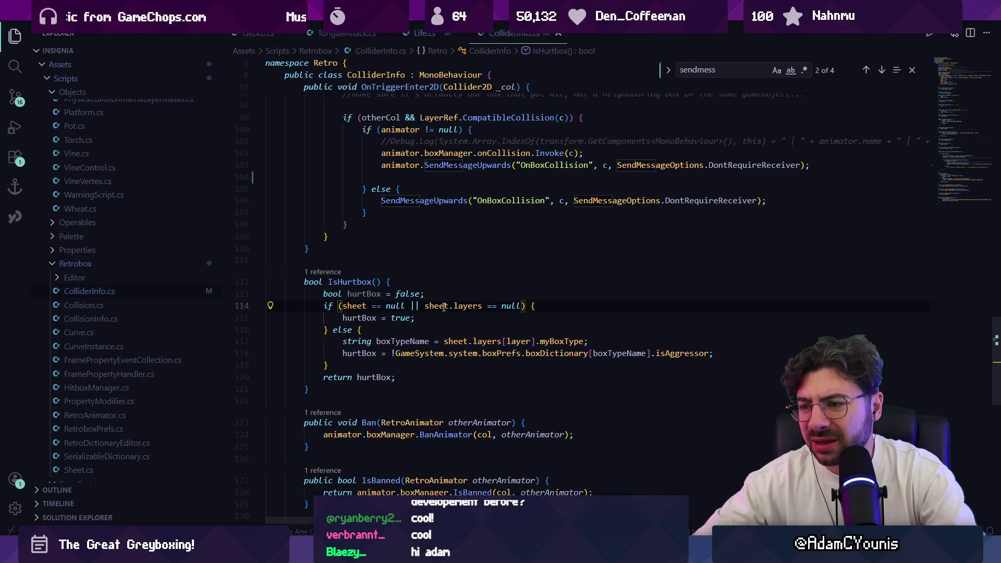
pyautogui.click(334, 319)
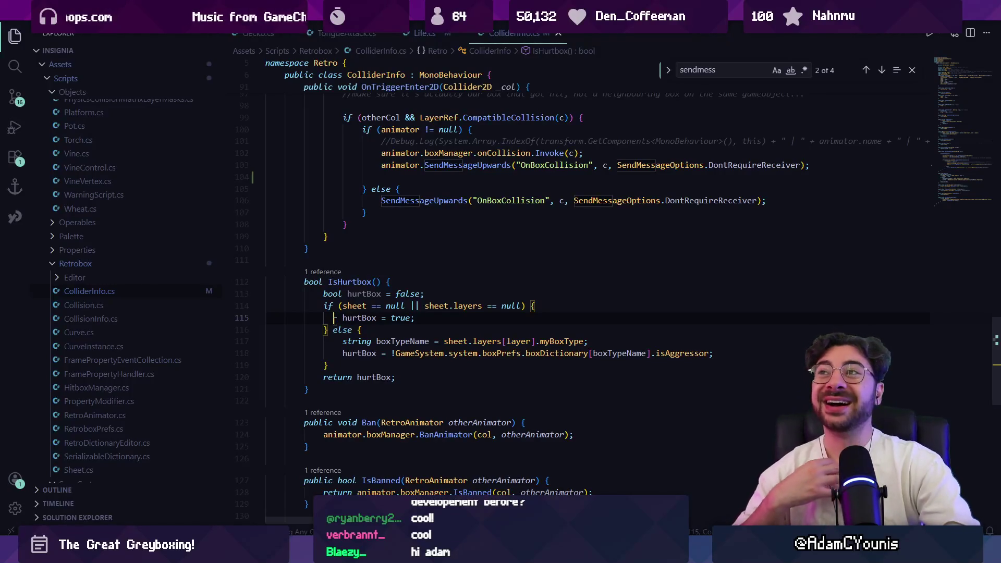
pyautogui.click(425, 316)
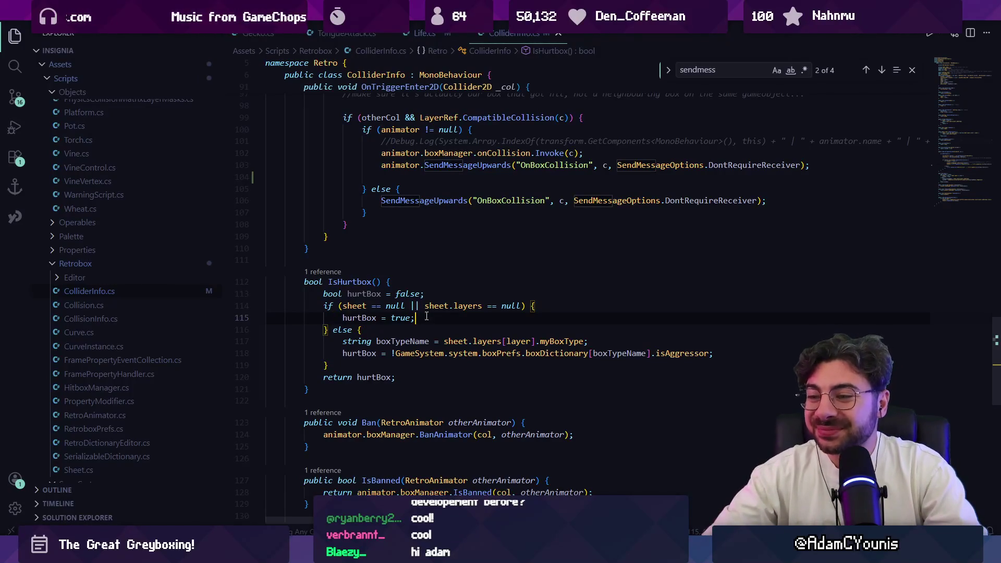
# Glance at Unity, then select the IsHurtbox body and its null-sheet branch to review.
pyautogui.moveTo(386, 553)
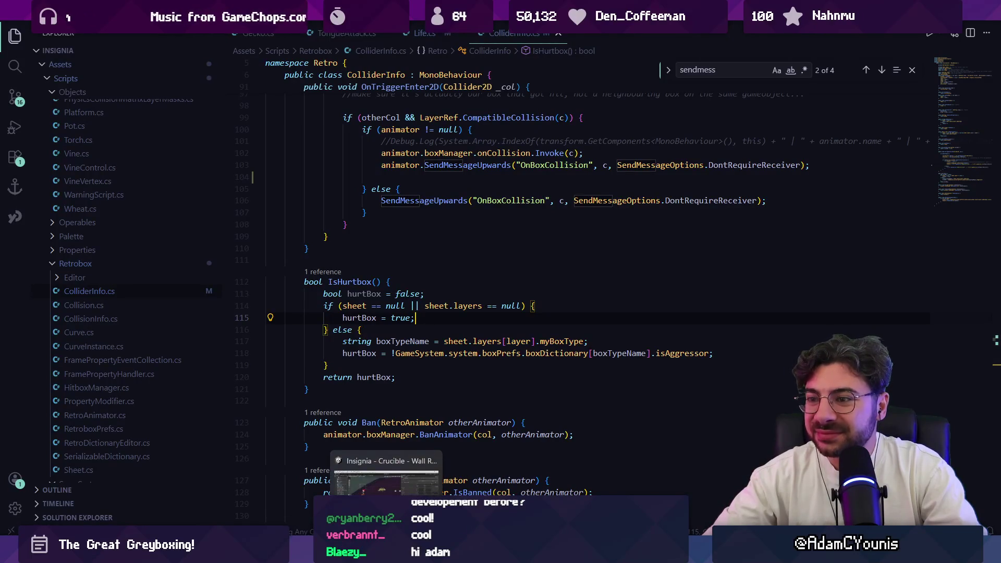
pyautogui.click(386, 482)
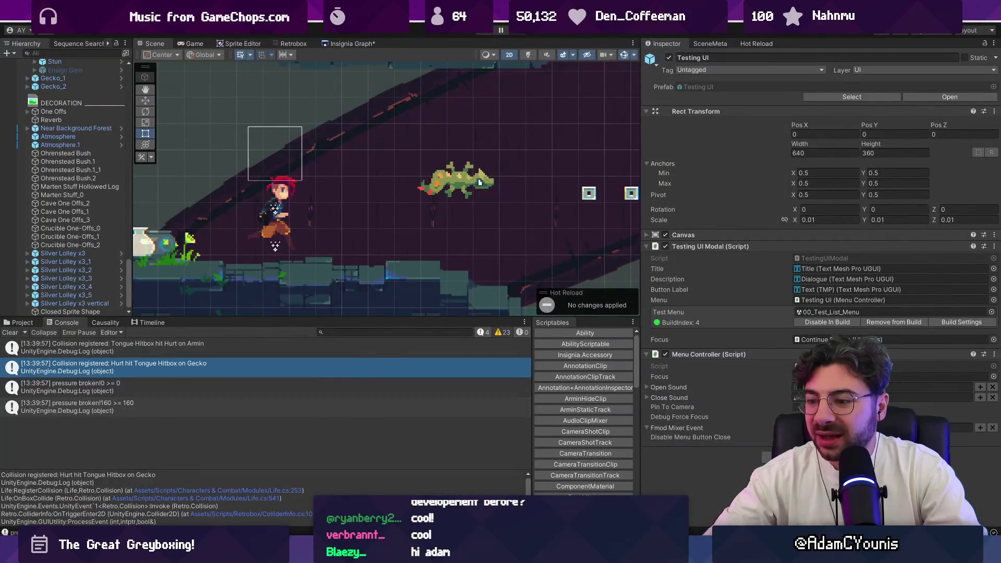
pyautogui.hotkey('alt', 'Tab')
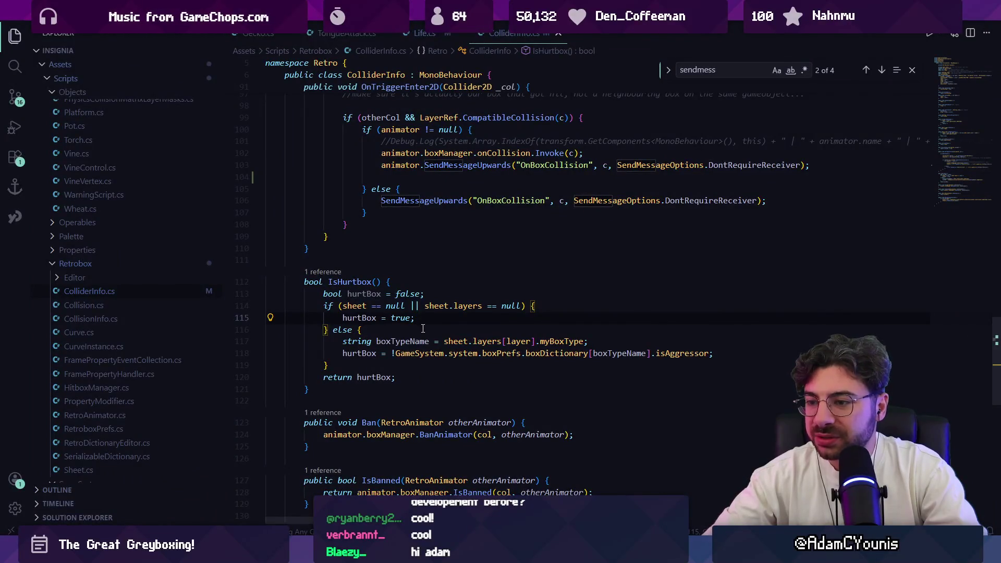
pyautogui.moveTo(409, 375); pyautogui.dragTo(292, 295)
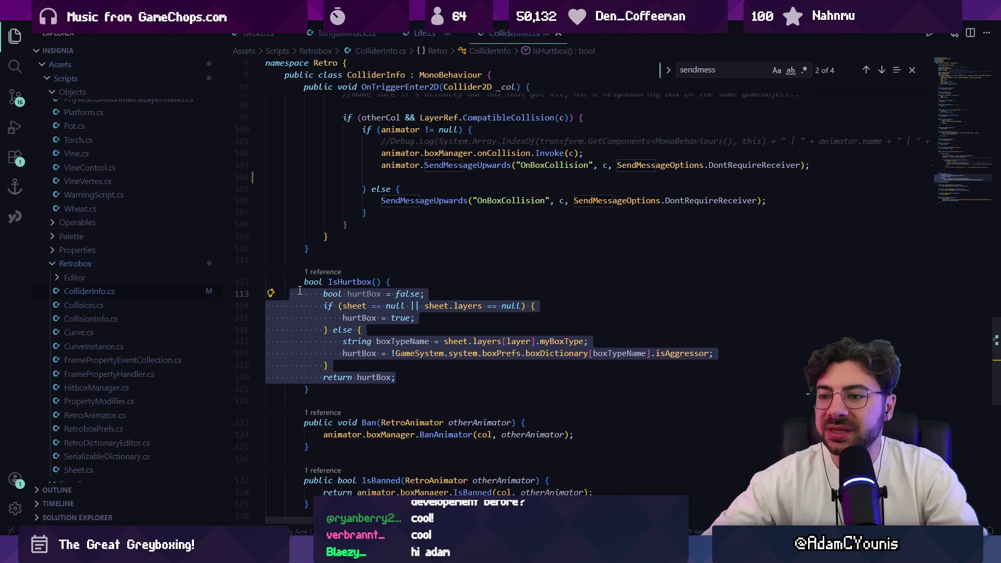
pyautogui.moveTo(323, 306); pyautogui.dragTo(334, 330)
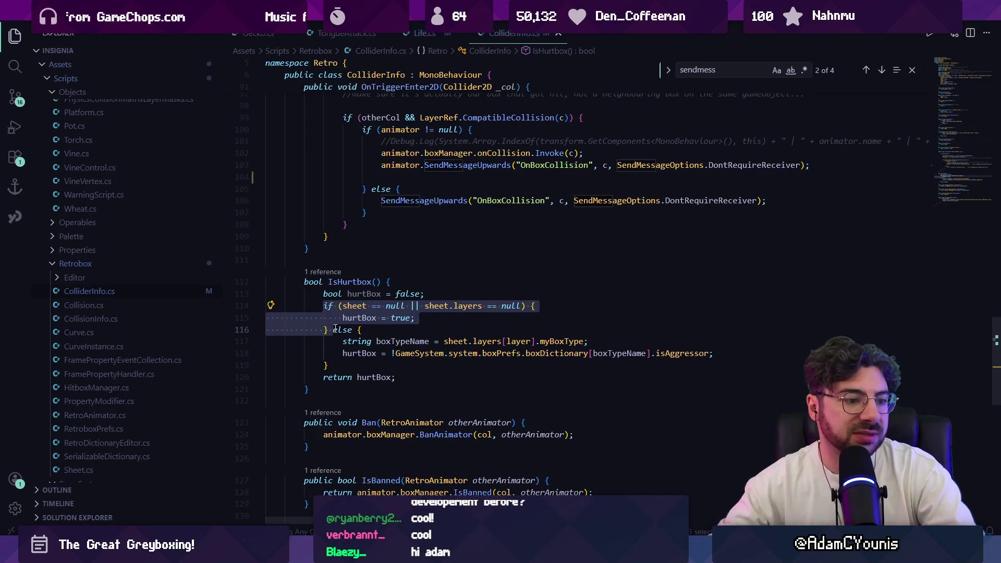
pyautogui.click(418, 327)
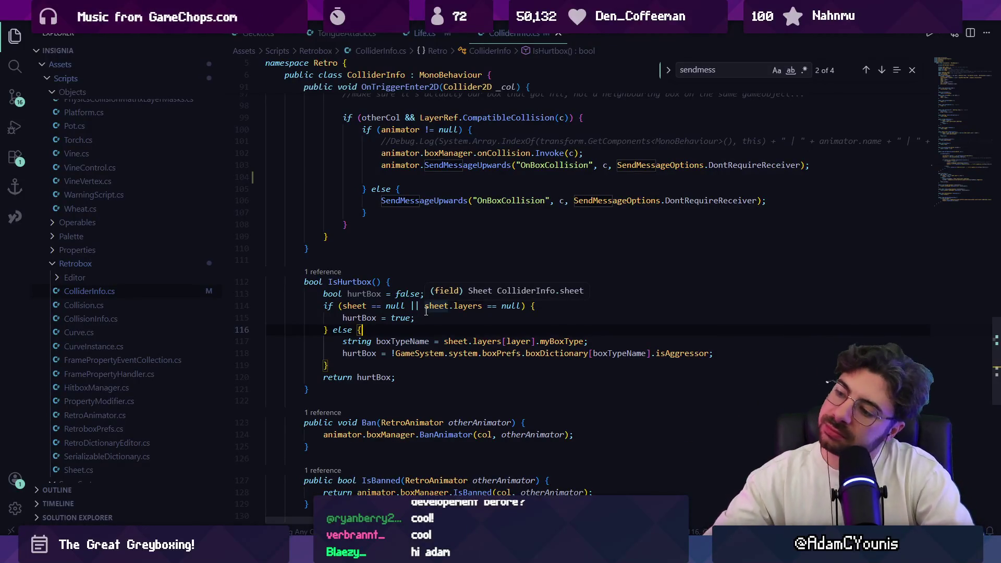
# Look up the boxTypeName, layer and myBoxType fields to read their types.
pyautogui.click(612, 354)
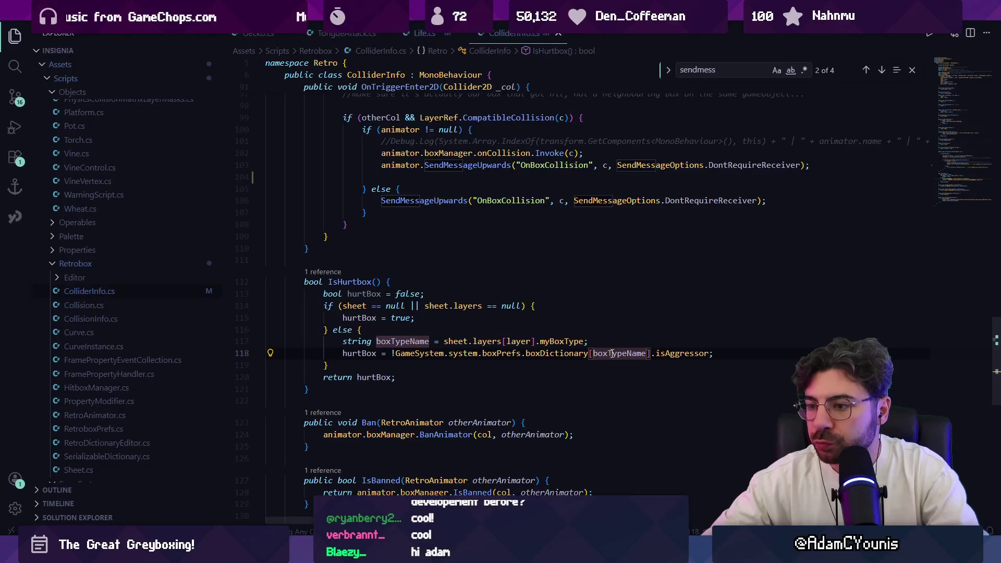
pyautogui.click(481, 340)
pyautogui.click(517, 341)
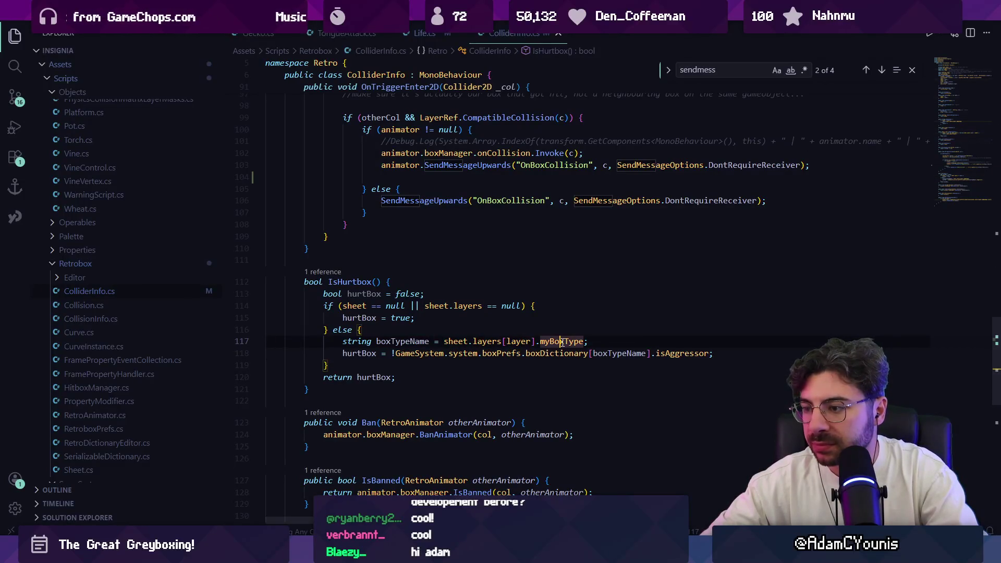
pyautogui.click(561, 341)
pyautogui.click(528, 343)
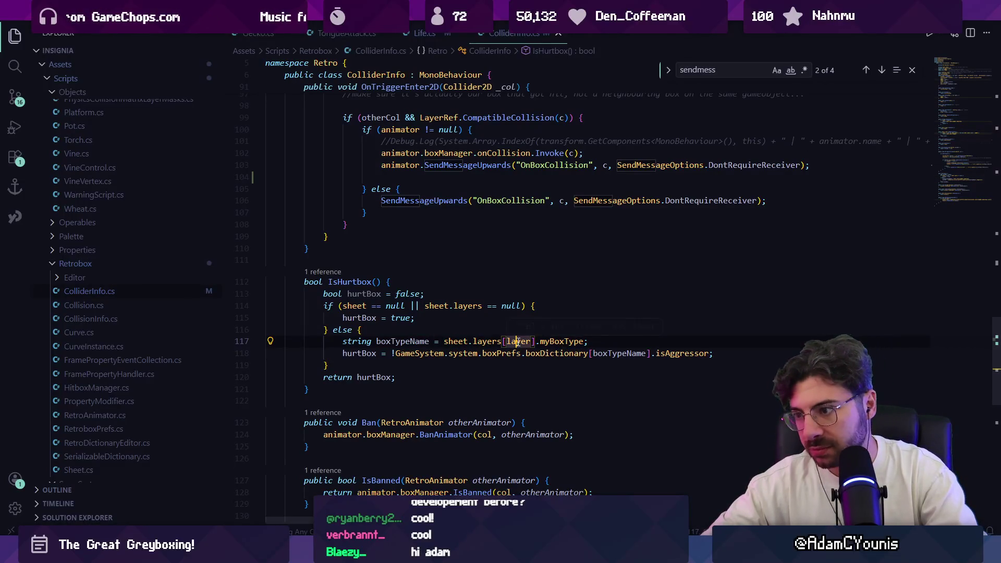
pyautogui.click(547, 341)
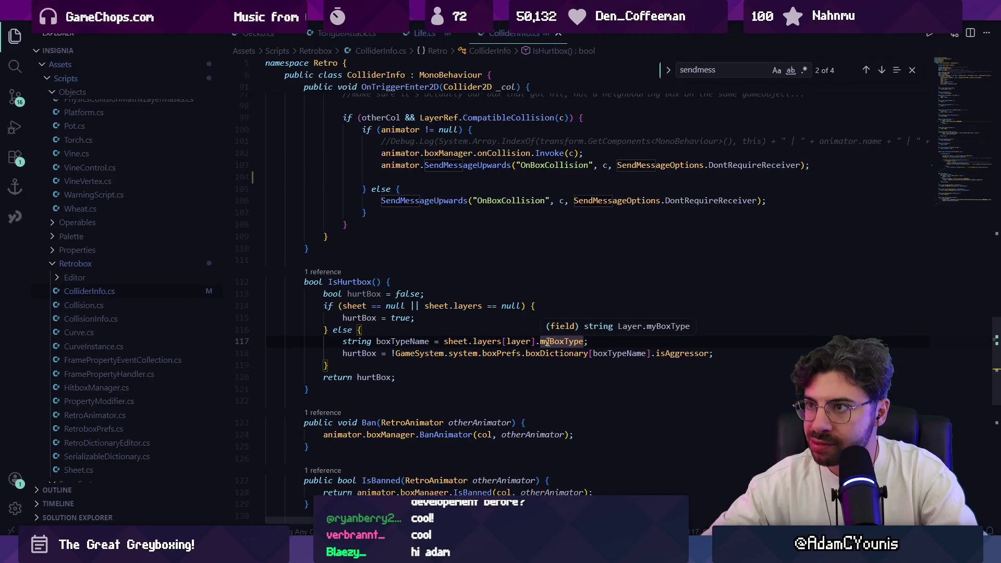
pyautogui.hotkey('ctrl', 'Tab')
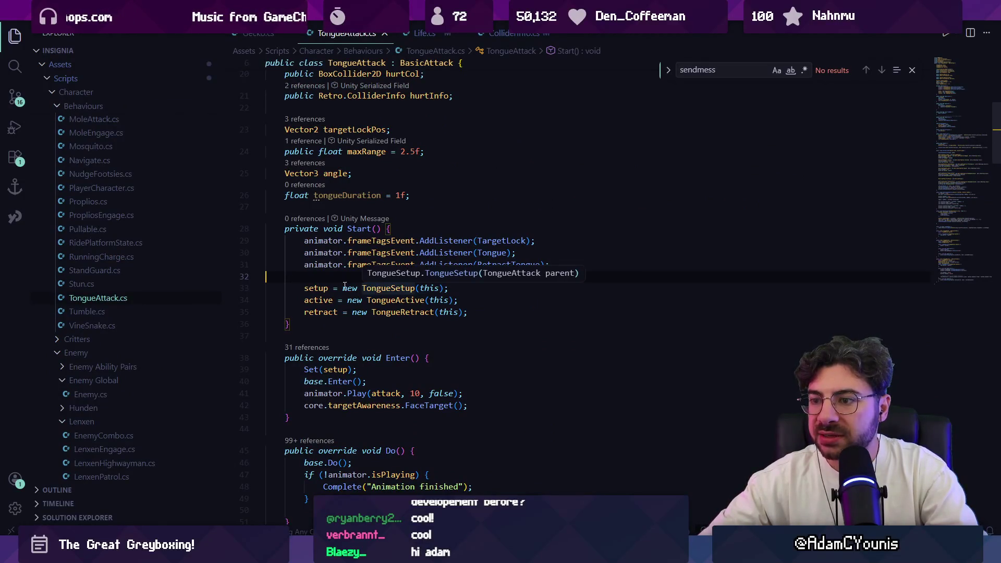
# Scroll TongueAttack.cs to SetupCollider and select its body to review the hitbox and hurtbox properties.
pyautogui.scroll(-10, 398, 282)
pyautogui.scroll(-5, 401, 280)
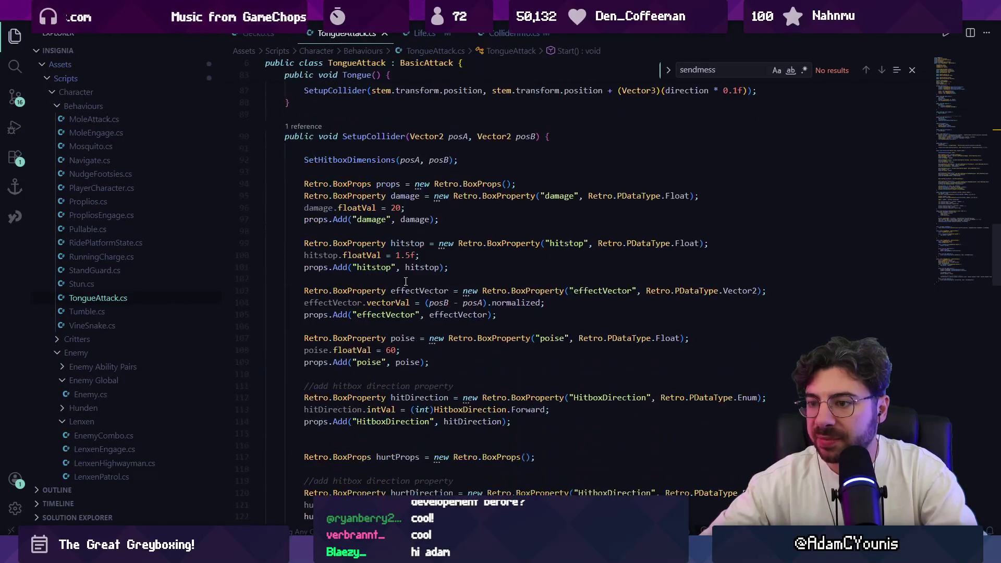
pyautogui.moveTo(291, 185)
pyautogui.mouseDown()
pyautogui.moveTo(437, 219)
pyautogui.moveTo(534, 325)
pyautogui.moveTo(549, 444)
pyautogui.mouseUp()
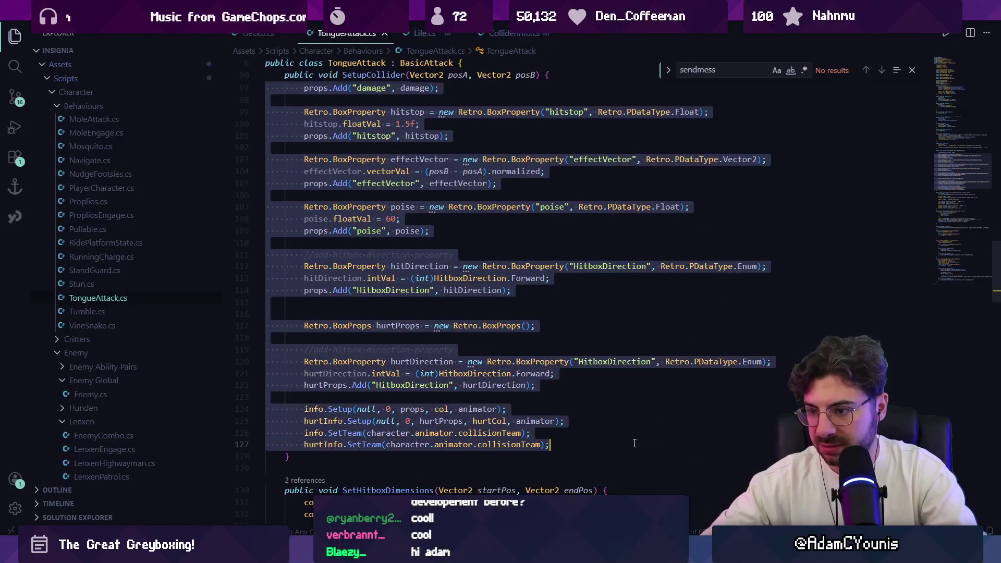
pyautogui.scroll(3, 683, 355)
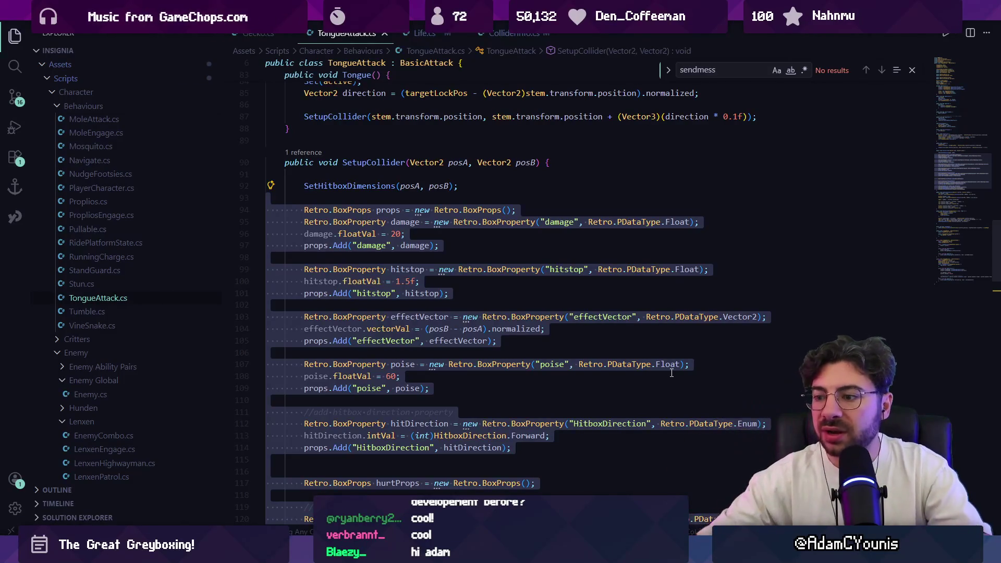
pyautogui.scroll(15, 671, 373)
pyautogui.scroll(-15, 671, 372)
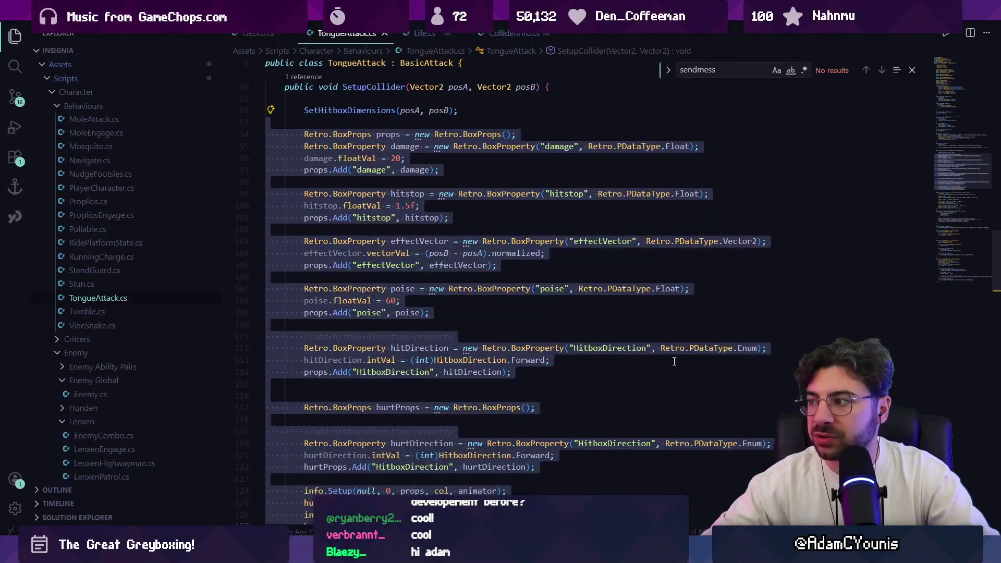
pyautogui.click(482, 119)
# Follow isAggressor to its definition in RetroboxPrefs.cs, then check the boxDictionary and myBoxType lookups.
pyautogui.click(513, 33)
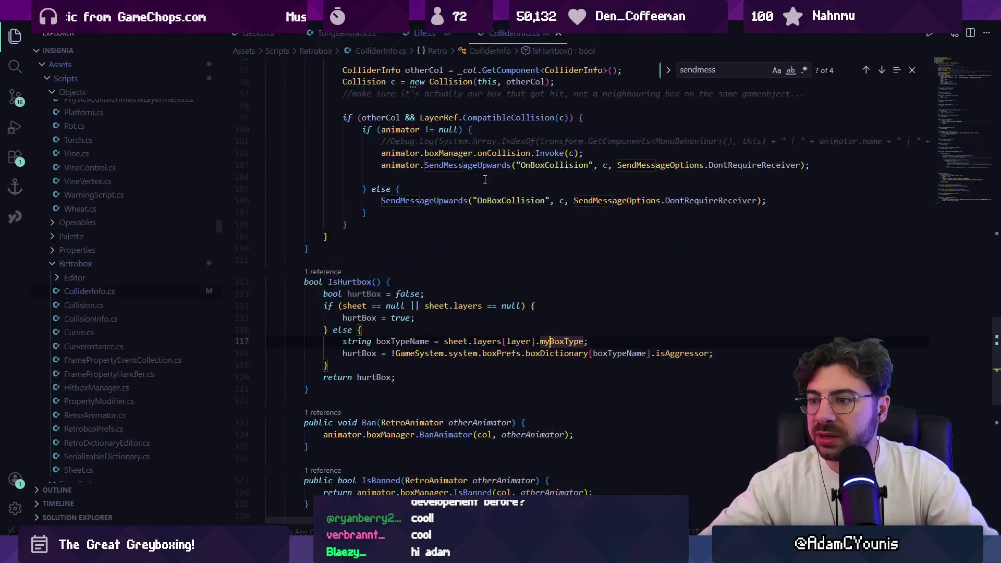
pyautogui.click(667, 275)
pyautogui.moveTo(682, 276)
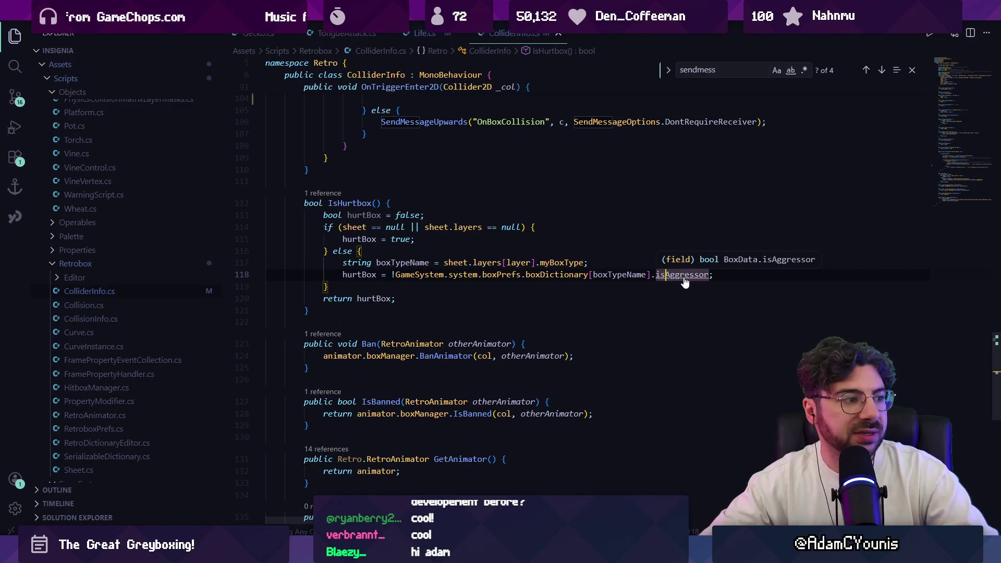
pyautogui.keyDown('ctrl'); pyautogui.click(680, 276); pyautogui.keyUp('ctrl')
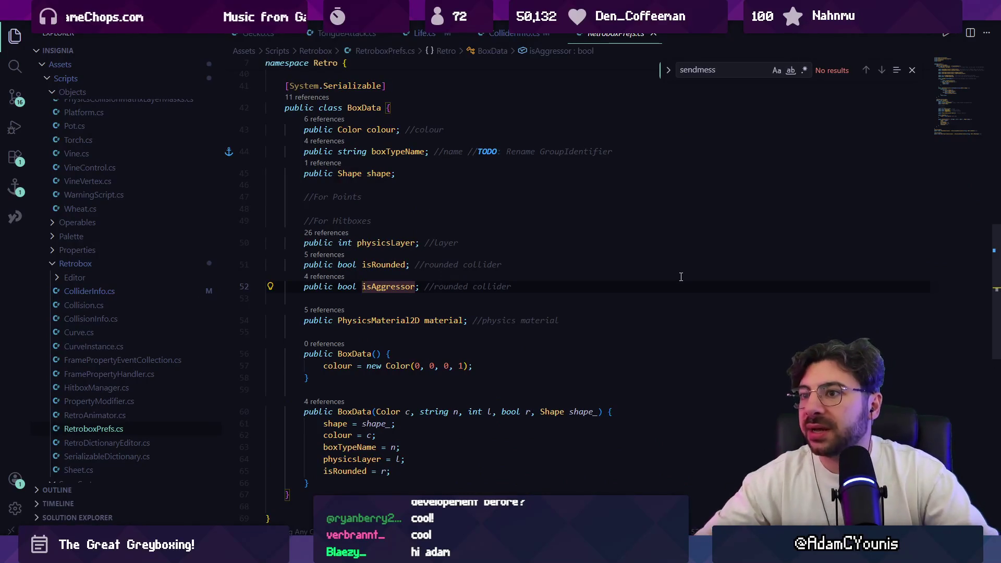
pyautogui.hotkey('alt', 'Left')
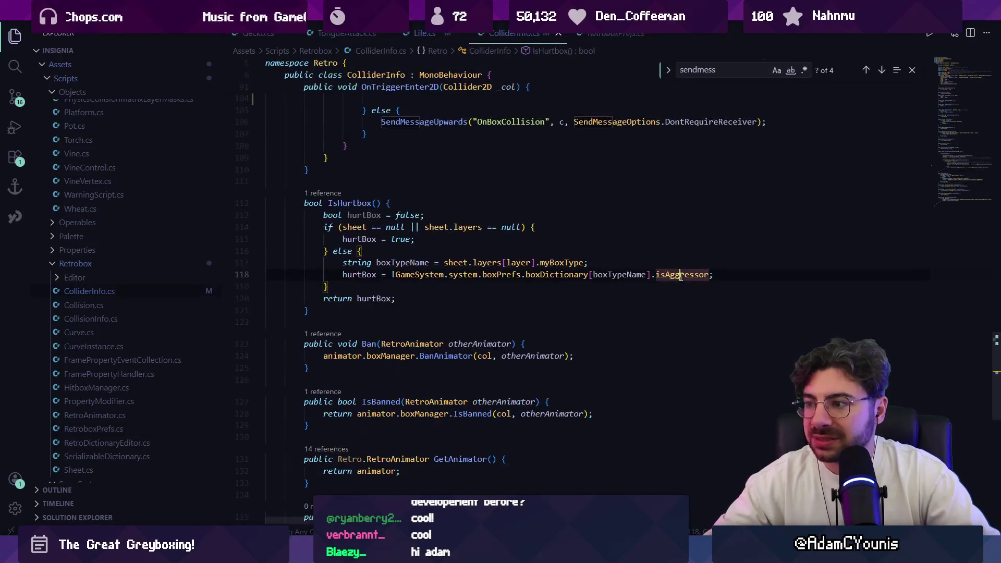
pyautogui.click(579, 274)
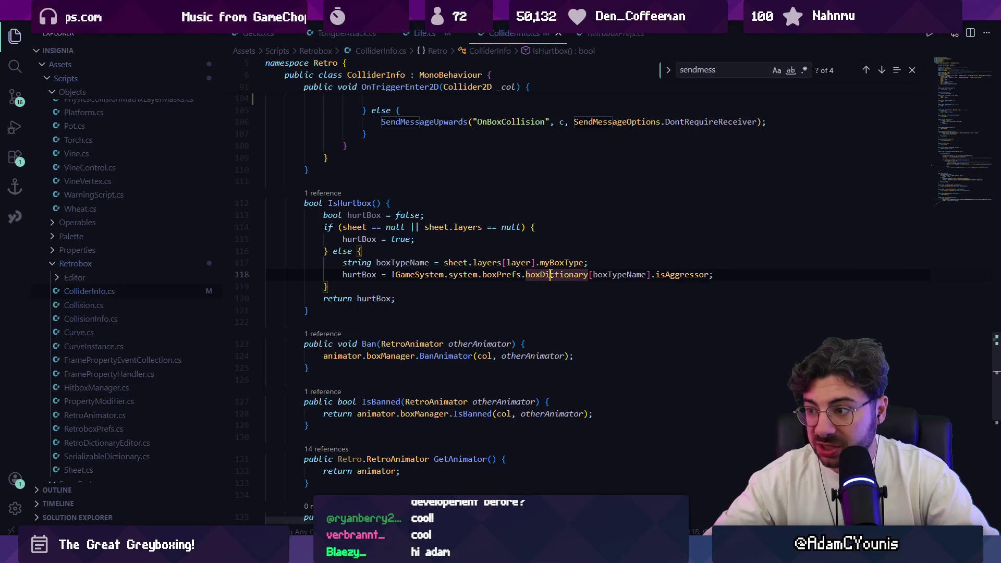
pyautogui.click(629, 275)
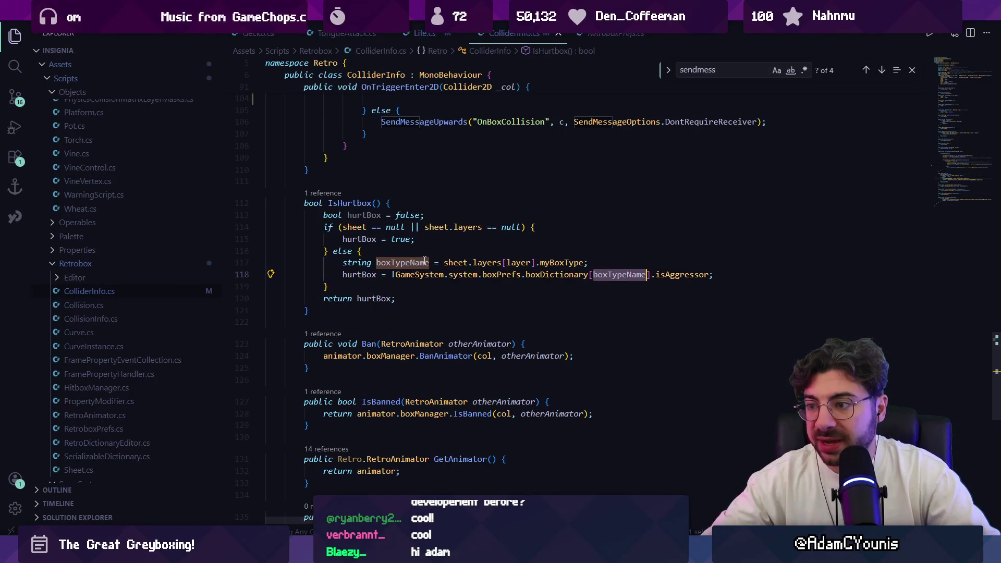
pyautogui.click(553, 262)
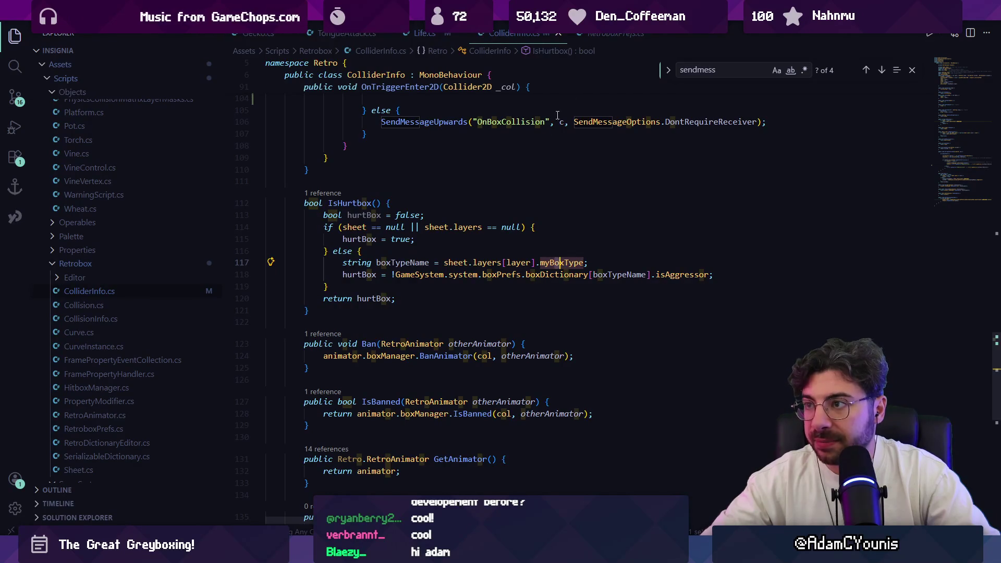
pyautogui.click(342, 34)
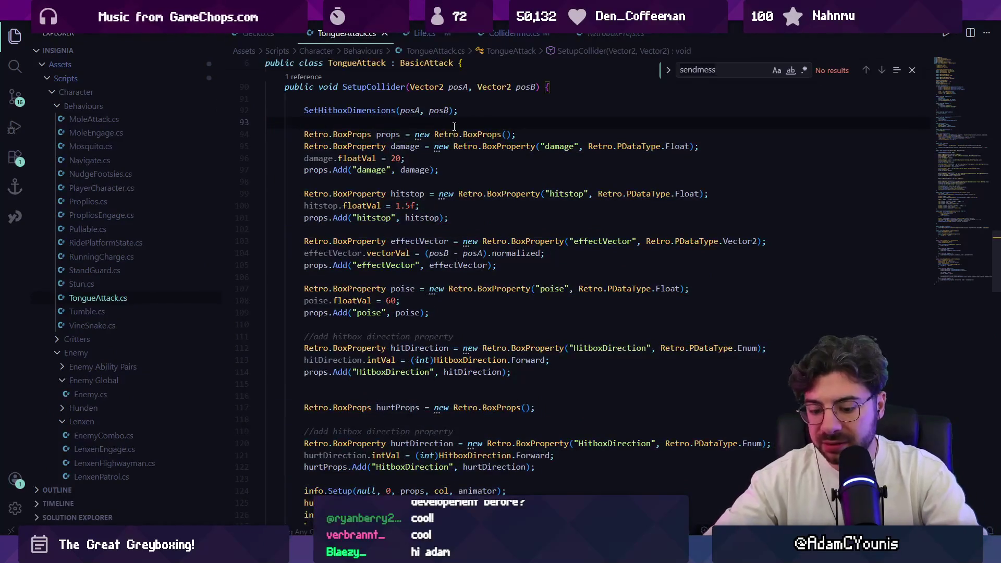
pyautogui.click(723, 70)
pyautogui.write('myb')
# Search TongueAttack.cs for 'type' and step through the matches.
pyautogui.hotkey('ctrl', 'f')
pyautogui.write('b')
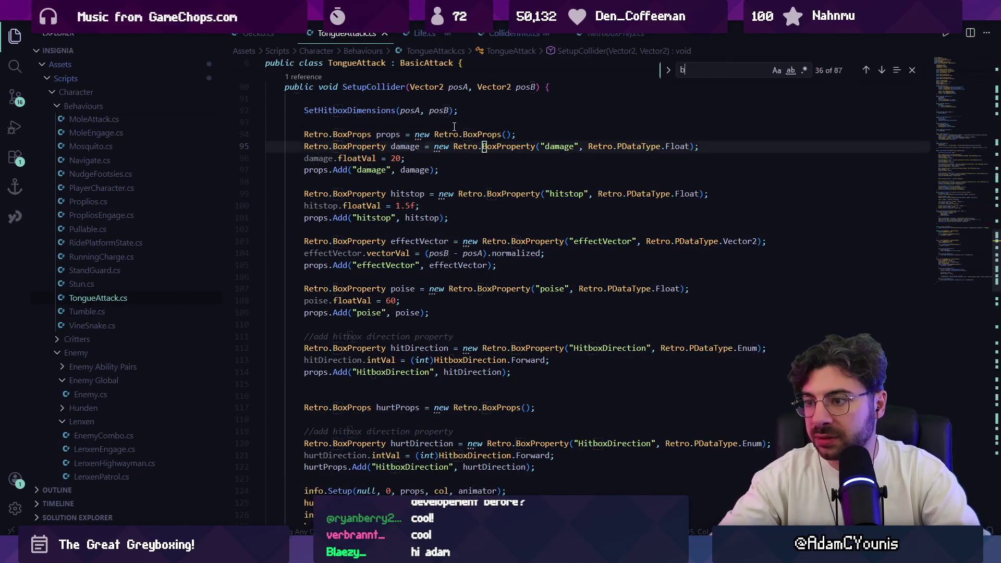
pyautogui.press('BackSpace')
pyautogui.write('type')
pyautogui.press('Return')
pyautogui.press('Return')
pyautogui.press('Return')
pyautogui.scroll(-4, 462, 124)
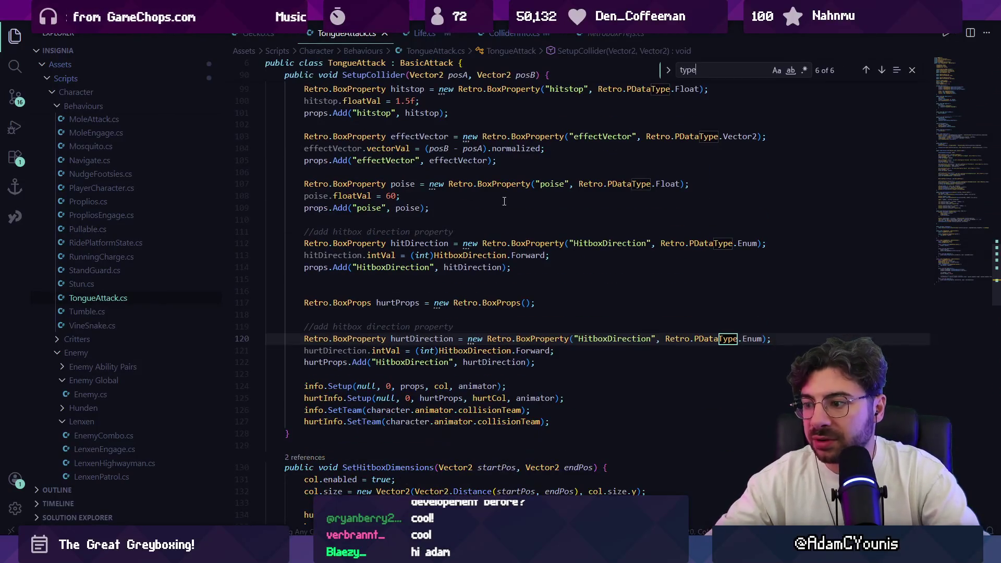
pyautogui.scroll(3, 416, 205)
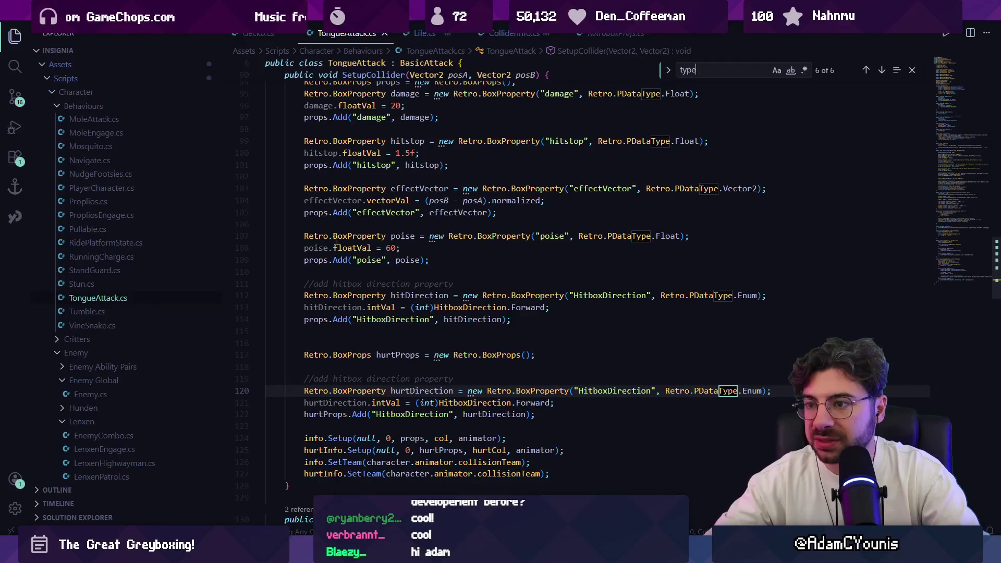
pyautogui.scroll(2, 304, 142)
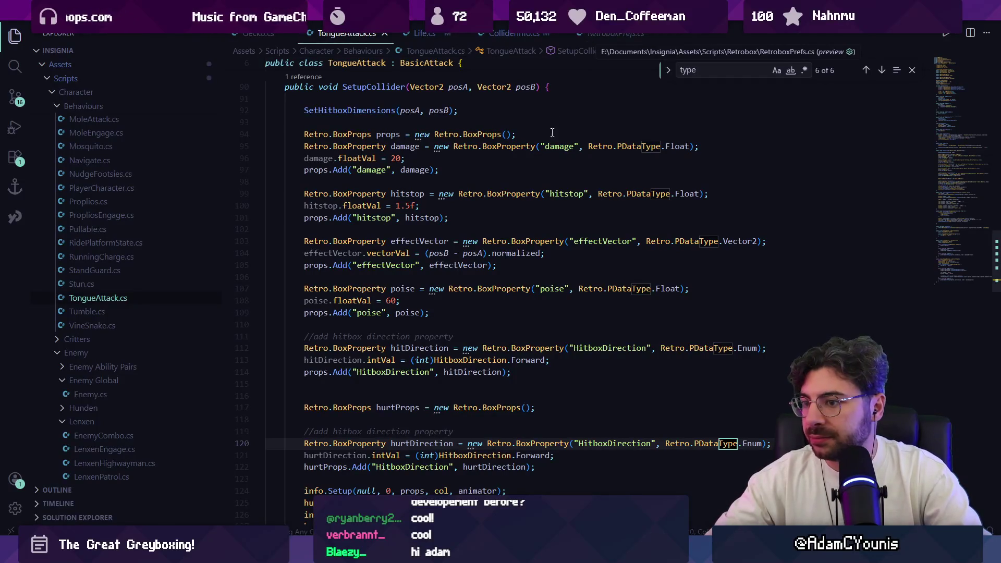
# Search for BoxProperty and 'layer', confirming TongueAttack.cs never references layer.
pyautogui.doubleClick(488, 188)
pyautogui.hotkey('ctrl', 'f')
pyautogui.write('layer')
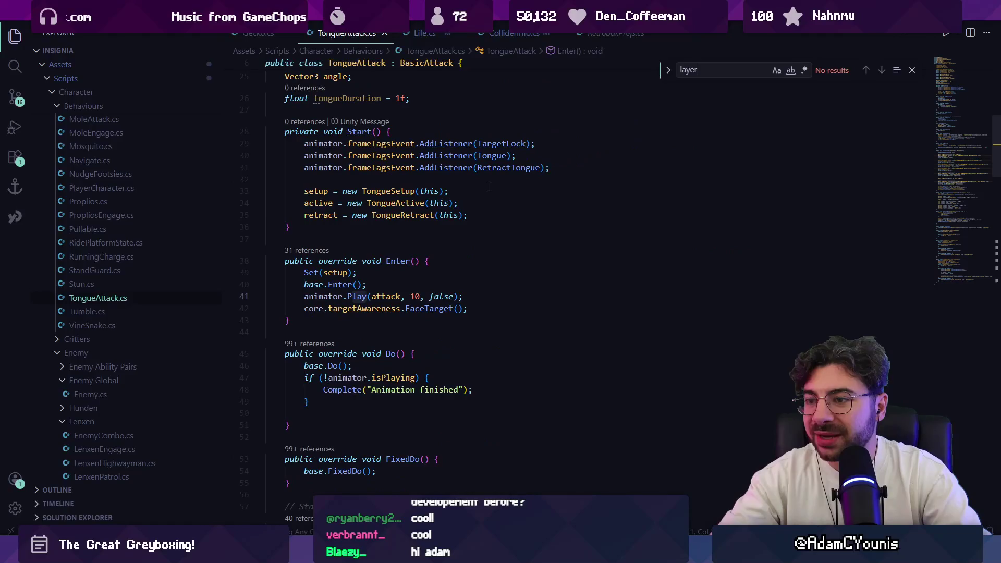
pyautogui.press('Escape')
pyautogui.scroll(-15, 962, 181)
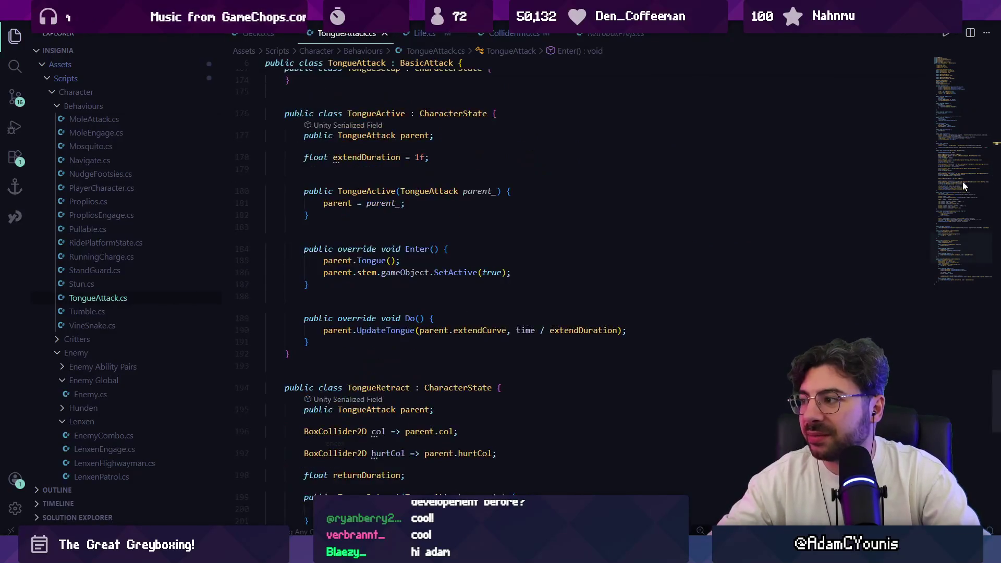
pyautogui.scroll(-2, 960, 177)
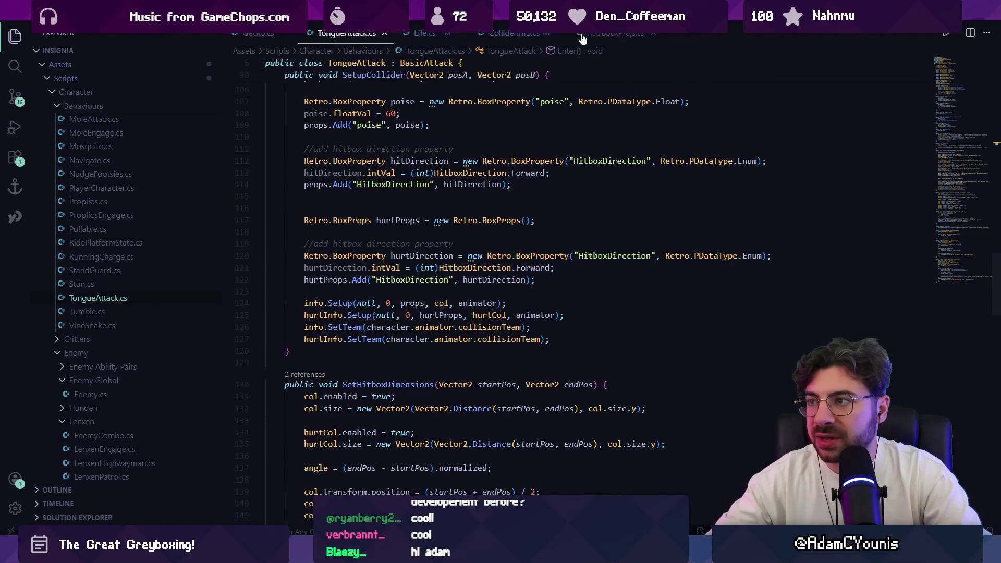
pyautogui.click(516, 34)
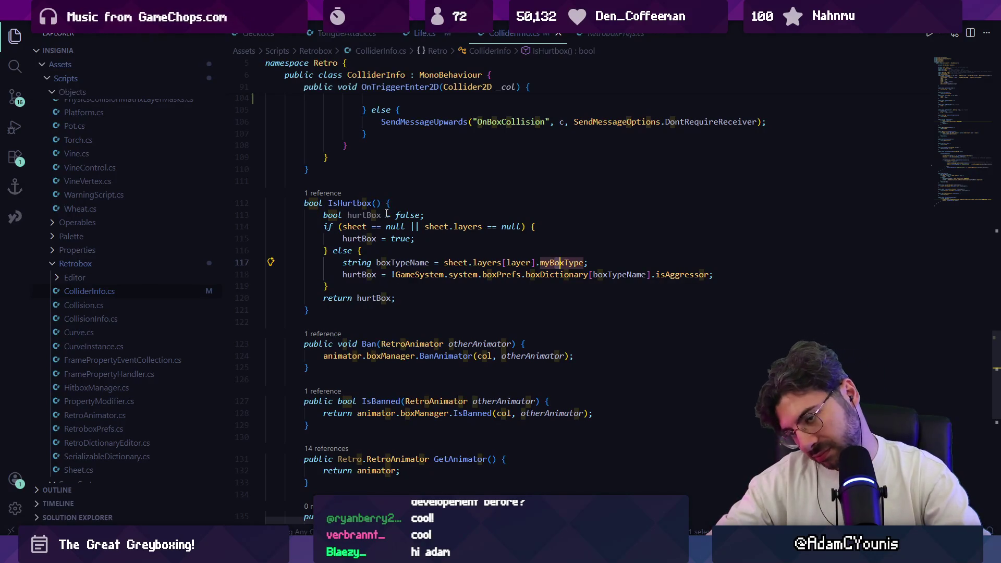
# Change hurtBox's default value from false to true and save ColliderInfo.cs.
pyautogui.click(366, 214)
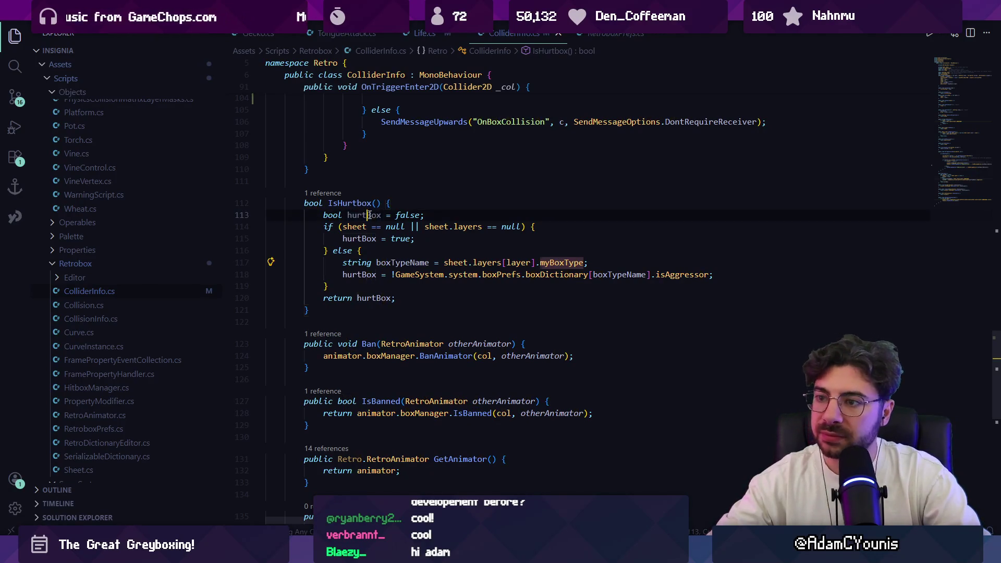
pyautogui.click(406, 215)
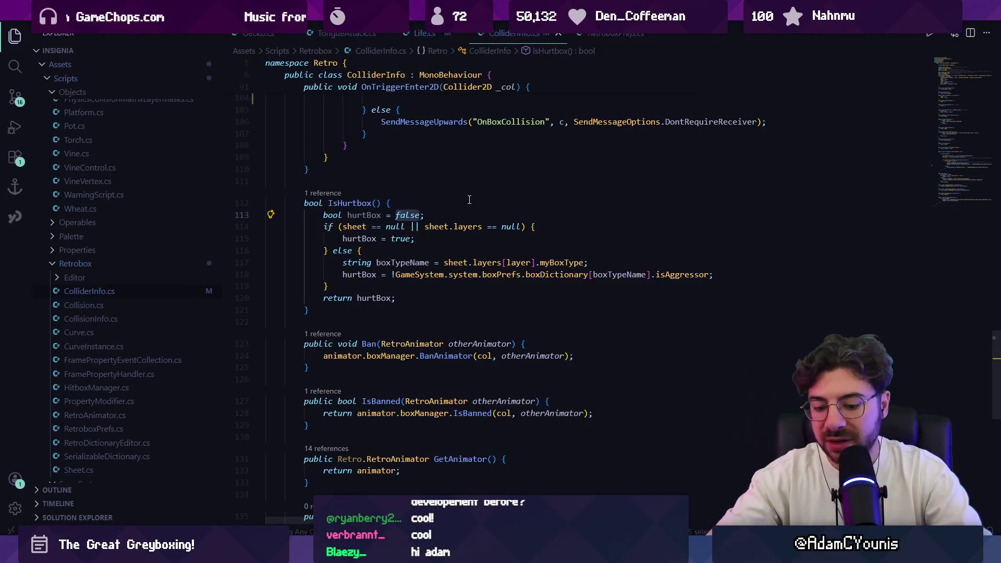
pyautogui.hotkey('ctrl', 'BackSpace')
pyautogui.write('true')
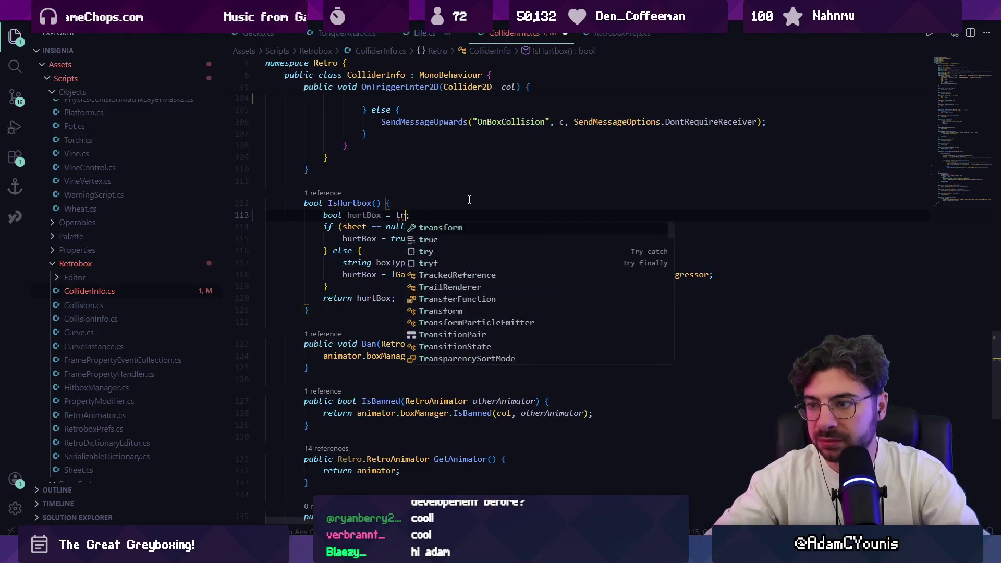
pyautogui.press('Escape')
pyautogui.hotkey('ctrl', 's')
# Remove the negation before GameSystem, try deleting the null-check branch, then undo it.
pyautogui.click(392, 275)
pyautogui.press('Delete')
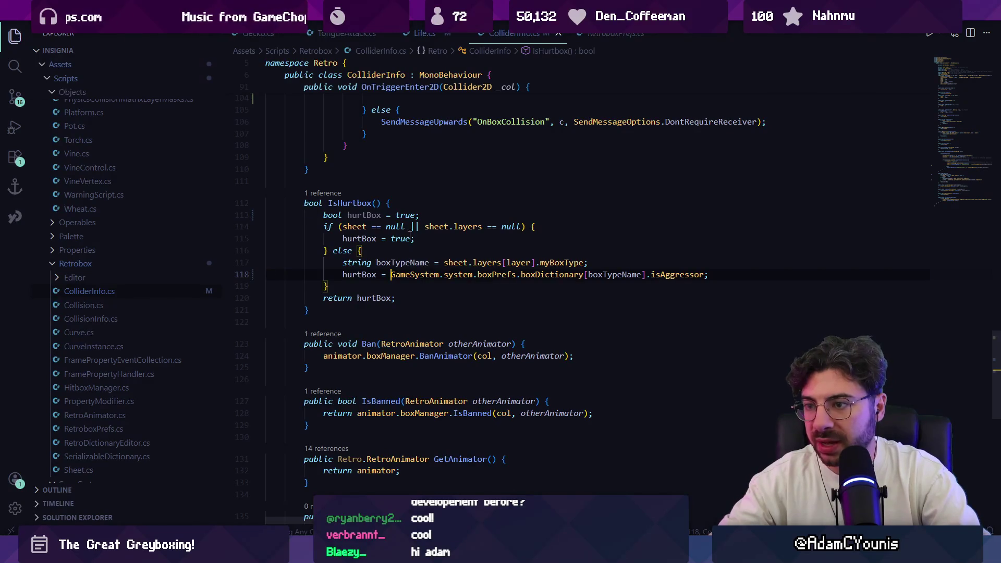
pyautogui.click(358, 214)
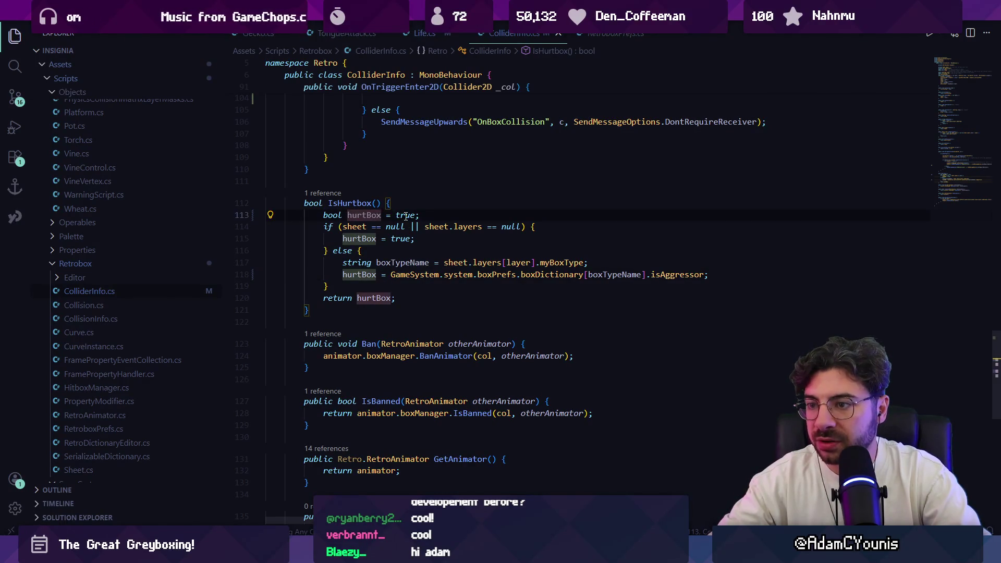
pyautogui.moveTo(360, 251); pyautogui.dragTo(320, 226)
pyautogui.press('BackSpace')
pyautogui.press('Delete')
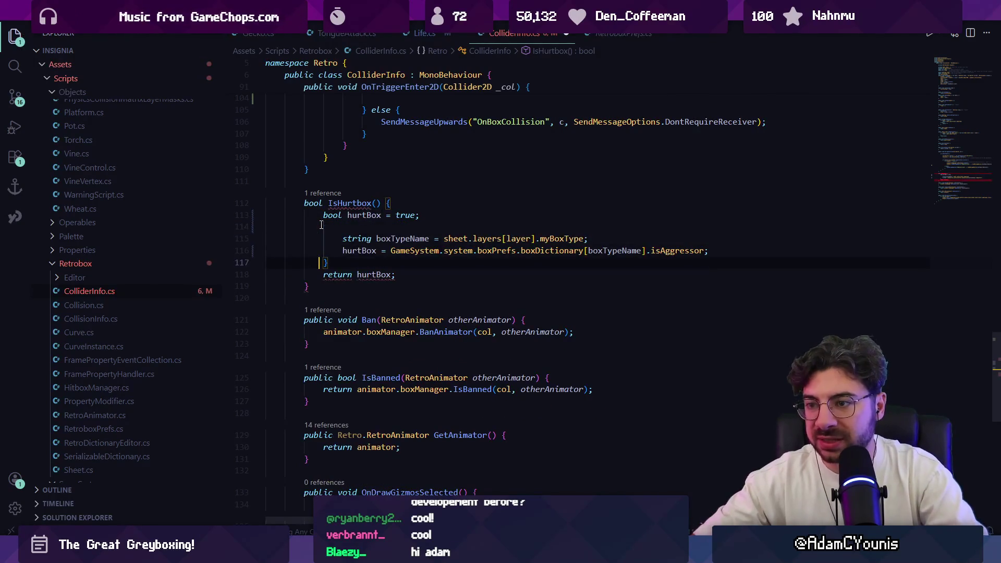
pyautogui.press('Down')
pyautogui.press('Down')
pyautogui.press('Down')
pyautogui.press('End')
pyautogui.press('BackSpace')
pyautogui.hotkey('shift', 'alt', 'f')
pyautogui.press('Up')
pyautogui.hotkey('ctrl', 'z')
pyautogui.hotkey('ctrl', 'z')
pyautogui.hotkey('ctrl', 'z')
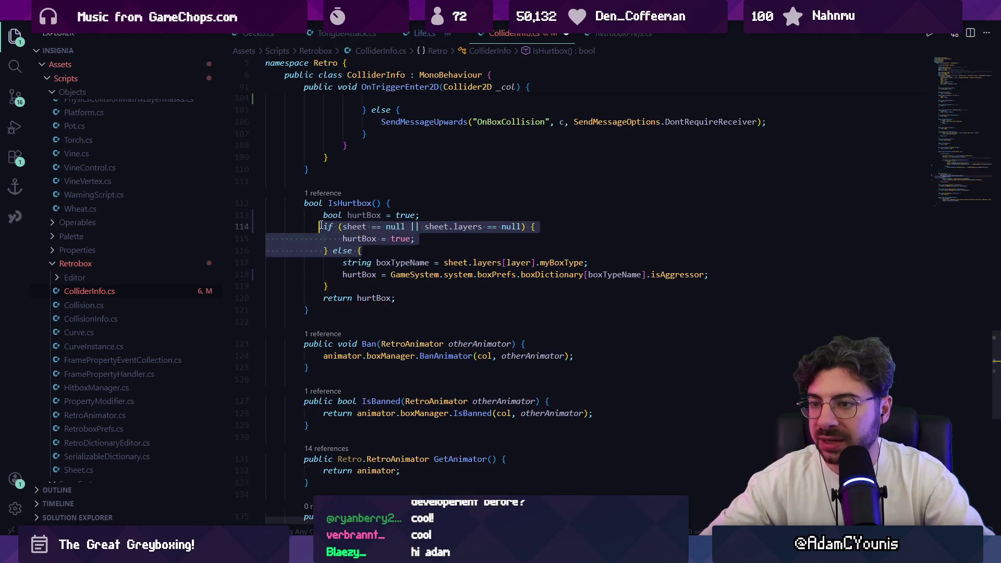
# Rewrite the condition to sheet != null && sheet.layers != null.
pyautogui.press('Left')
pyautogui.hotkey('ctrl', 'shift', 'Right')
pyautogui.hotkey('ctrl', 'shift', 'Right')
pyautogui.press('Right')
pyautogui.press('BackSpace')
pyautogui.write('!')
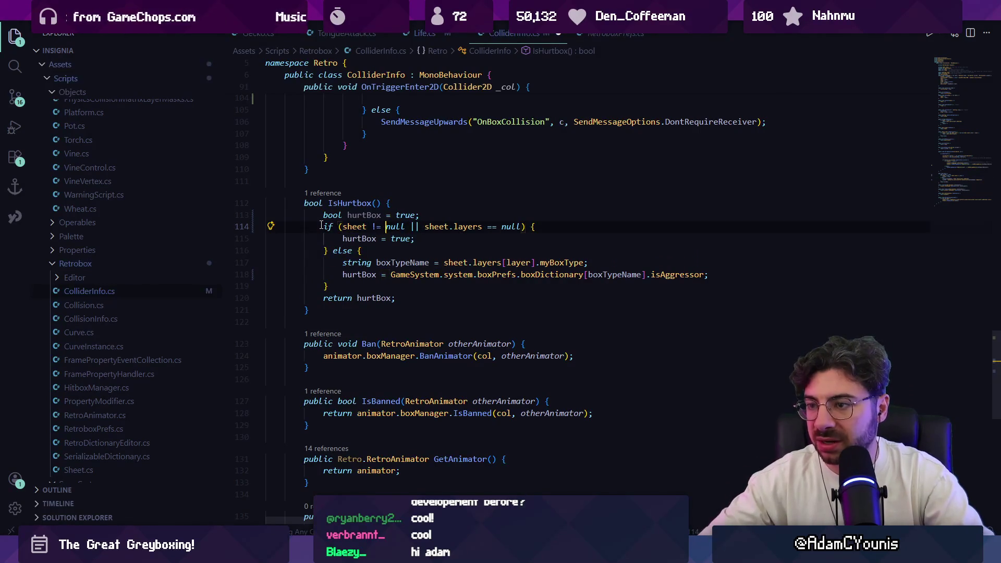
pyautogui.hotkey('ctrl', 'Right')
pyautogui.hotkey('ctrl', 'Right')
pyautogui.hotkey('ctrl', 'Right')
pyautogui.press('BackSpace')
pyautogui.press('BackSpace')
pyautogui.write('&&')
pyautogui.hotkey('ctrl', 'Right')
pyautogui.hotkey('ctrl', 'Right')
pyautogui.hotkey('ctrl', 'Right')
pyautogui.press('BackSpace')
pyautogui.press('BackSpace')
pyautogui.write('!=')
pyautogui.press('Down')
# Move the box-type lookup lines into the if block and delete the else branch.
pyautogui.press('Down')
pyautogui.press('Down')
pyautogui.hotkey('shift', 'Down')
pyautogui.hotkey('alt', 'Up')
pyautogui.hotkey('alt', 'Up')
pyautogui.press('Down')
pyautogui.press('Home')
pyautogui.hotkey('shift', 'Down')
pyautogui.hotkey('shift', 'Down')
pyautogui.hotkey('shift', 'Down')
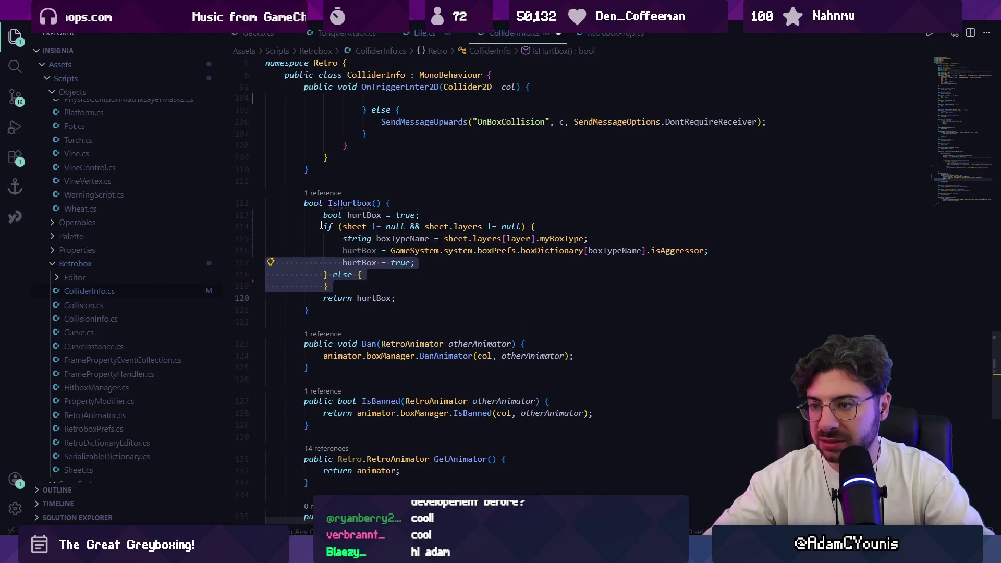
pyautogui.press('BackSpace')
pyautogui.write('}')
pyautogui.press('Return')
pyautogui.press('Up')
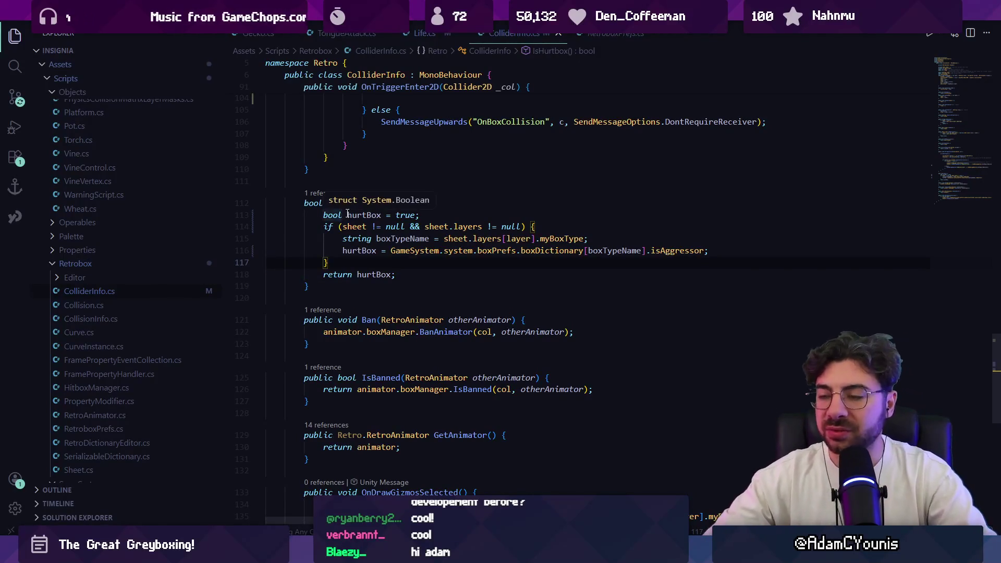
# Review the rewritten if block's sheet, layers and layer index lookups.
pyautogui.moveTo(328, 227); pyautogui.dragTo(330, 262)
pyautogui.click(358, 227)
pyautogui.click(463, 226)
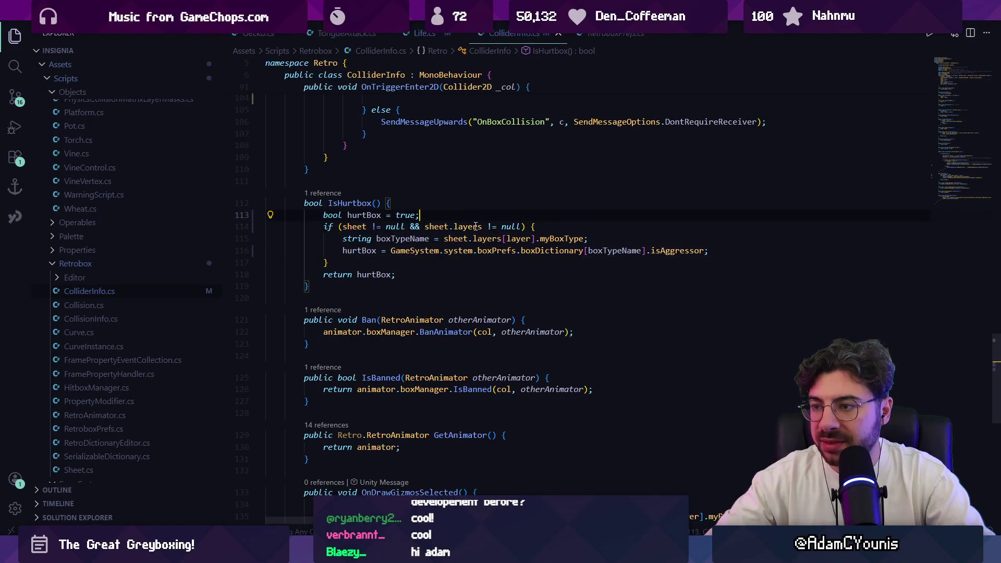
pyautogui.click(527, 240)
pyautogui.click(428, 215)
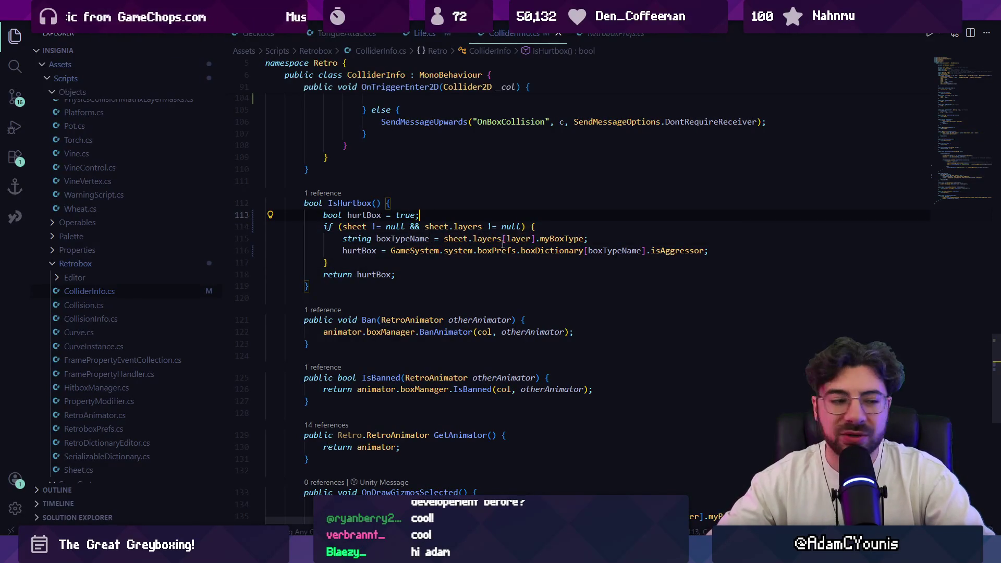
pyautogui.moveTo(503, 240)
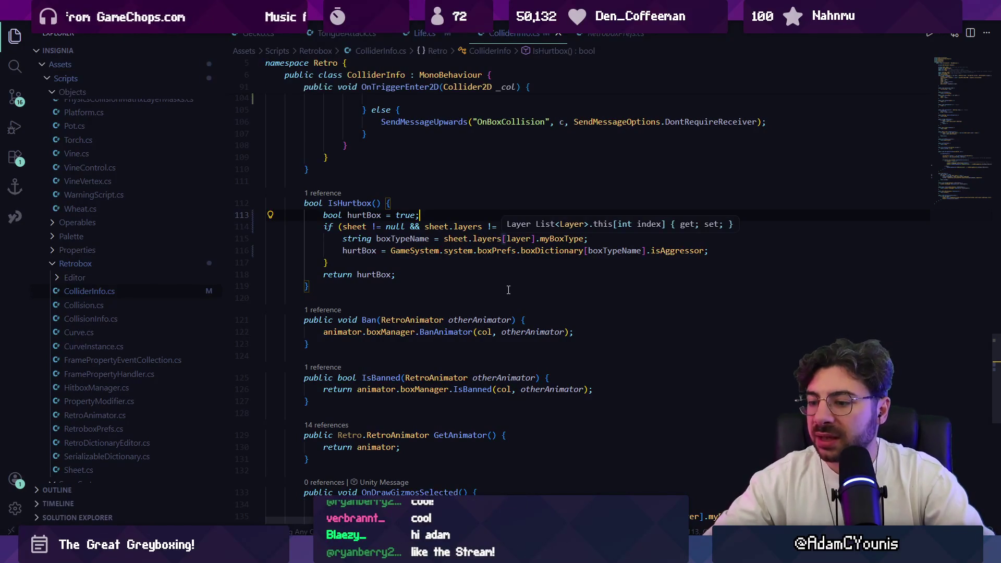
pyautogui.hotkey('alt', 'Tab')
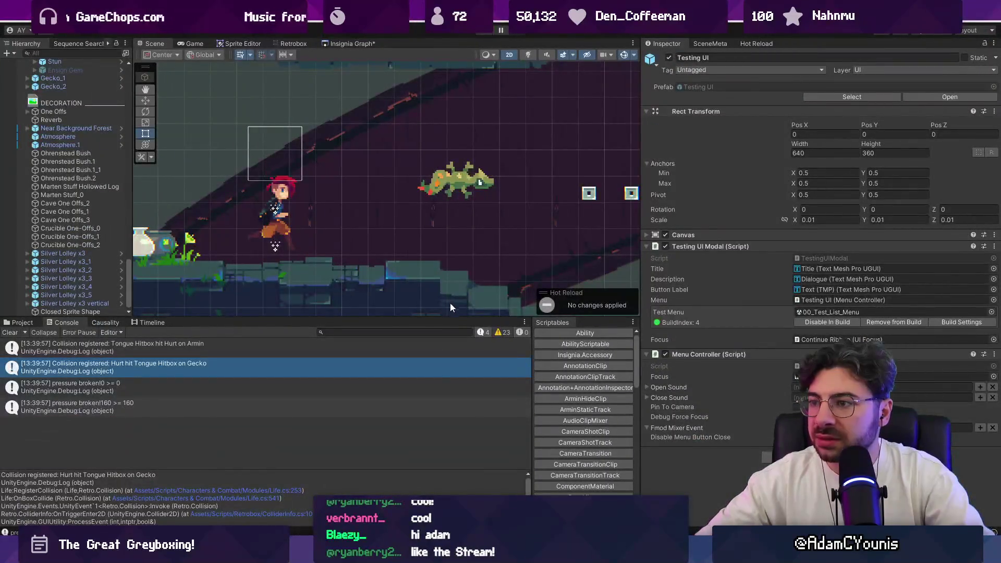
# Start a test run of the game, pause it, then stop it.
pyautogui.click(483, 35)
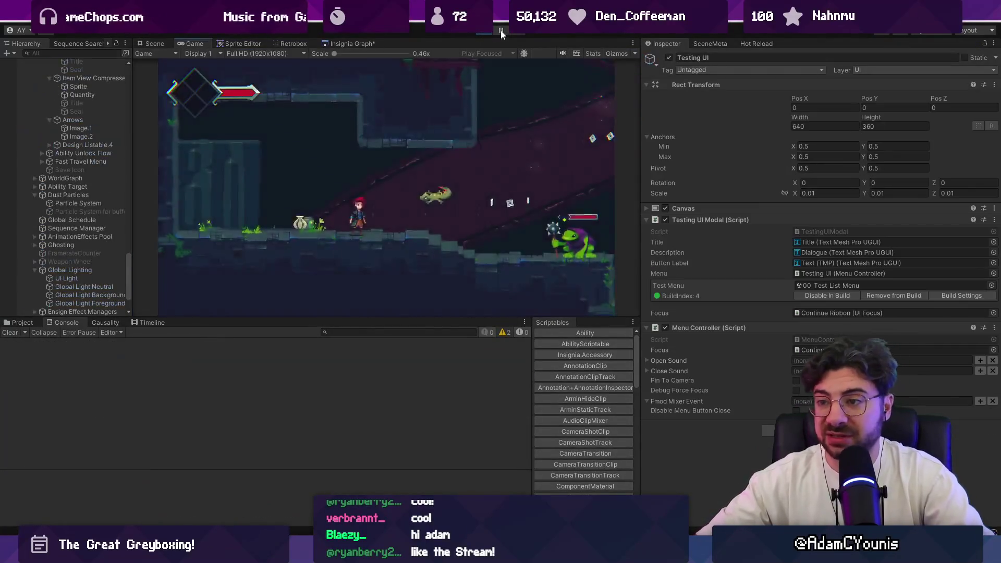
pyautogui.click(500, 30)
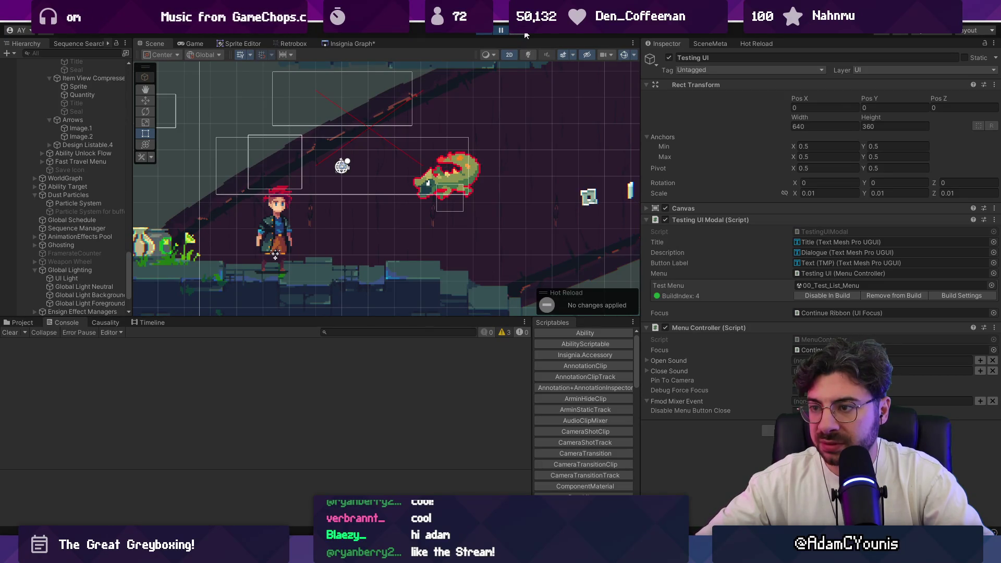
pyautogui.click(484, 32)
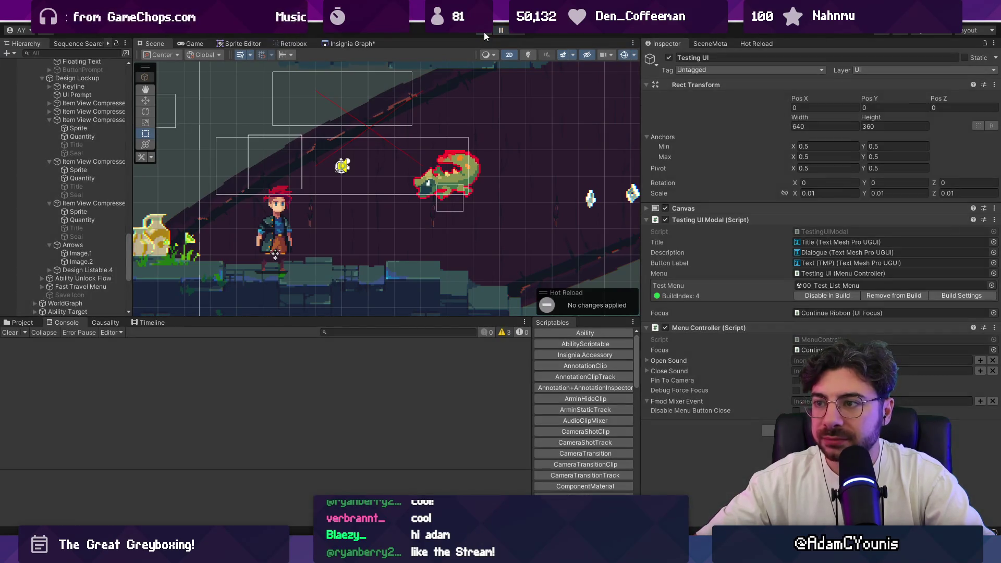
pyautogui.click(483, 32)
# Replay, stepping frames until paused mid tongue attack, and scroll the Hierarchy to Gecko > Attack.
pyautogui.click(486, 32)
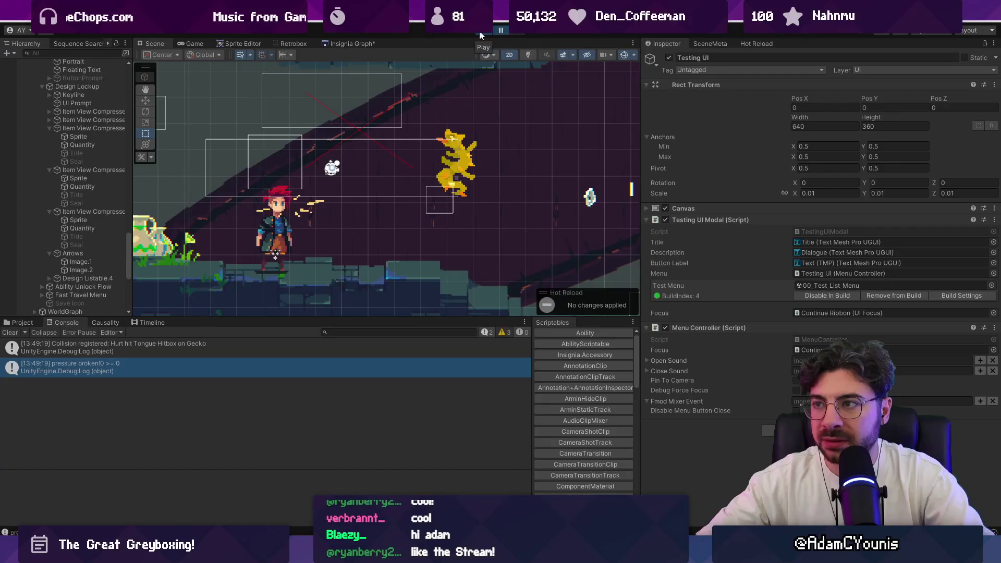
pyautogui.click(496, 30)
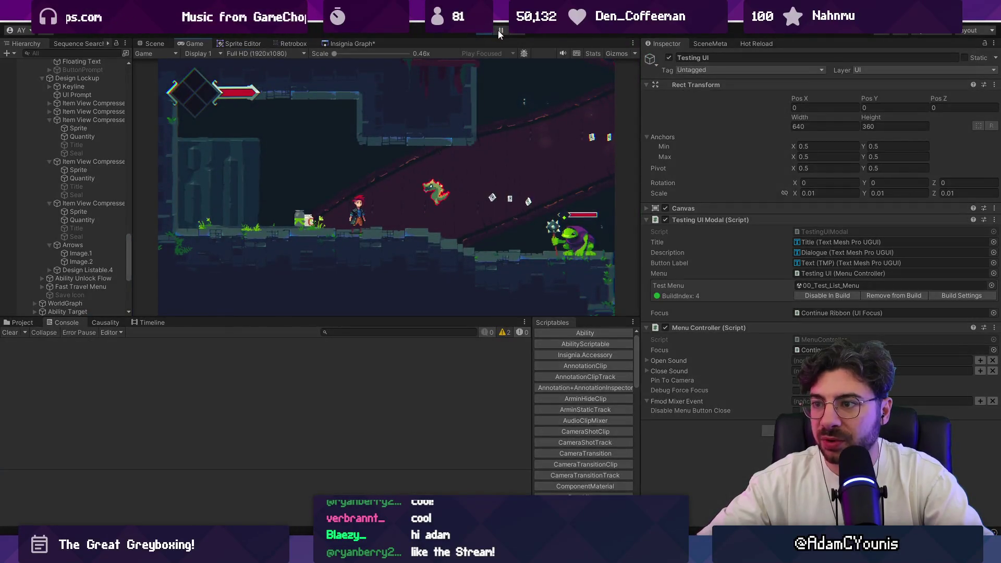
pyautogui.click(497, 31)
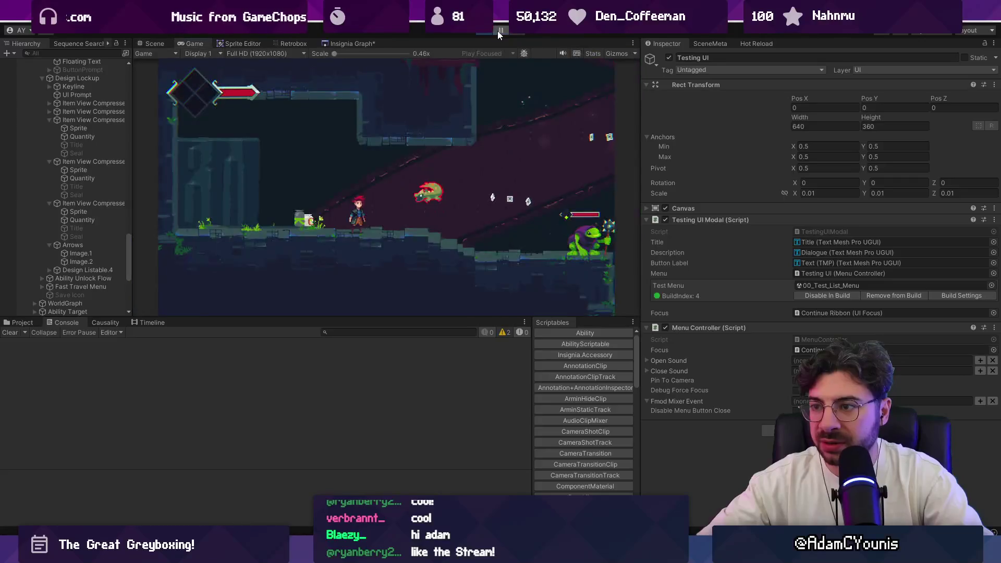
pyautogui.click(514, 31)
pyautogui.click(514, 31)
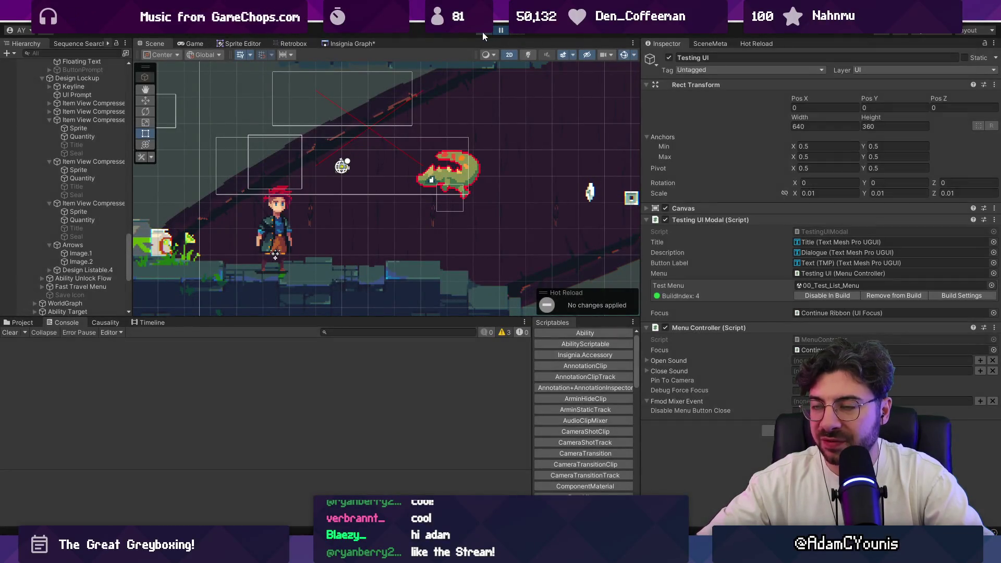
pyautogui.click(499, 31)
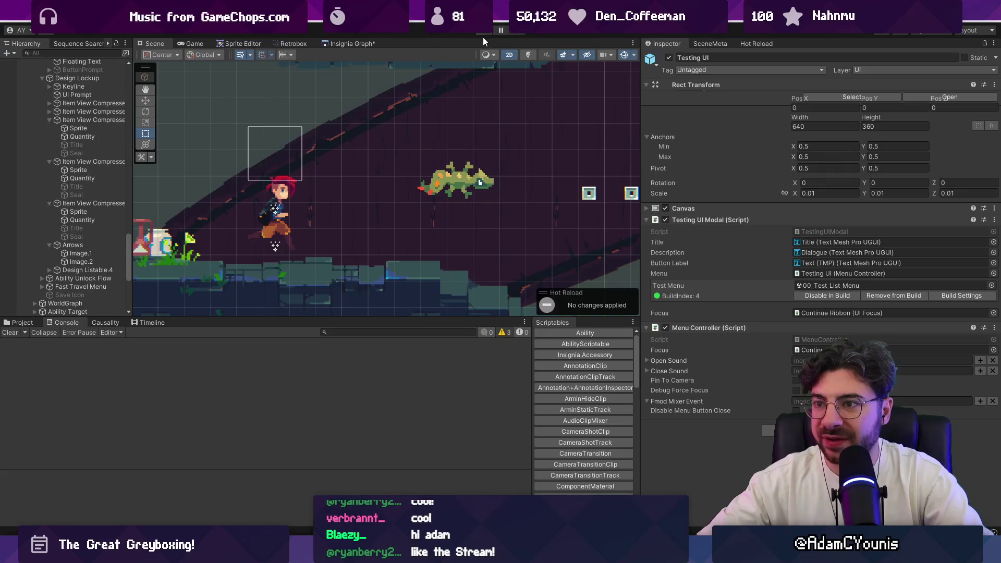
pyautogui.click(484, 32)
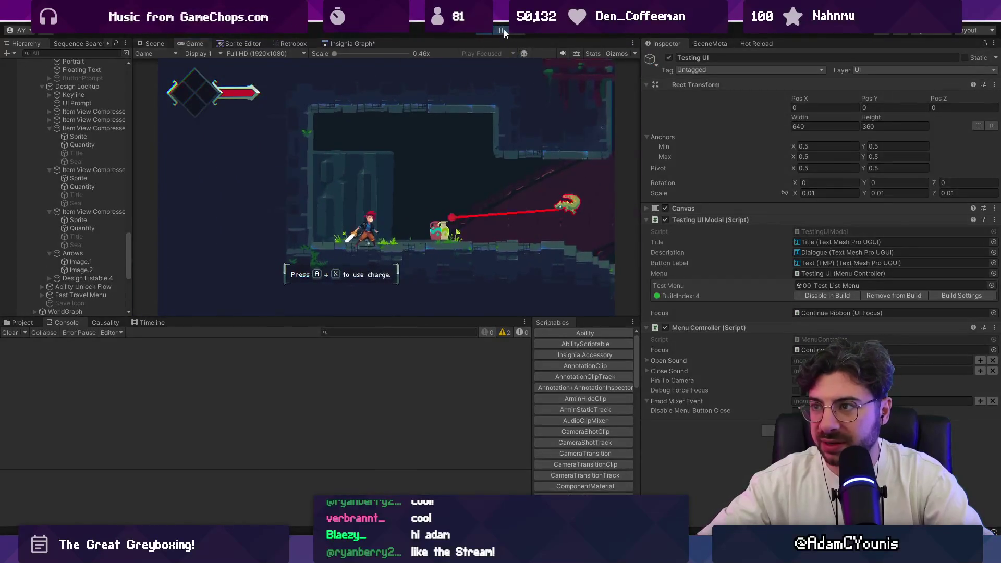
pyautogui.click(502, 30)
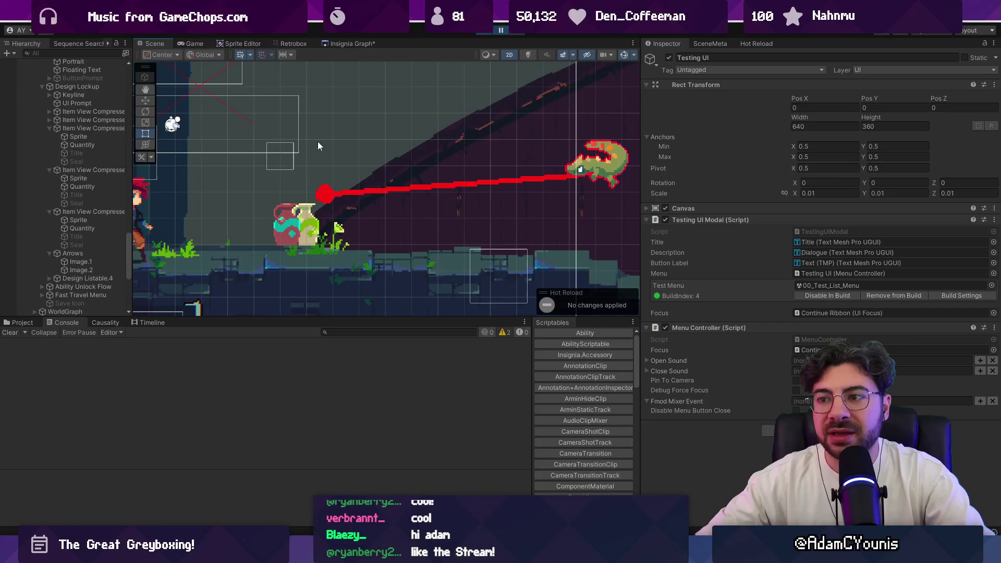
pyautogui.scroll(10, 67, 140)
pyautogui.scroll(15, 73, 157)
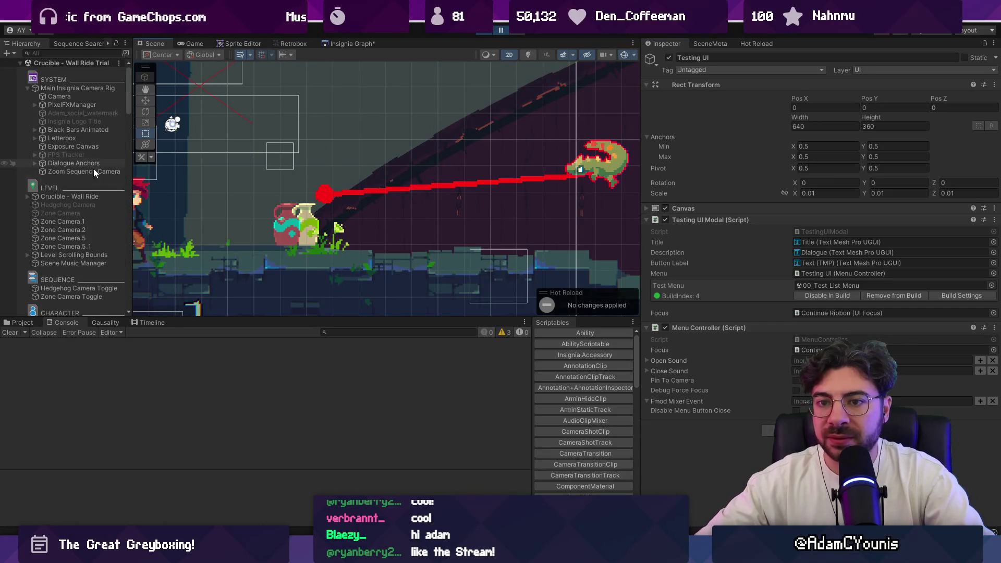
pyautogui.scroll(-15, 93, 165)
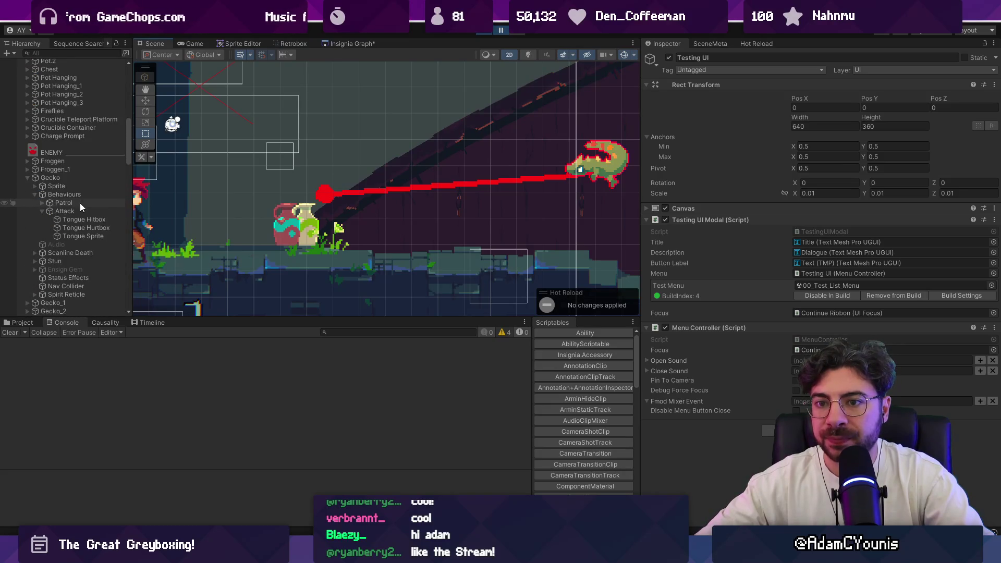
# Select Tongue Hitbox in Unity and check its layer list, leaving it on Hit.
pyautogui.click(79, 219)
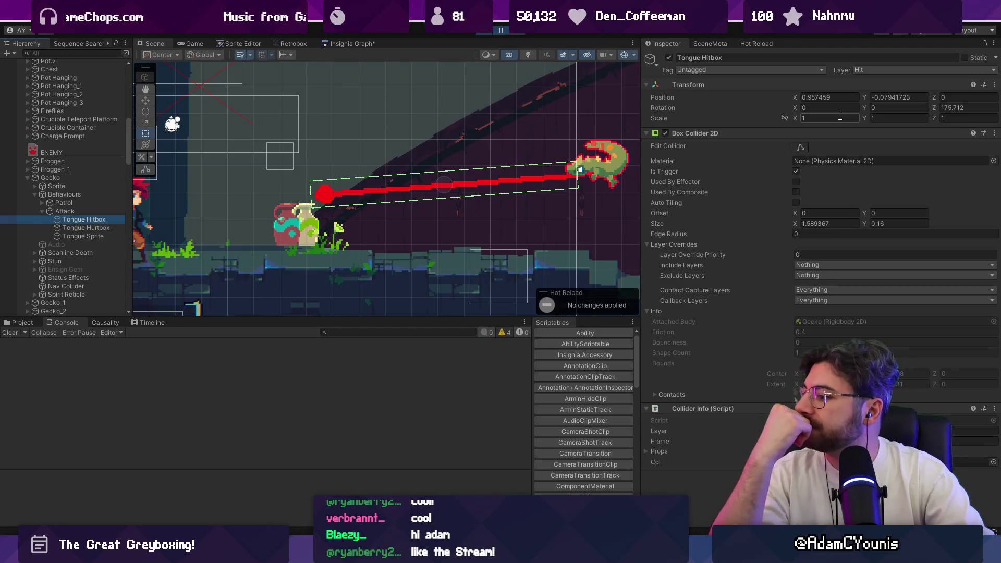
pyautogui.click(873, 69)
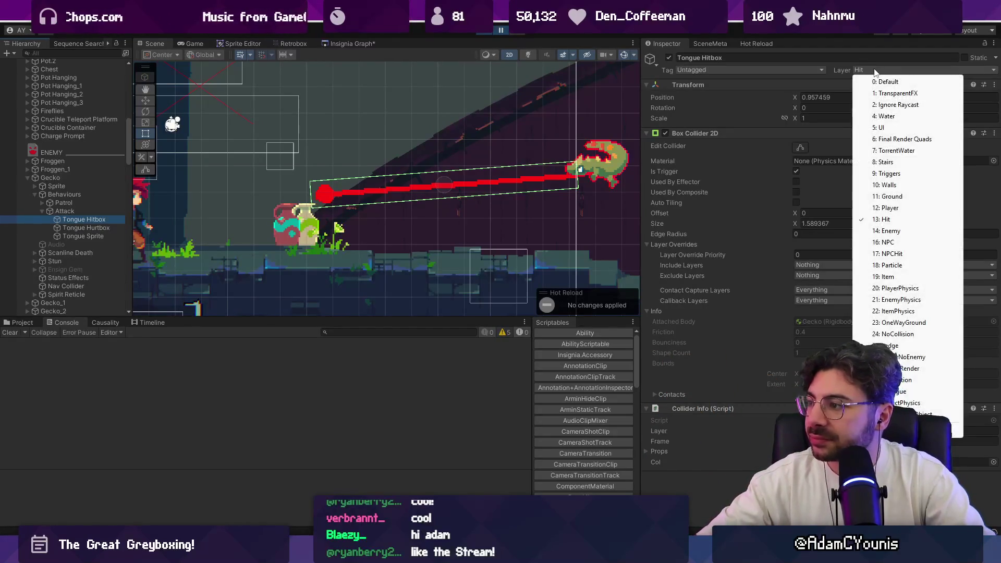
pyautogui.click(836, 72)
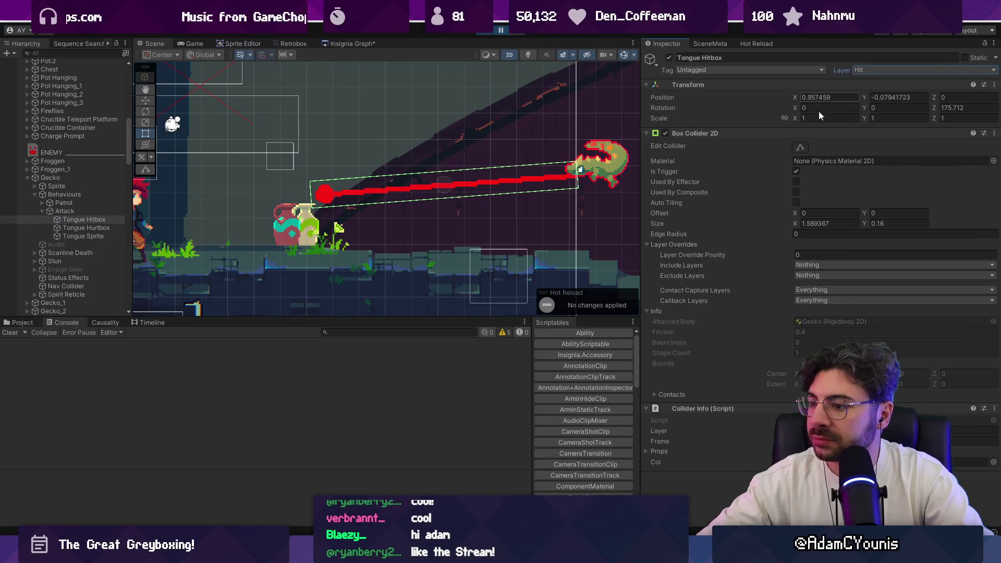
pyautogui.moveTo(408, 553)
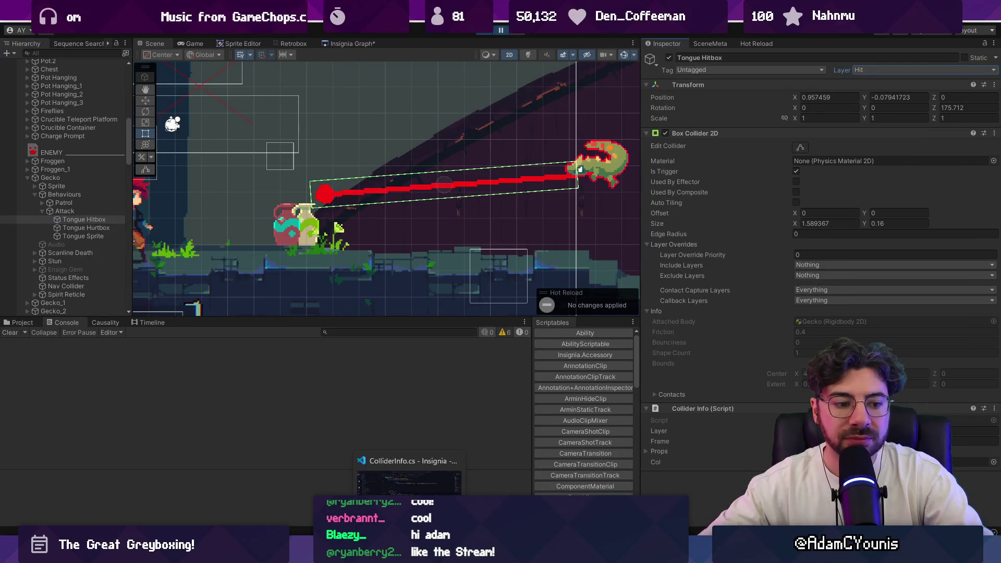
pyautogui.click(409, 477)
pyautogui.hotkey('alt', 'Tab')
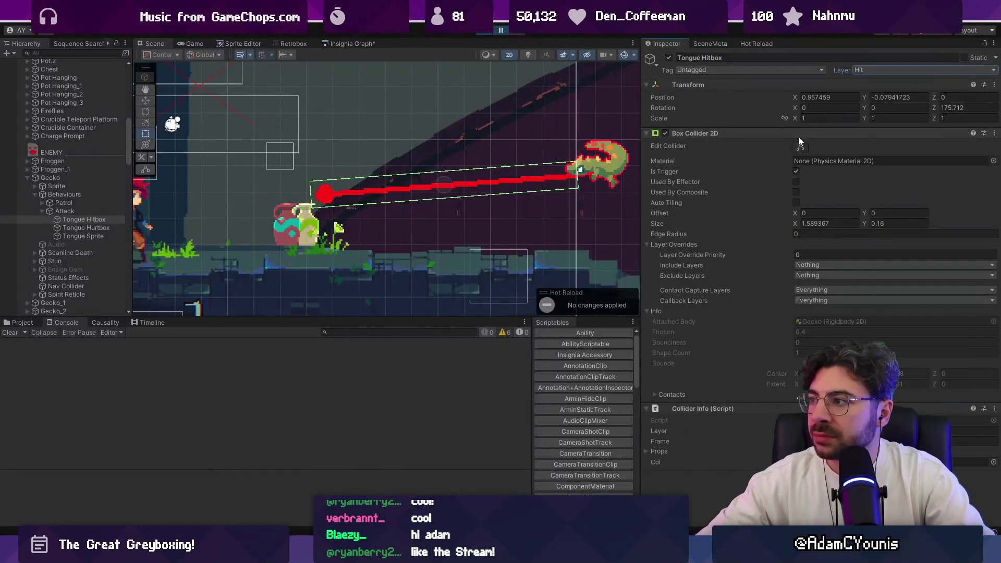
# Recheck the Tongue Hitbox layer and expand its Collider Info props list.
pyautogui.click(855, 85)
pyautogui.click(859, 71)
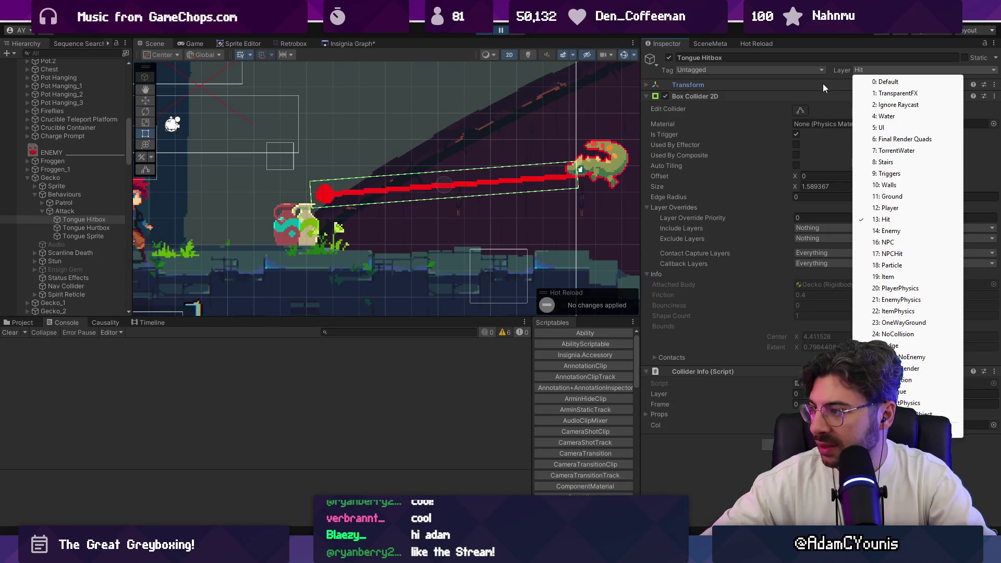
pyautogui.click(795, 85)
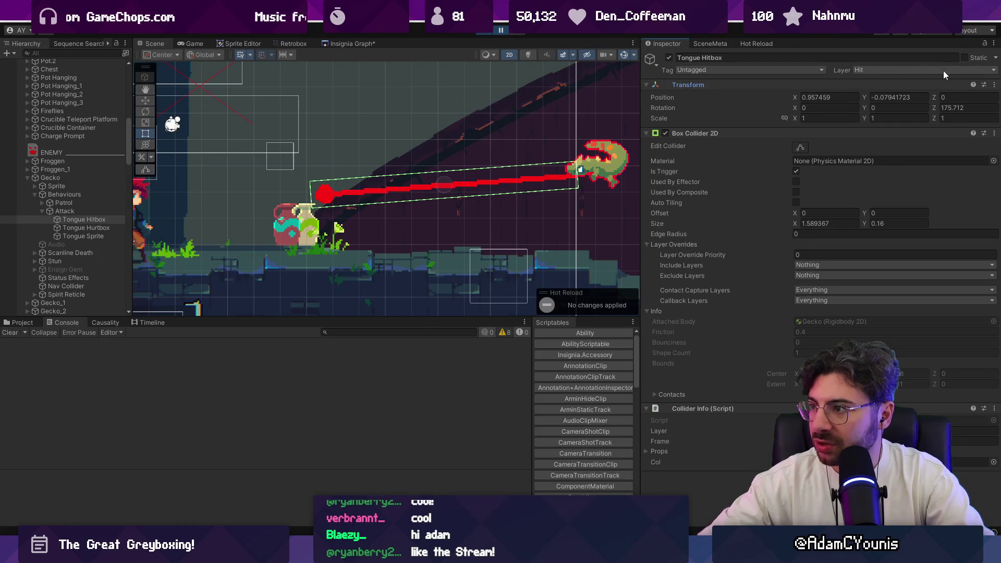
pyautogui.click(646, 451)
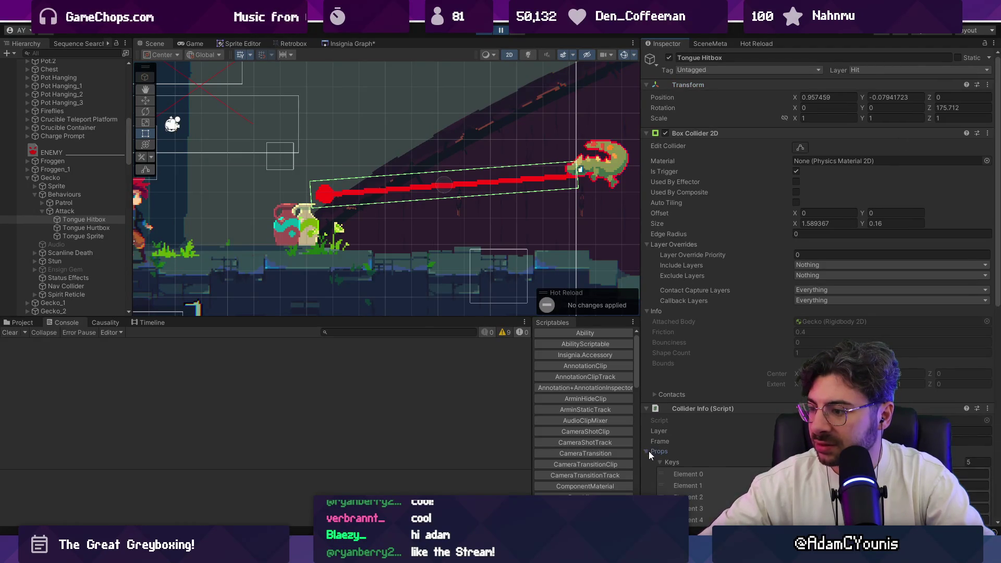
pyautogui.scroll(-10, 714, 296)
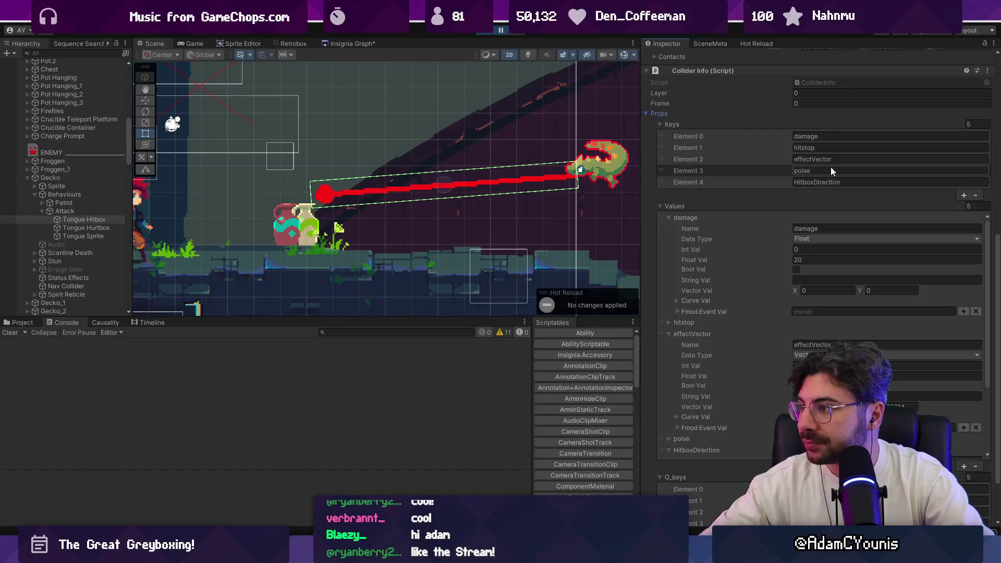
pyautogui.scroll(2, 793, 223)
# Collapse the Values and 0_keys lists, then switch to the Retrobox view.
pyautogui.click(664, 227)
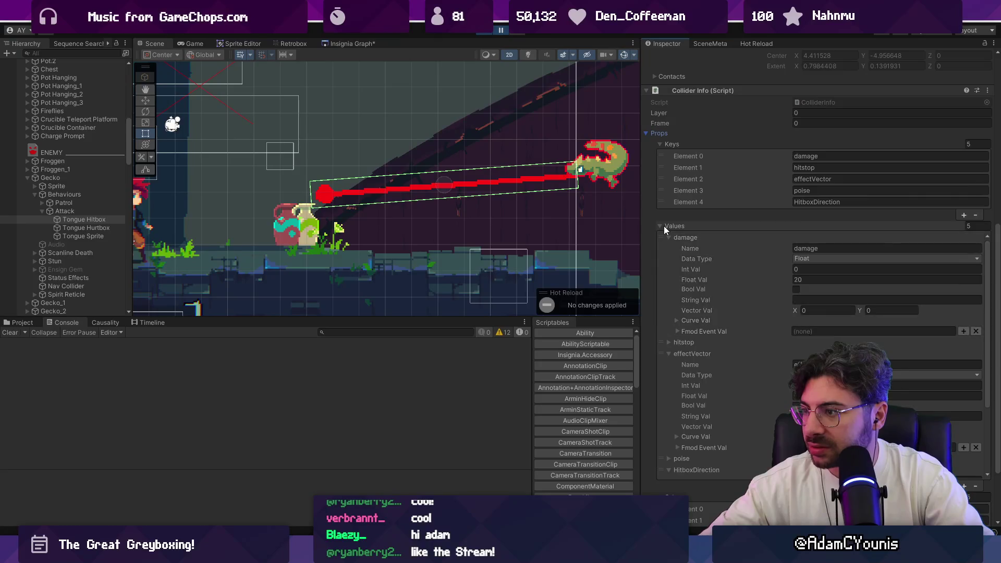
pyautogui.click(664, 412)
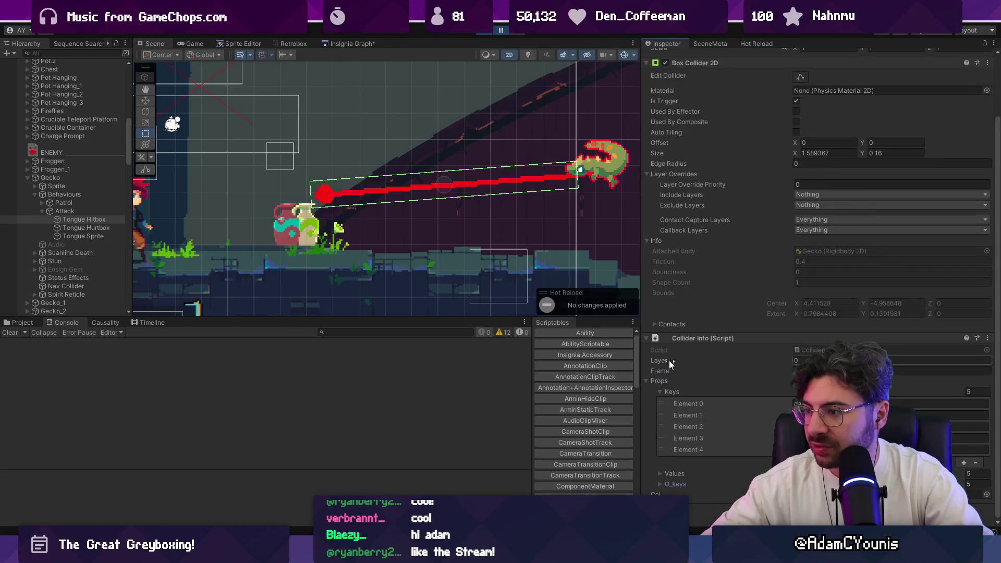
pyautogui.scroll(5, 858, 273)
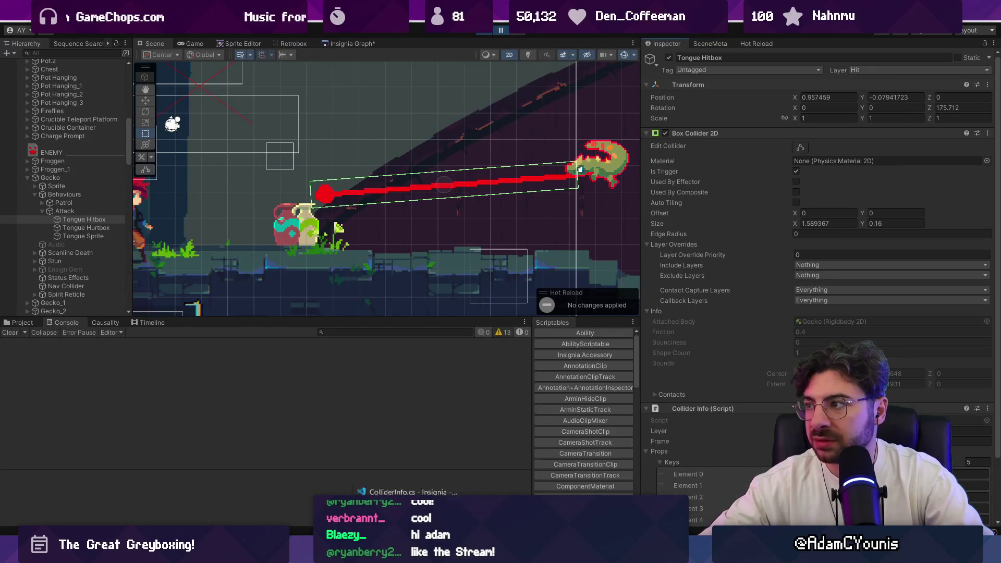
pyautogui.hotkey('alt', 'Tab')
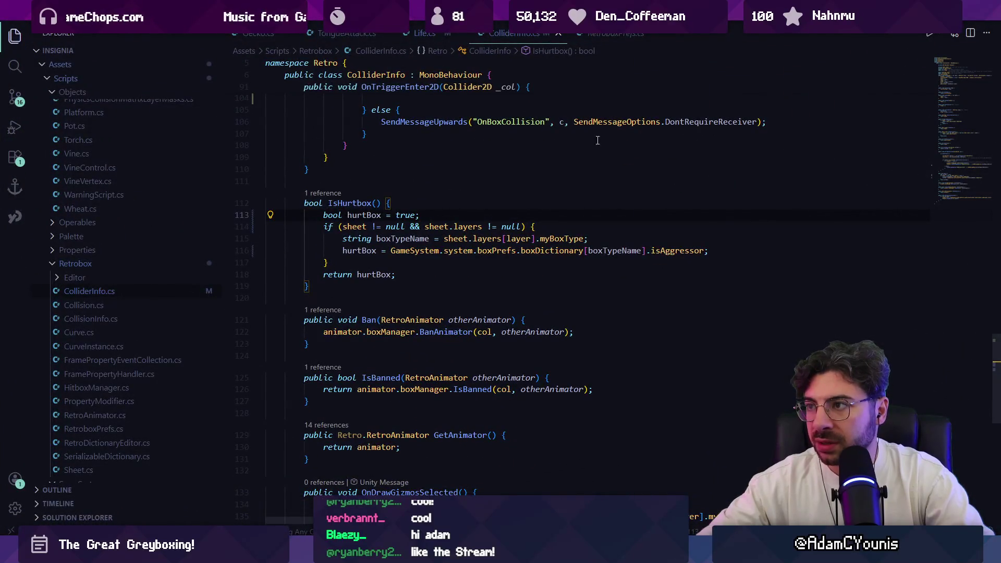
pyautogui.hotkey('alt', 'Tab')
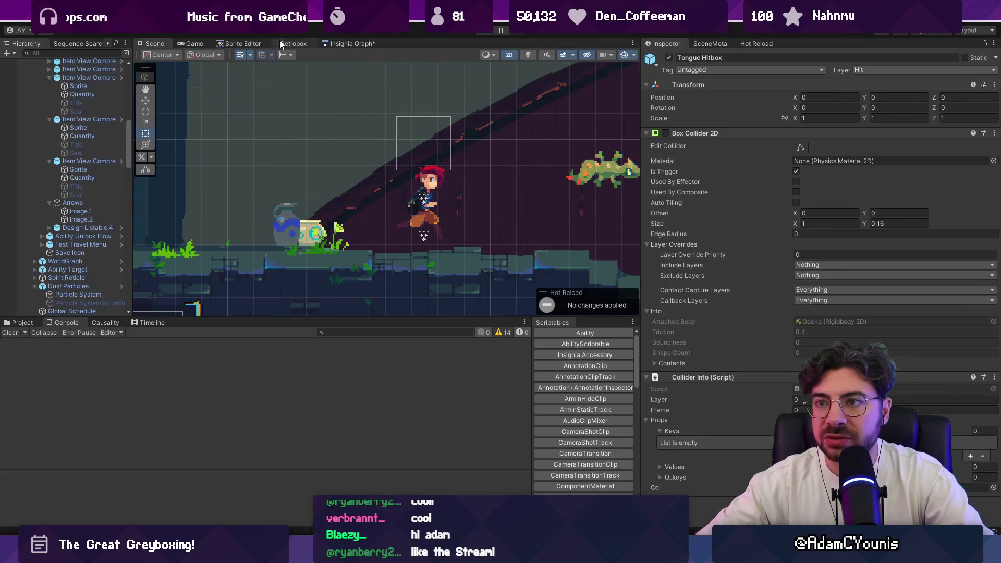
pyautogui.click(280, 43)
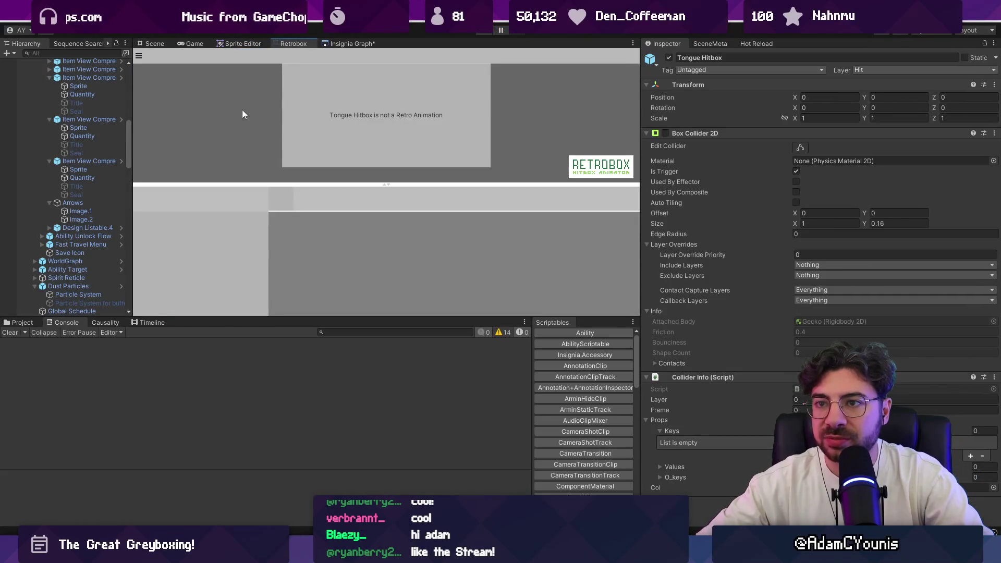
# Show the Retrobox Preferences asset from the Retrobox options menu, then return to ColliderInfo.cs.
pyautogui.click(140, 56)
pyautogui.click(180, 75)
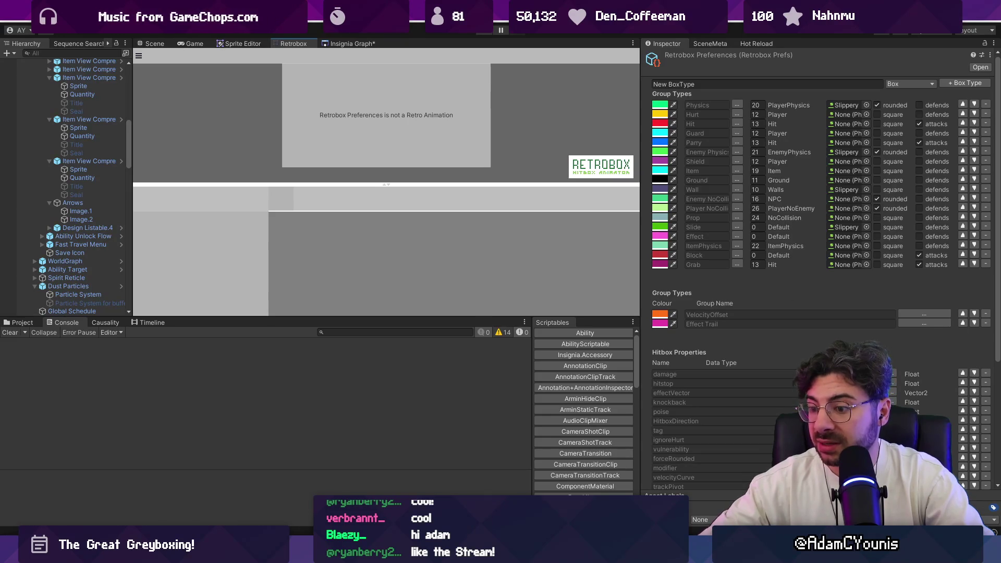
pyautogui.hotkey('alt', 'Tab')
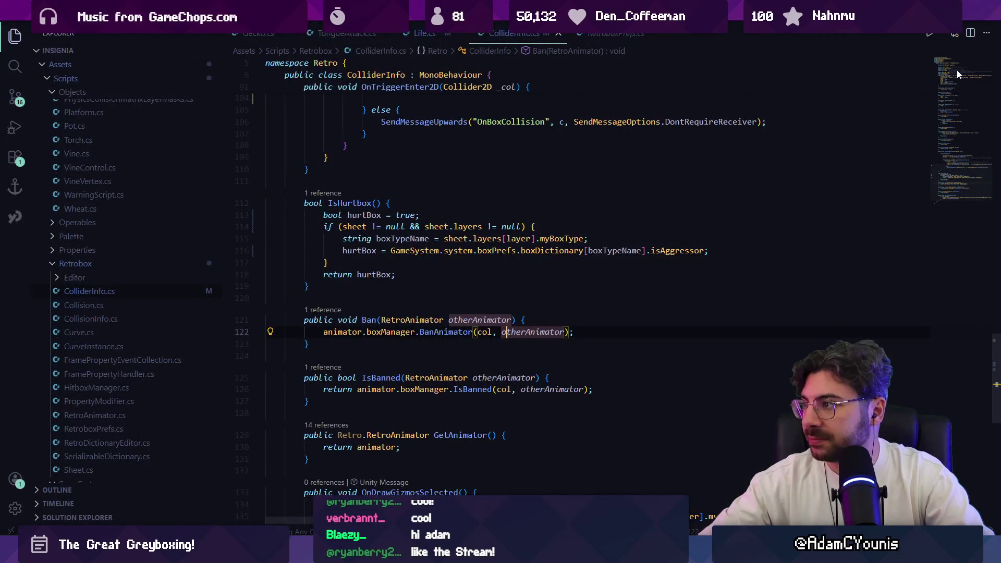
# Inspect Setup's animator, collisionTeam, GAIA_TEAM and layer_ usages at the top of ColliderInfo.cs.
pyautogui.click(957, 74)
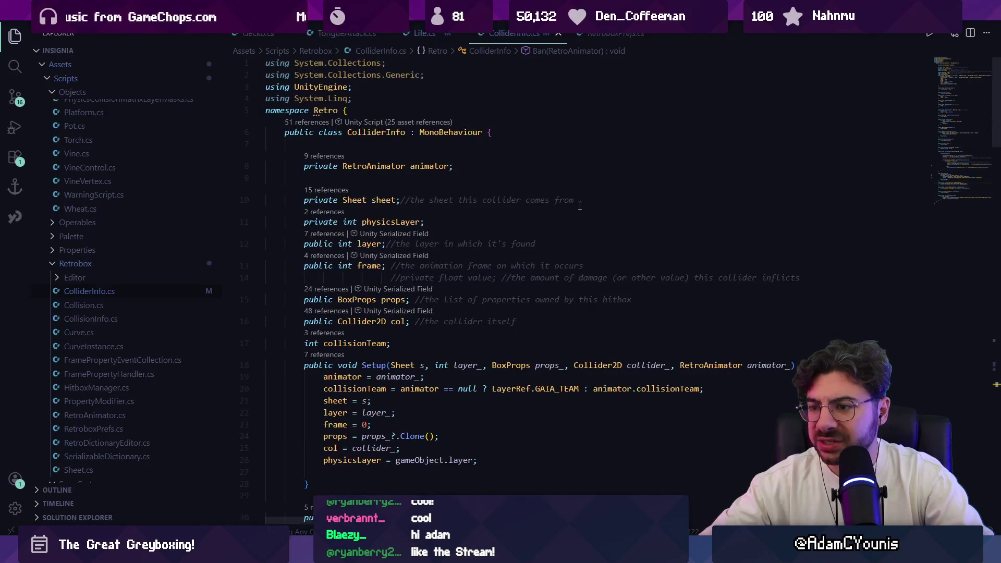
pyautogui.scroll(-4, 346, 245)
pyautogui.click(419, 257)
pyautogui.click(665, 257)
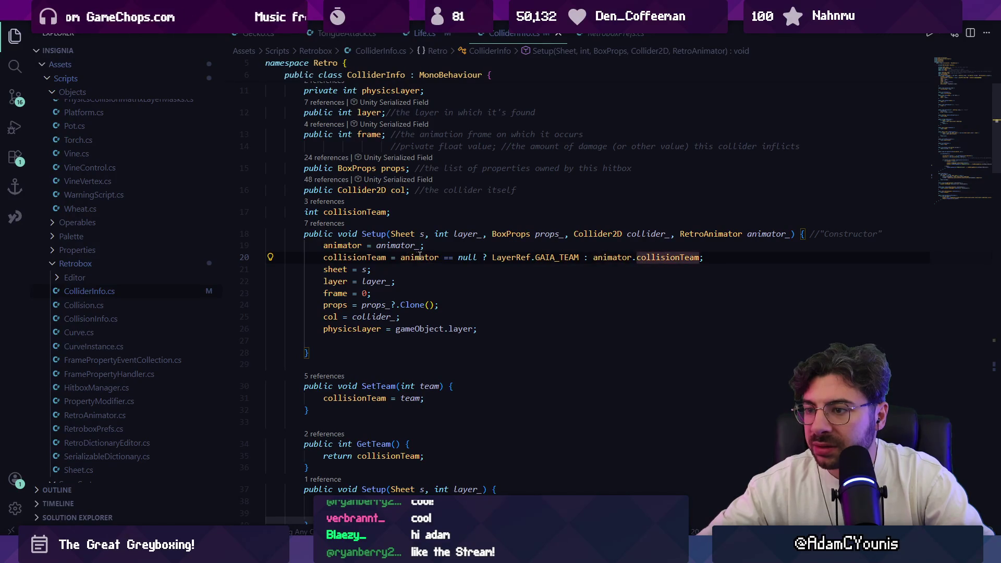
pyautogui.moveTo(324, 257); pyautogui.dragTo(703, 257)
pyautogui.click(555, 257)
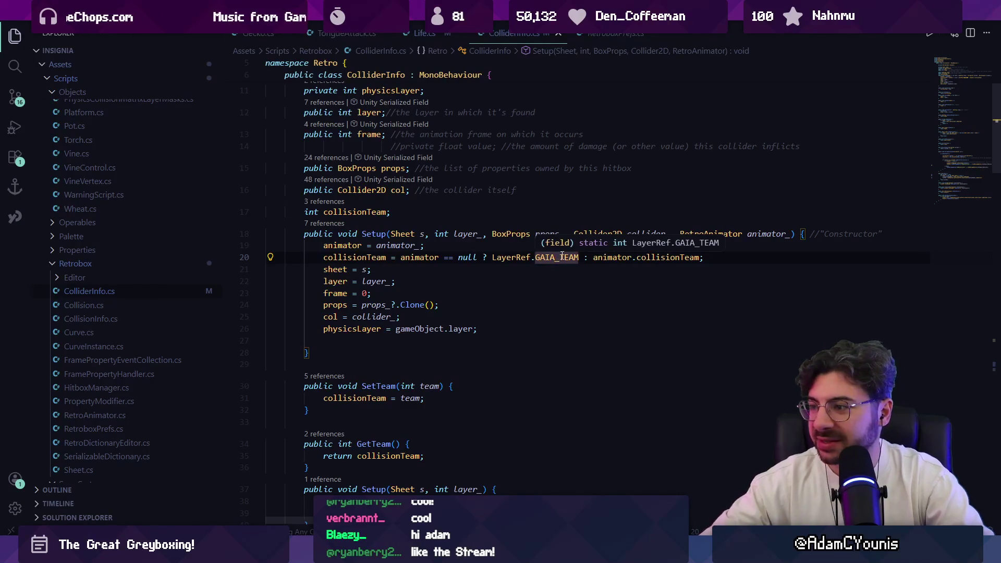
pyautogui.click(602, 257)
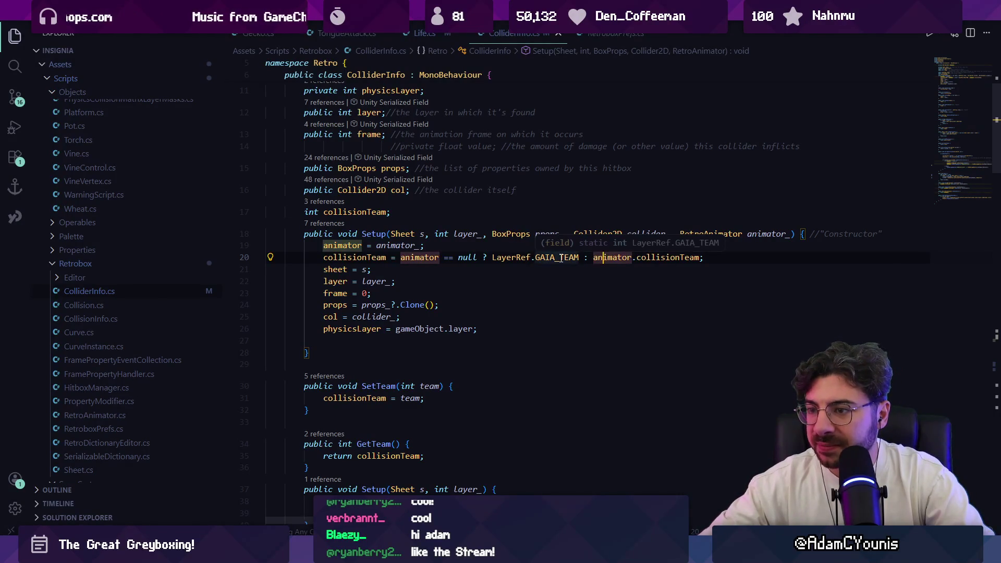
pyautogui.click(371, 282)
pyautogui.scroll(-13, 386, 288)
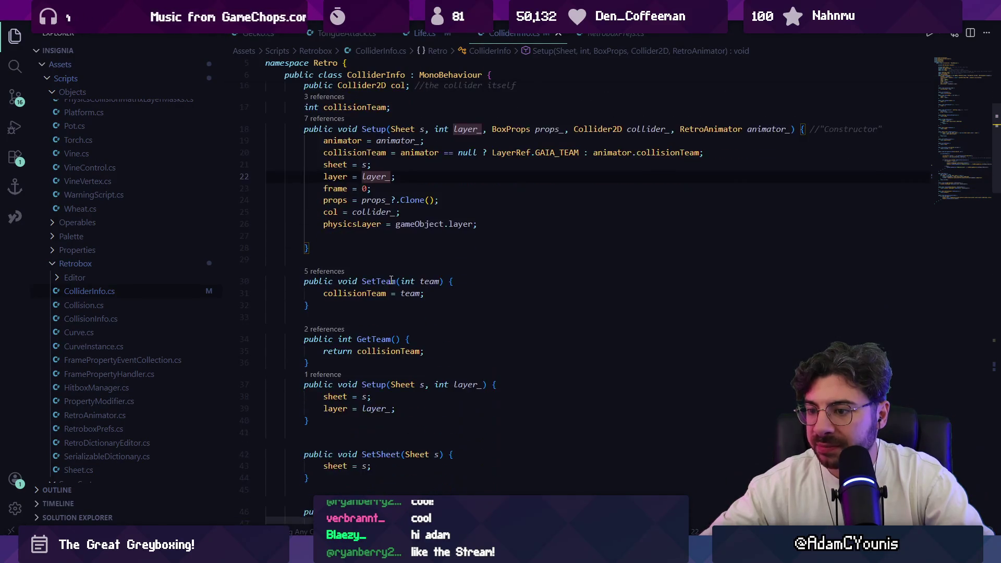
pyautogui.scroll(-9, 444, 264)
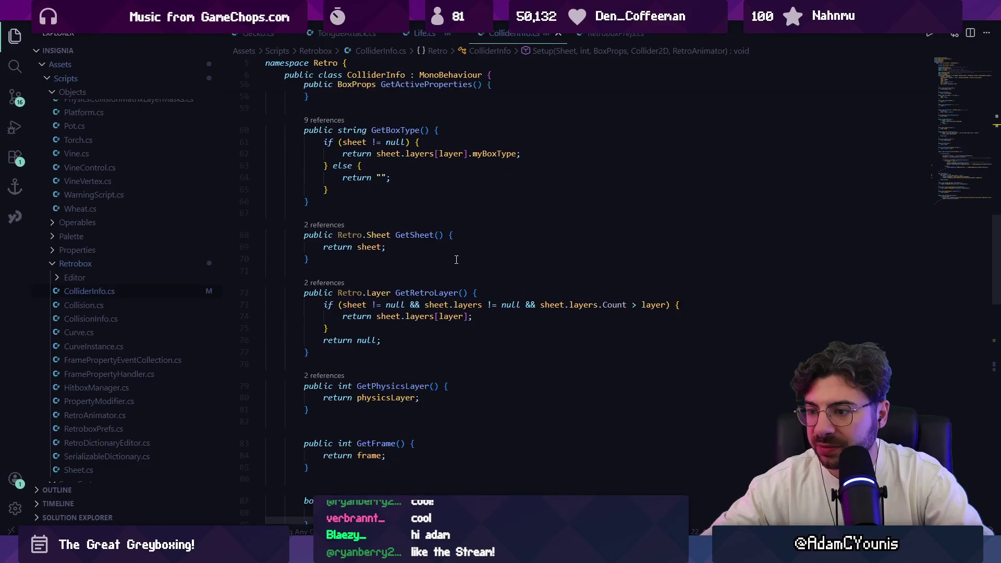
# Search ColliderInfo.cs for 'layer =' and then 'set'.
pyautogui.hotkey('ctrl', 'f')
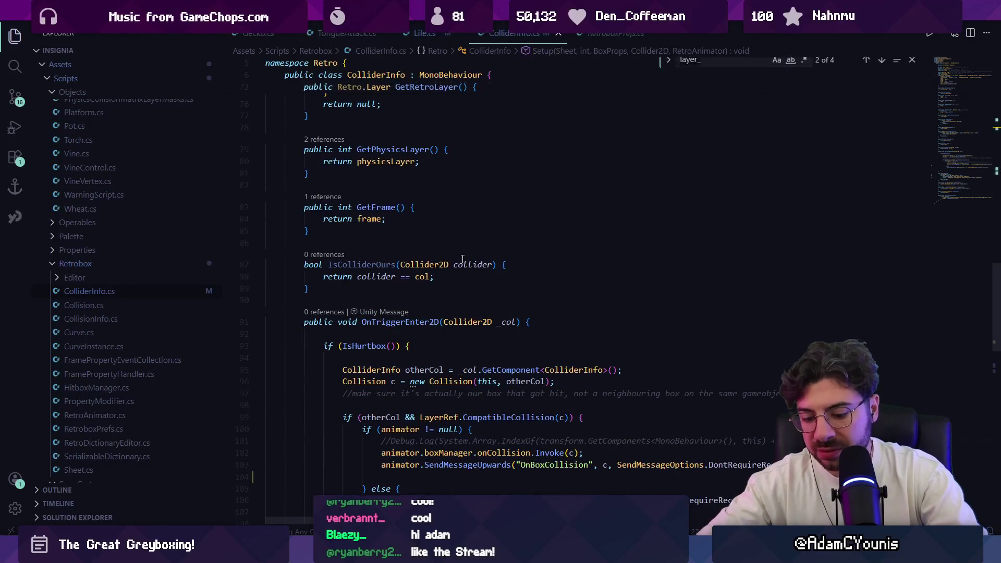
pyautogui.write('layer =')
pyautogui.press('Return')
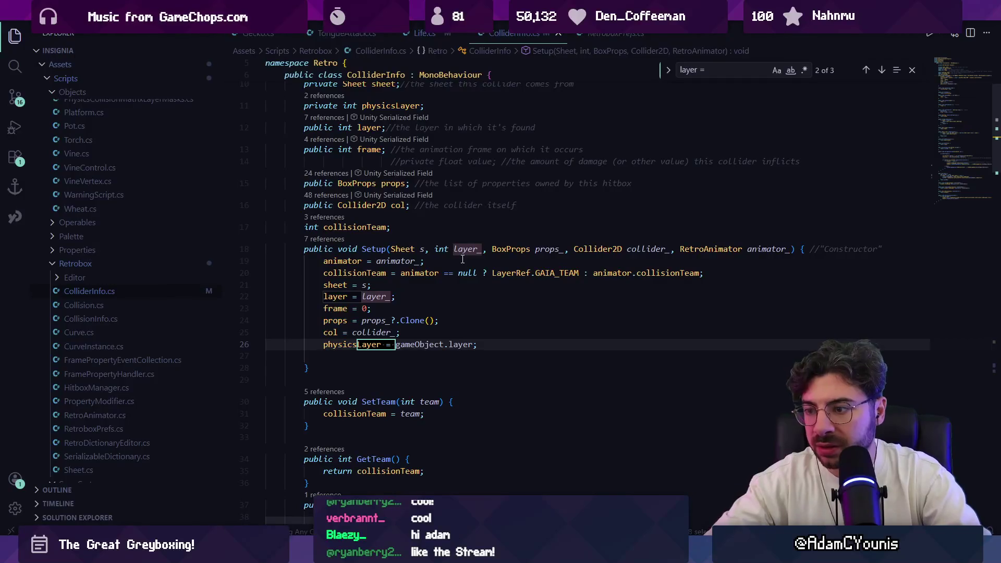
pyautogui.press('Return')
pyautogui.write('s')
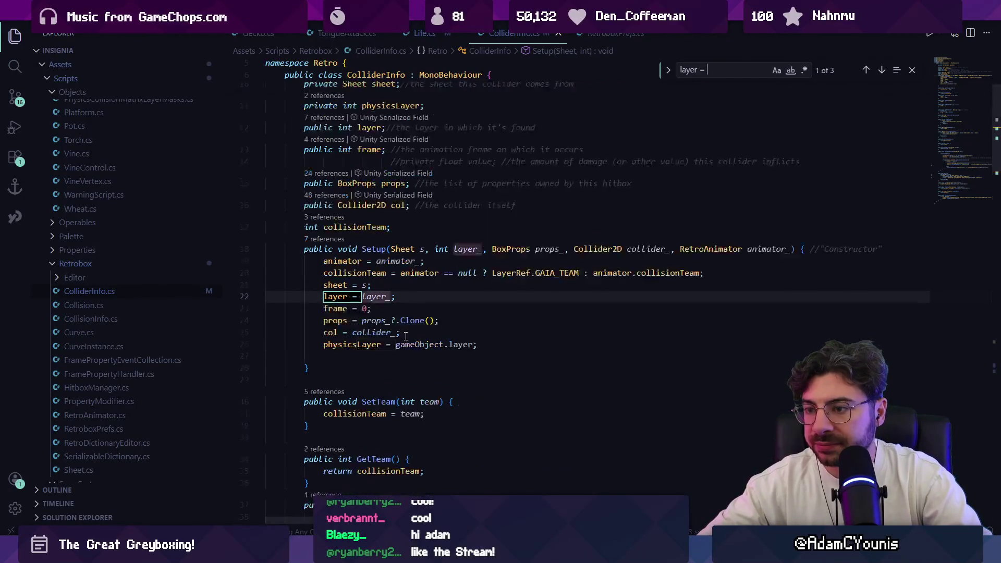
pyautogui.write('et')
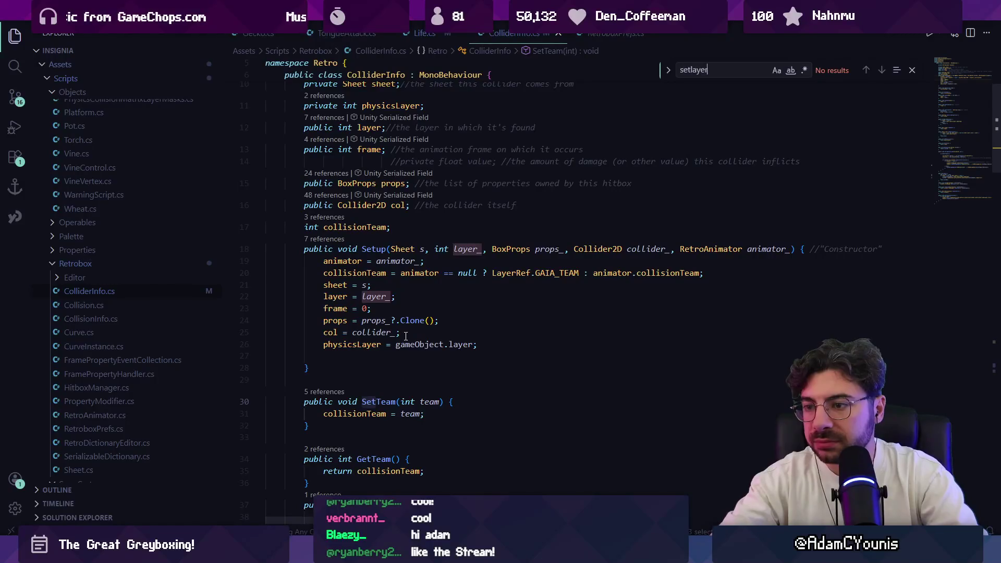
pyautogui.press('Escape')
# Delete the blank line after the physicsLayer assignment and read down to the file's end.
pyautogui.click(414, 352)
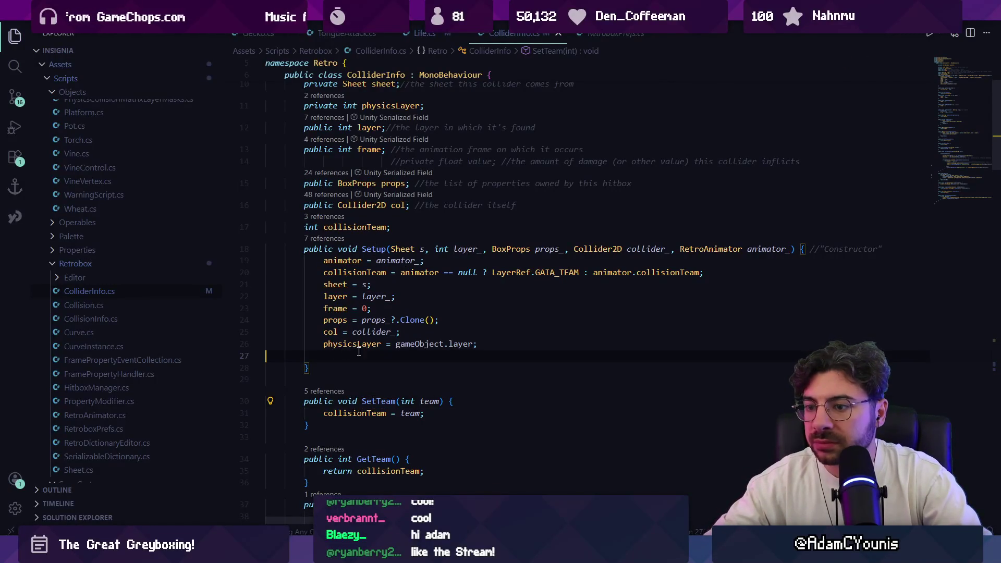
pyautogui.press('BackSpace')
pyautogui.scroll(-12, 410, 272)
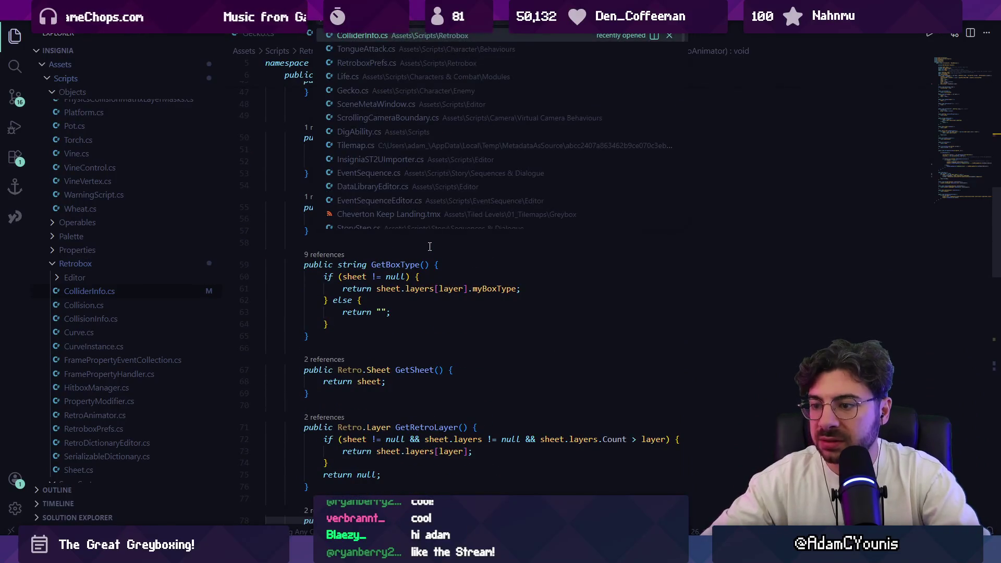
pyautogui.scroll(-8, 429, 240)
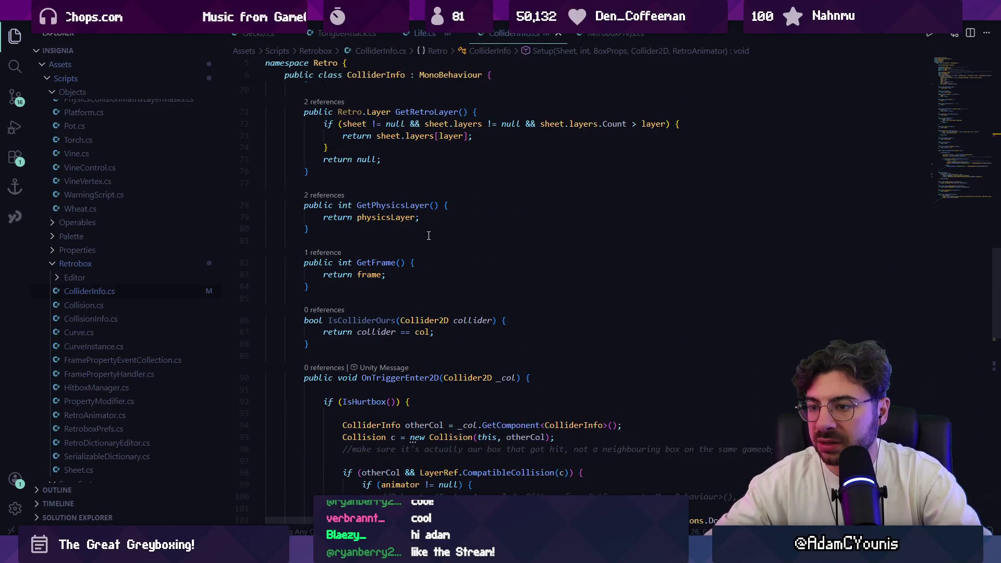
pyautogui.scroll(-3, 428, 237)
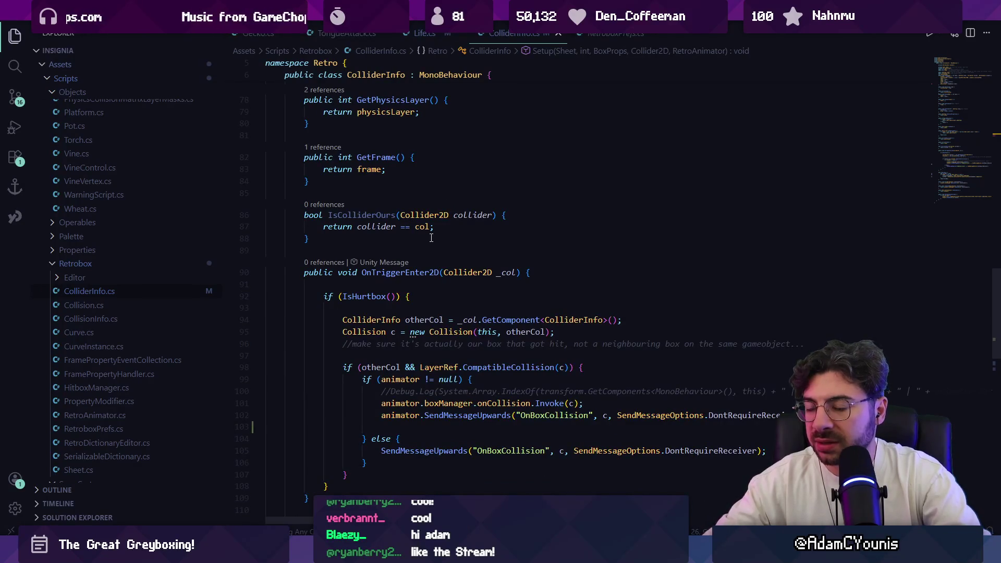
pyautogui.scroll(-12, 428, 245)
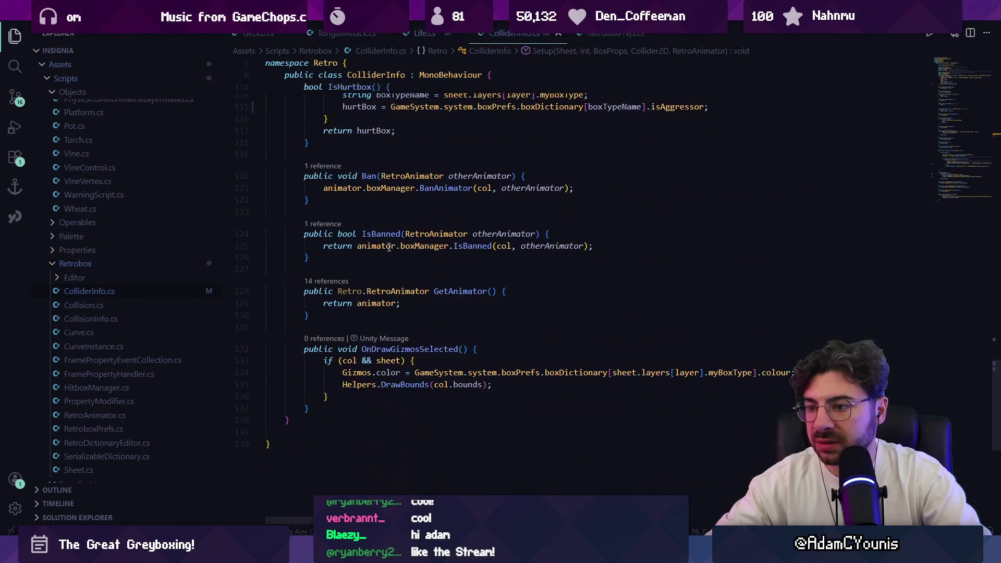
# Open HitboxManager.cs and search it for 'layer ='.
pyautogui.hotkey('ctrl', 'p')
pyautogui.write('hitbox')
pyautogui.press('Return')
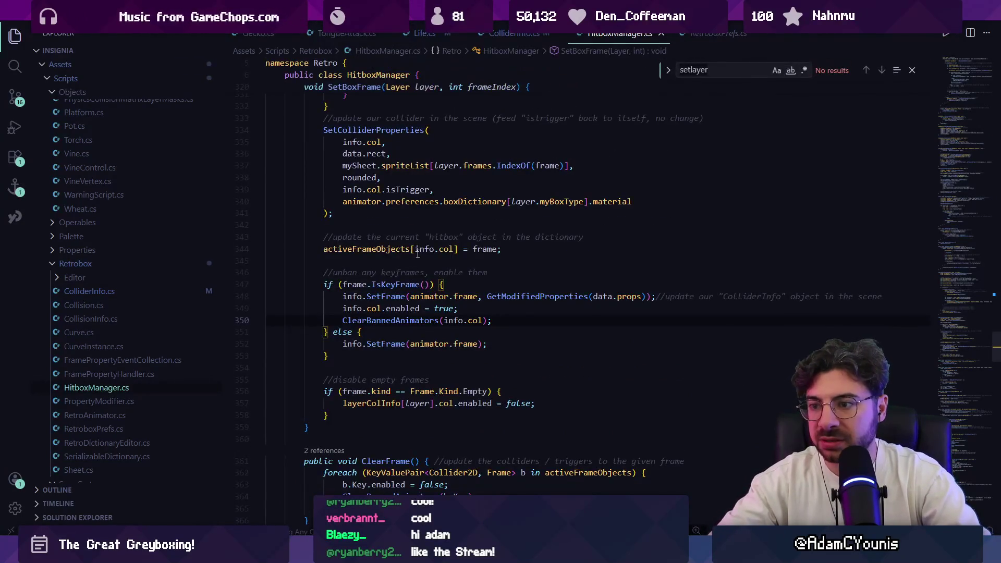
pyautogui.hotkey('ctrl', 'f')
pyautogui.write('layer =')
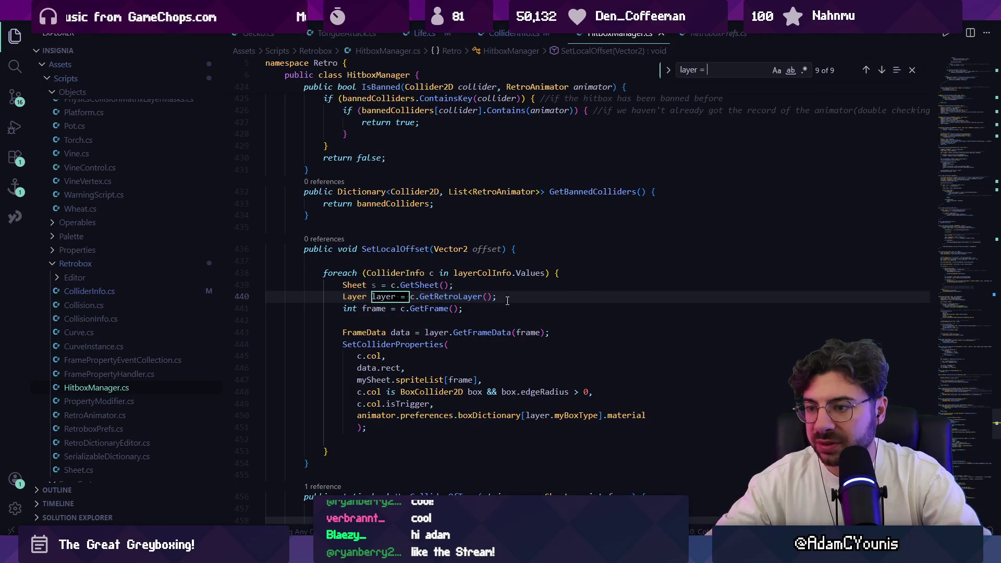
pyautogui.press('Return')
# Search HitboxManager.cs for 'gameObject.layer =', then for 'hasactive'.
pyautogui.hotkey('ctrl', 'f')
pyautogui.write('gamerobje')
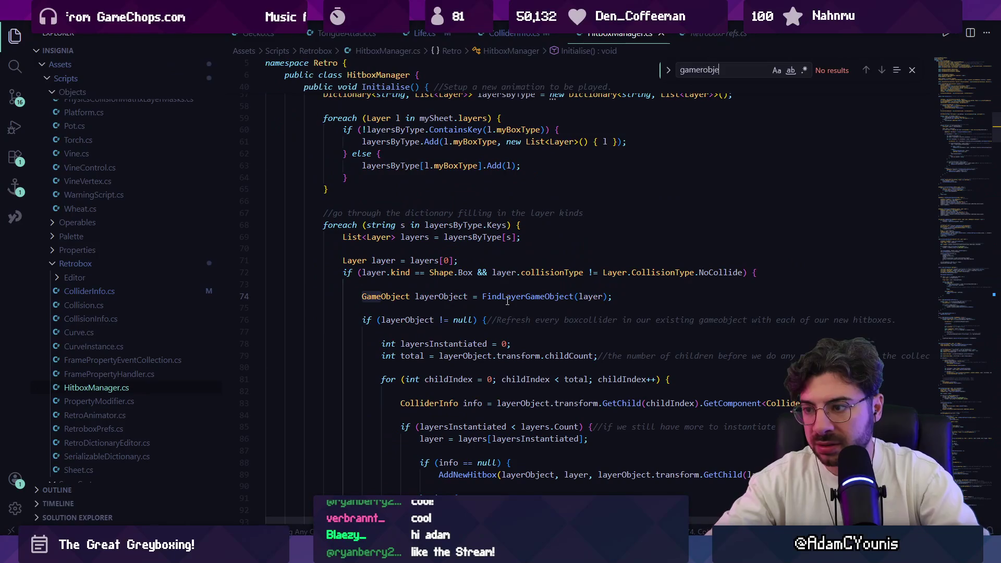
pyautogui.hotkey('ctrl', 'a')
pyautogui.write('ha')
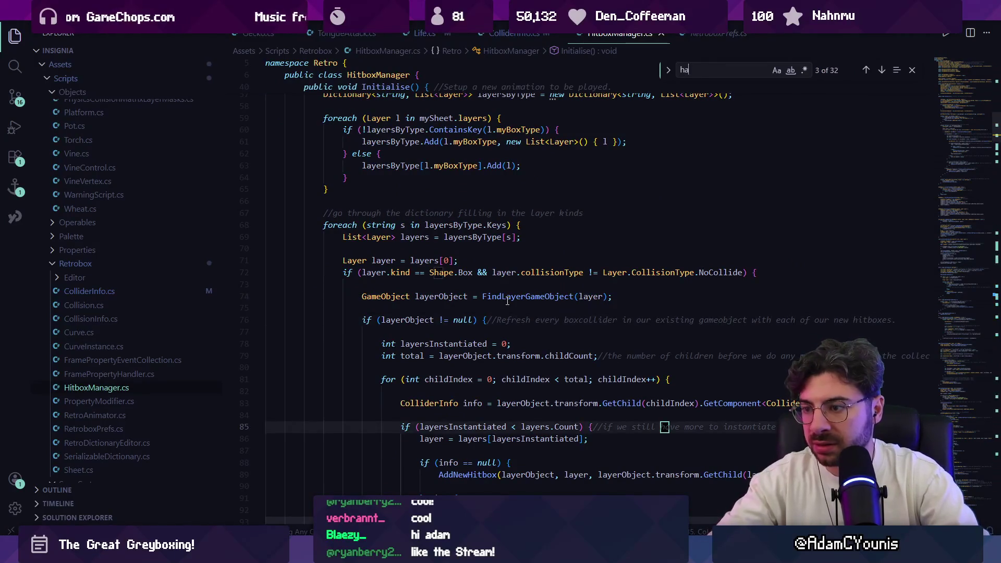
pyautogui.hotkey('ctrl', 'a')
pyautogui.write('gameobv')
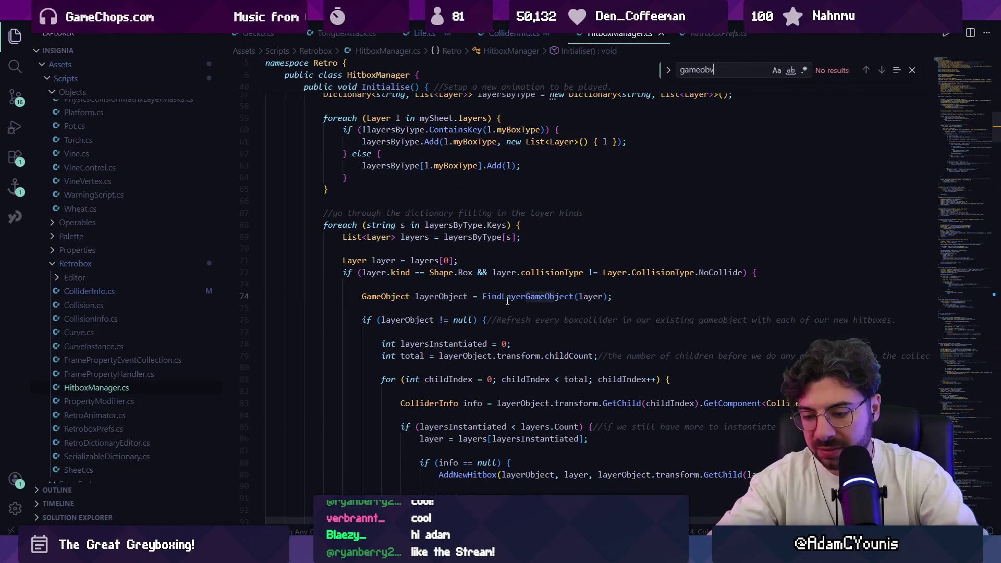
pyautogui.press('BackSpace')
pyautogui.press('BackSpace')
pyautogui.press('BackSpace')
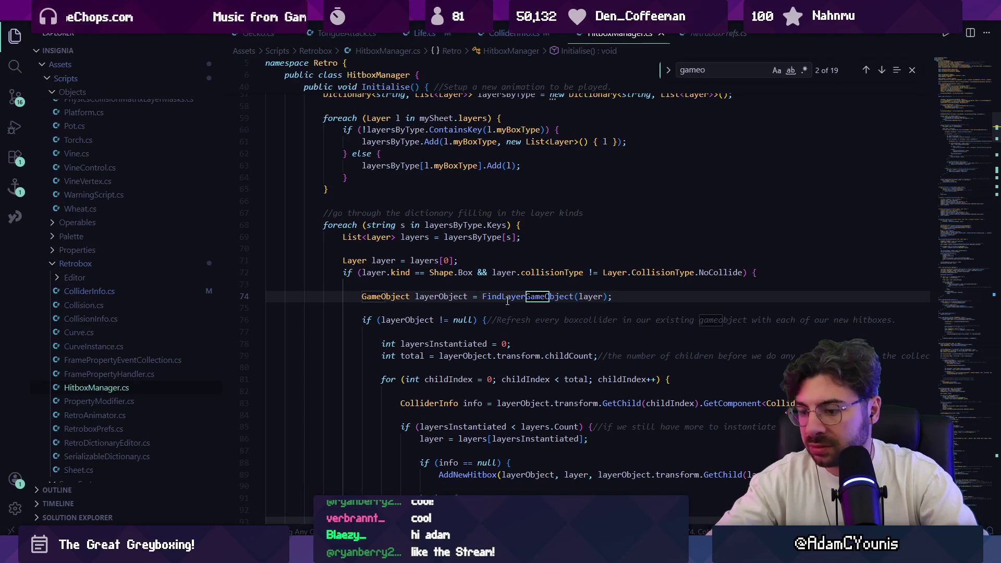
pyautogui.write('ject.layer =')
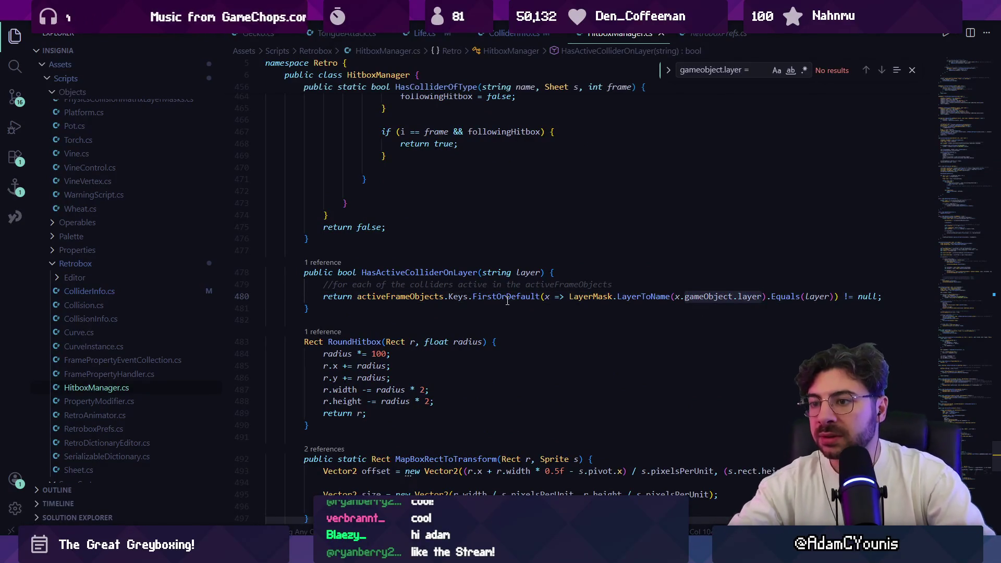
pyautogui.hotkey('ctrl', 'a')
pyautogui.write('ha')
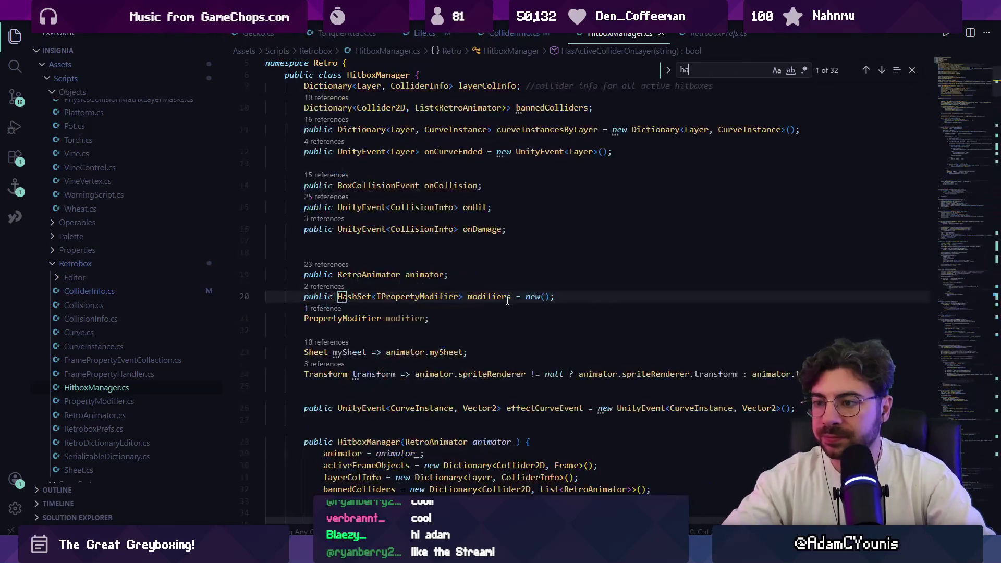
pyautogui.write('sactive')
pyautogui.press('Escape')
# Check the references to HasActiveColliderOnLayer, finding its single caller in PlayerCharacter.cs.
pyautogui.click(426, 296)
pyautogui.hotkey('shift', 'F12')
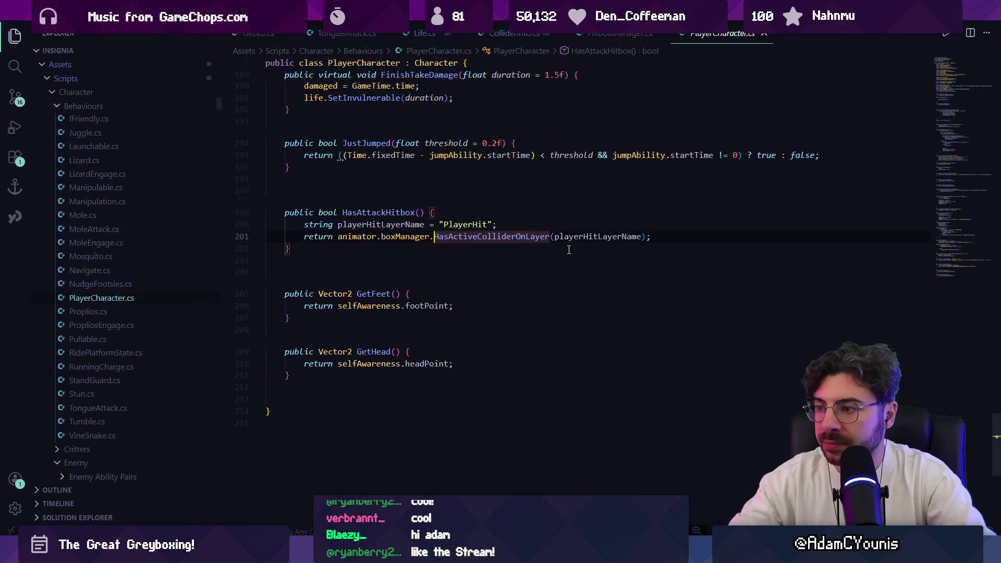
pyautogui.hotkey('alt', 'Left')
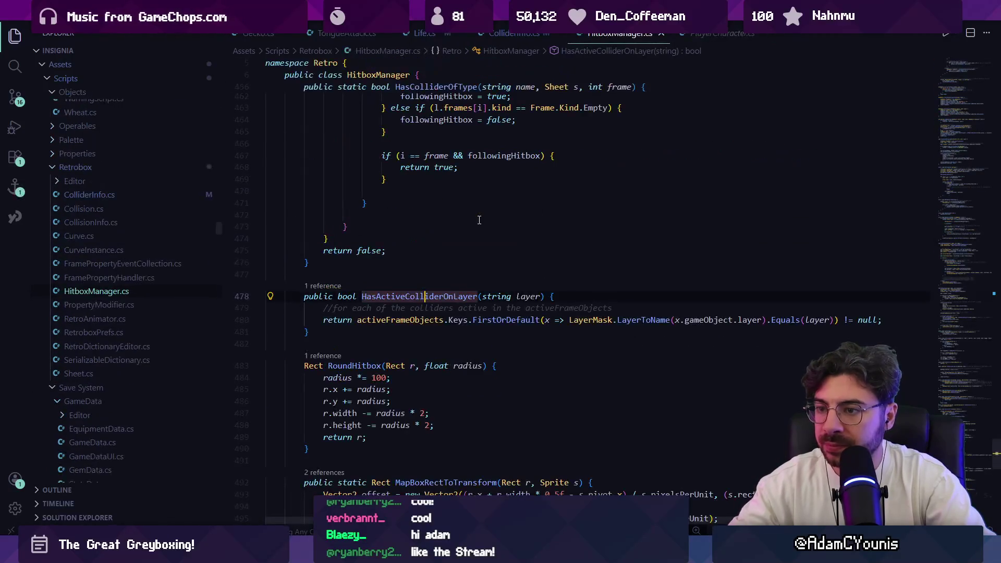
pyautogui.click(324, 286)
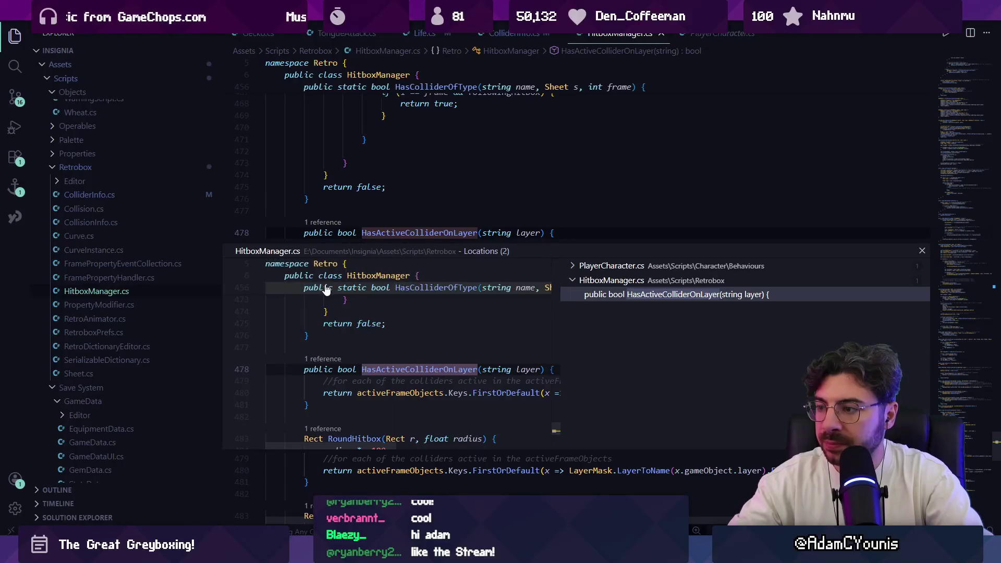
pyautogui.click(599, 266)
pyautogui.press('Escape')
# Find 'createhitbox' in HitboxManager.cs and go to the AddNewHitbox definition.
pyautogui.hotkey('ctrl', 'f')
pyautogui.write('creat')
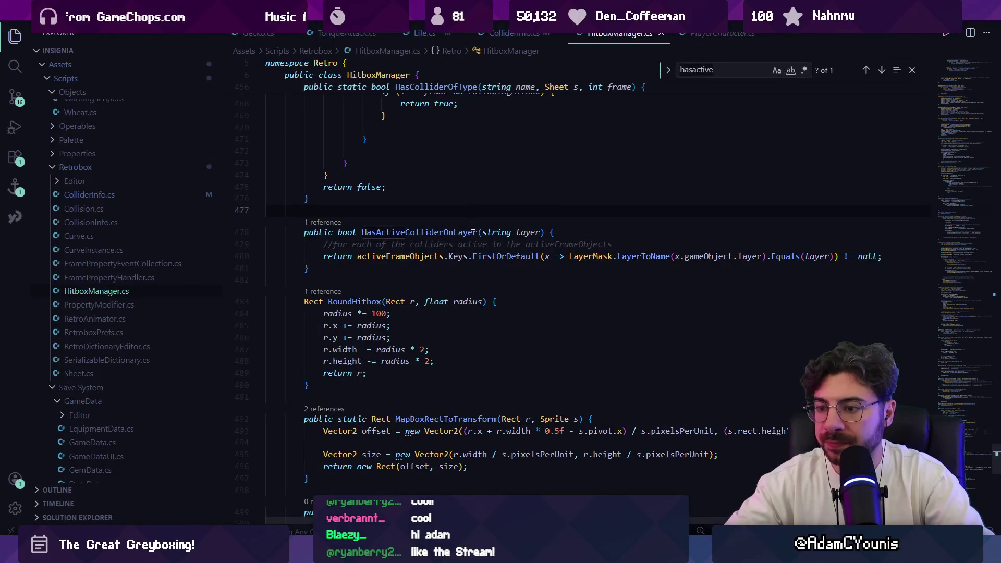
pyautogui.write('ehitbox')
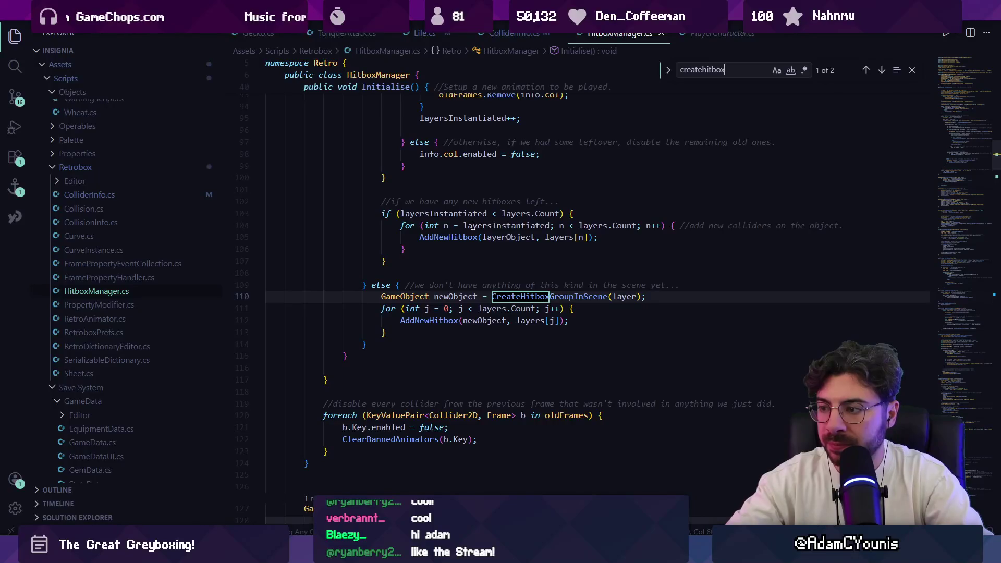
pyautogui.press('Return')
pyautogui.press('Return')
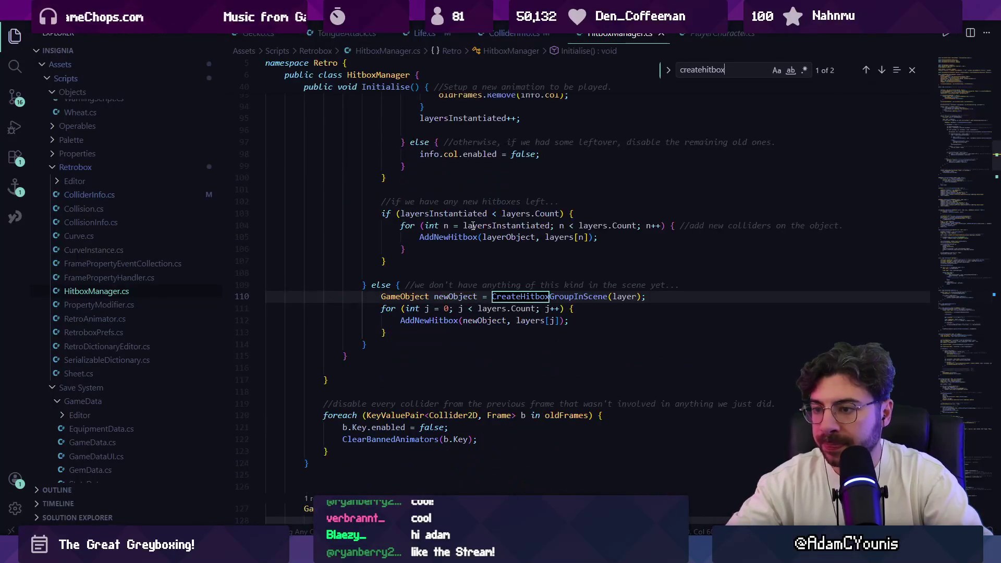
pyautogui.press('Escape')
pyautogui.keyDown('ctrl'); pyautogui.click(427, 320); pyautogui.keyUp('ctrl')
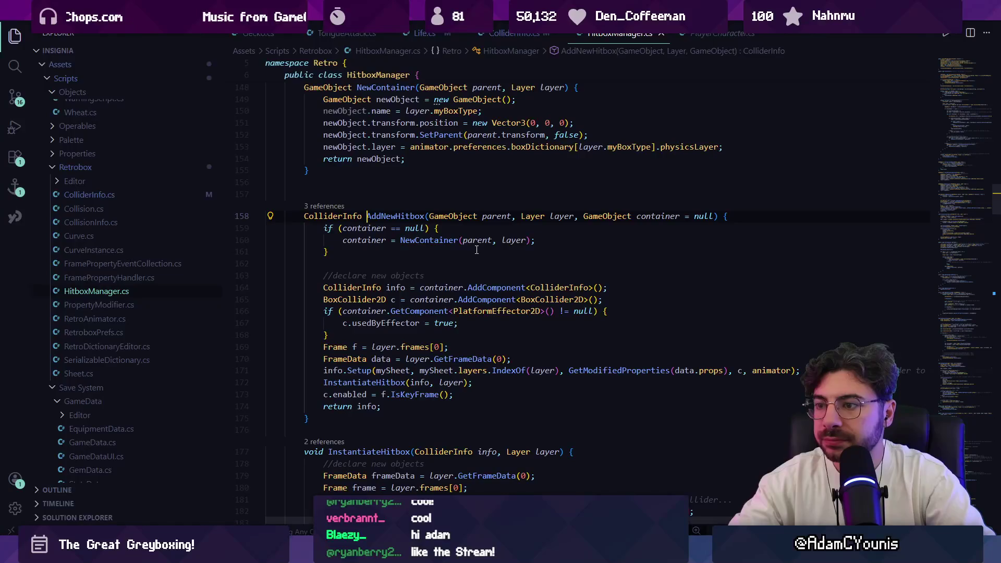
# Read AddNewHitbox's ColliderInfo and BoxCollider2D setup, then go to InstantiateHitbox's definition.
pyautogui.scroll(-1, 385, 235)
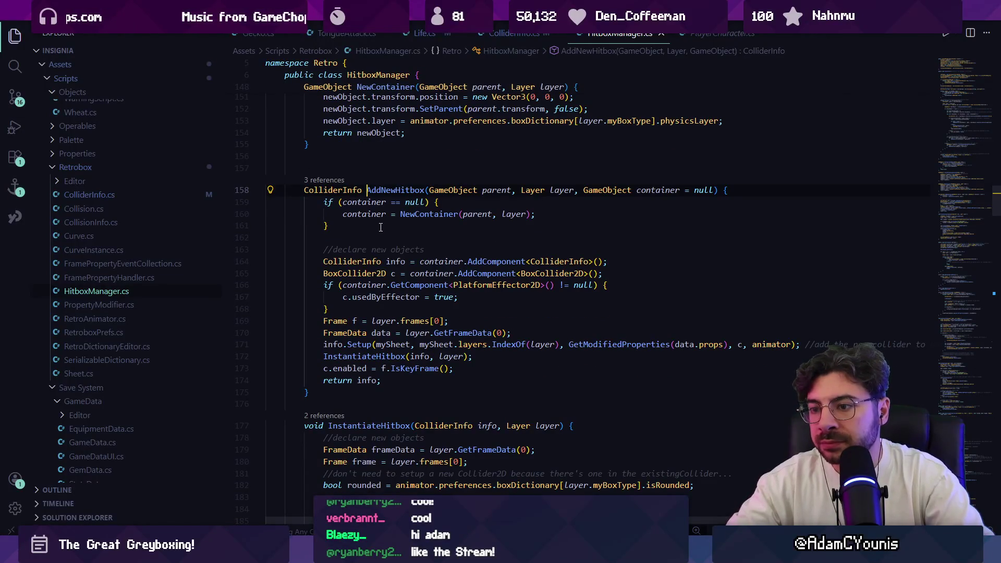
pyautogui.click(354, 321)
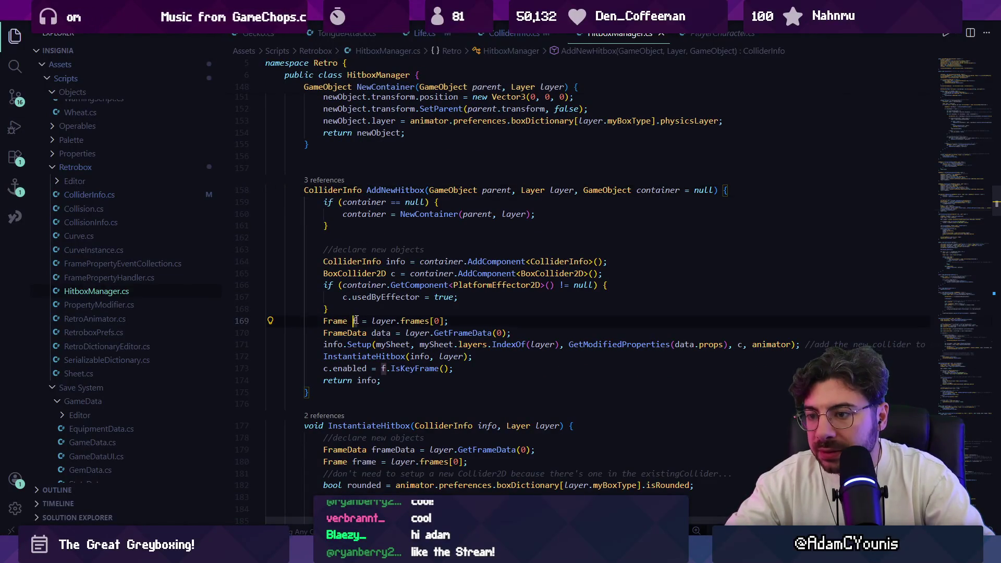
pyautogui.press('Up')
pyautogui.press('Up')
pyautogui.press('Up')
pyautogui.press('Right')
pyautogui.press('Right')
pyautogui.press('Right')
pyautogui.press('Down')
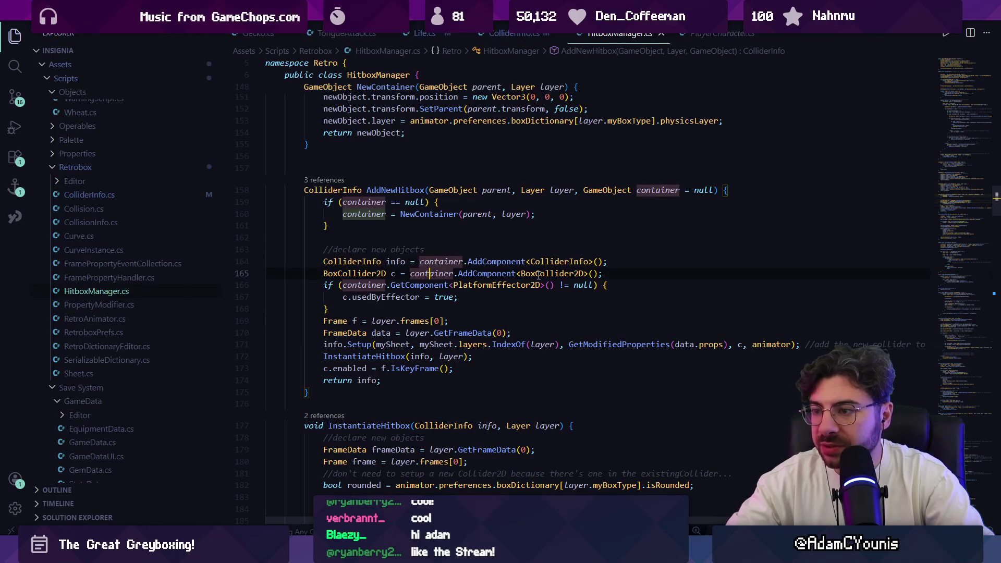
pyautogui.press('Right')
pyautogui.press('Right')
pyautogui.press('Right')
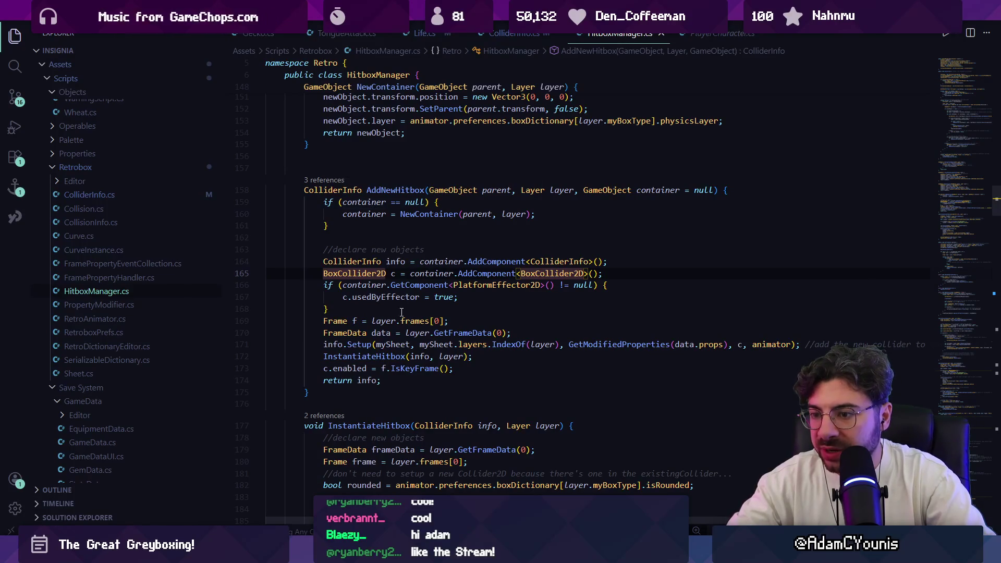
pyautogui.click(382, 356)
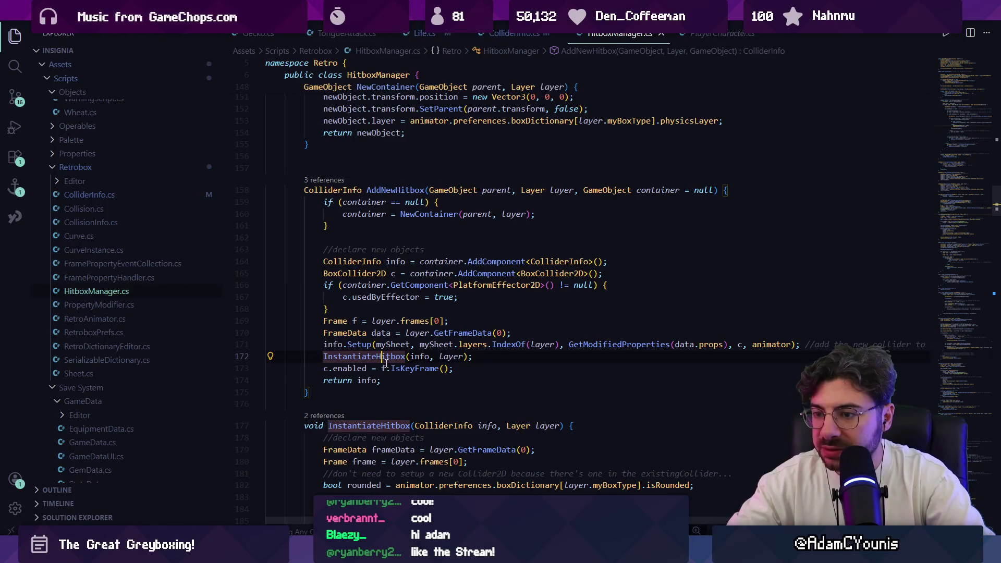
pyautogui.press('F12')
# Inspect InstantiateHitbox's mySheet, IndexOf, SetTeam and Setup calls, peeking at Setup's definition.
pyautogui.scroll(-1, 398, 353)
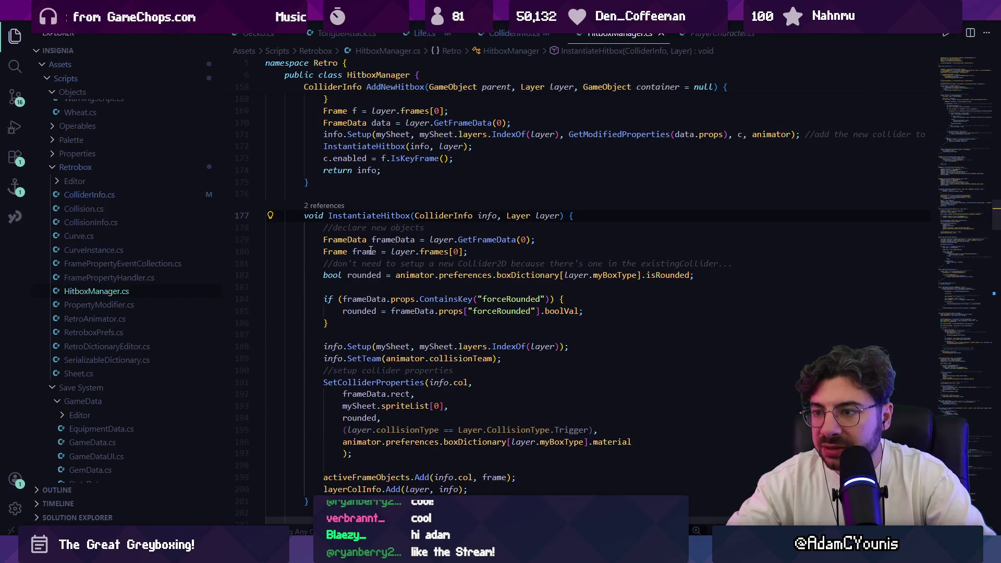
pyautogui.scroll(-1, 370, 371)
pyautogui.click(371, 355)
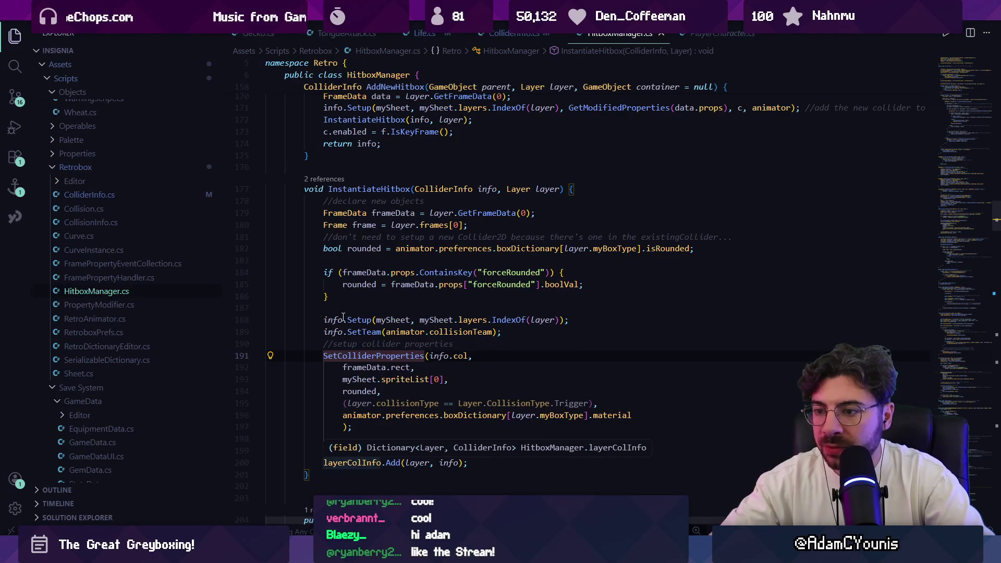
pyautogui.click(366, 298)
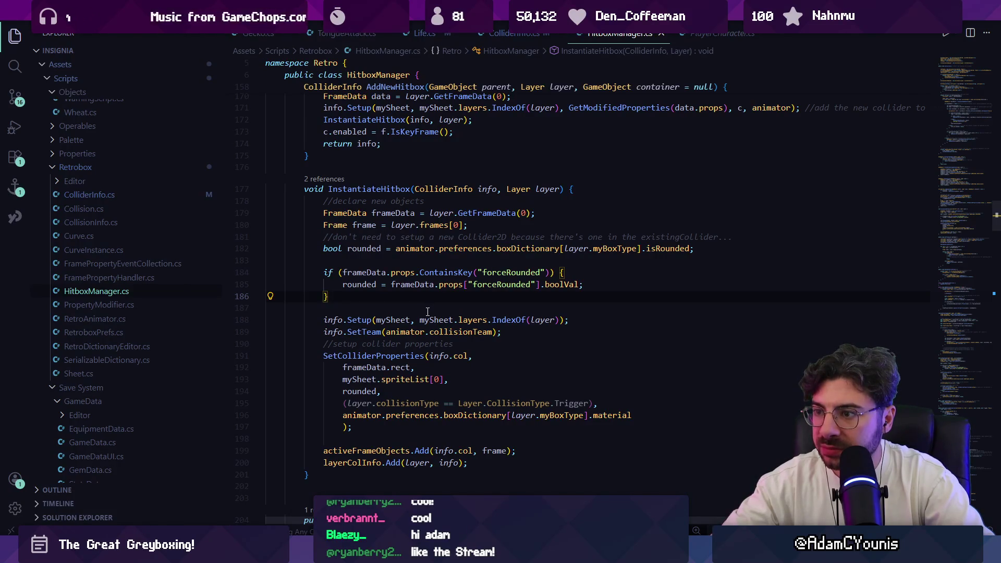
pyautogui.click(435, 319)
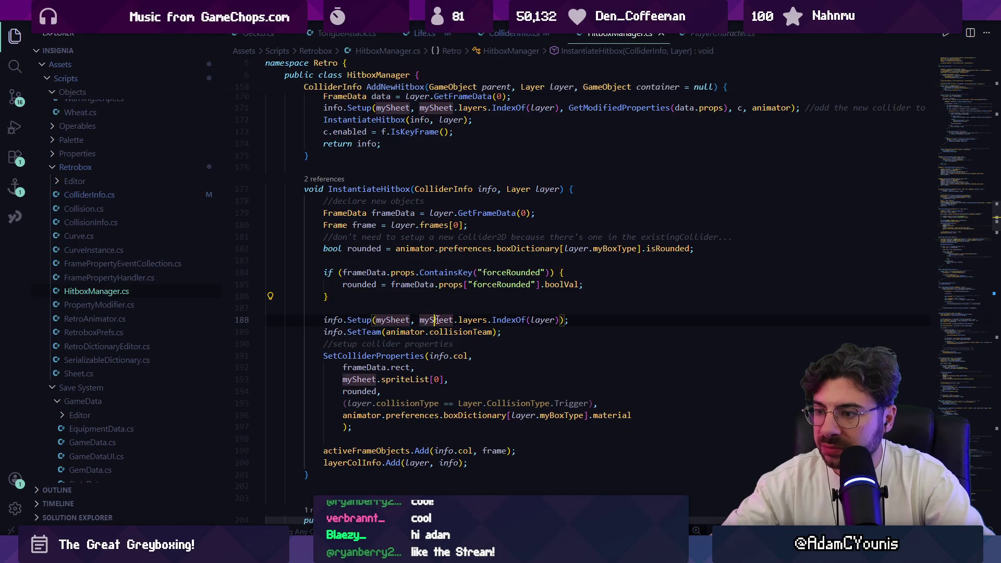
pyautogui.click(507, 319)
pyautogui.click(367, 332)
pyautogui.click(363, 319)
pyautogui.keyDown('ctrl'); pyautogui.click(363, 321); pyautogui.keyUp('ctrl')
pyautogui.hotkey('alt', 'Left')
# Read SetColliderProperties, then the activeFrameObjects and layerColInfo code down to UpdateCurves.
pyautogui.scroll(-1, 354, 342)
pyautogui.click(357, 330)
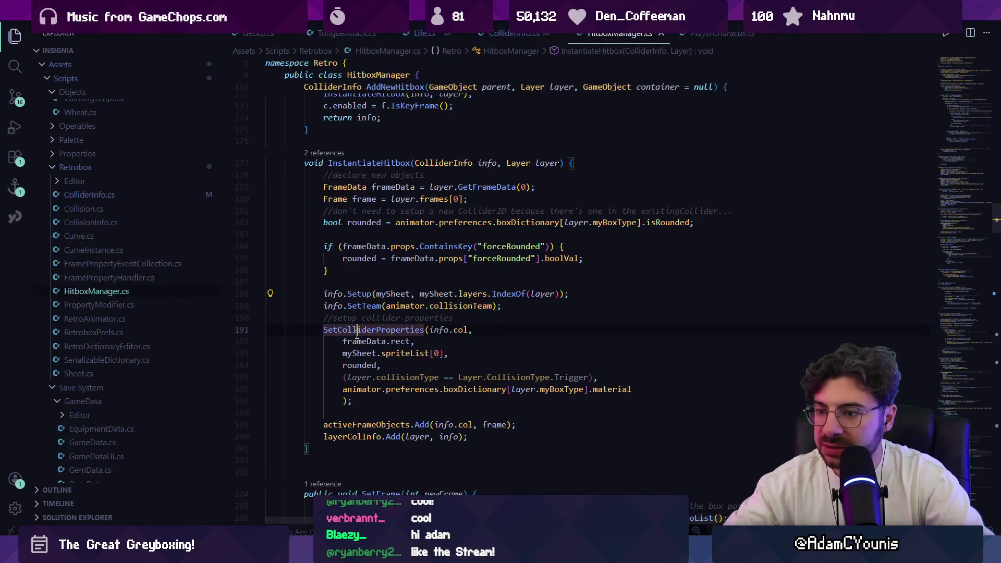
pyautogui.keyDown('ctrl'); pyautogui.click(359, 330); pyautogui.keyUp('ctrl')
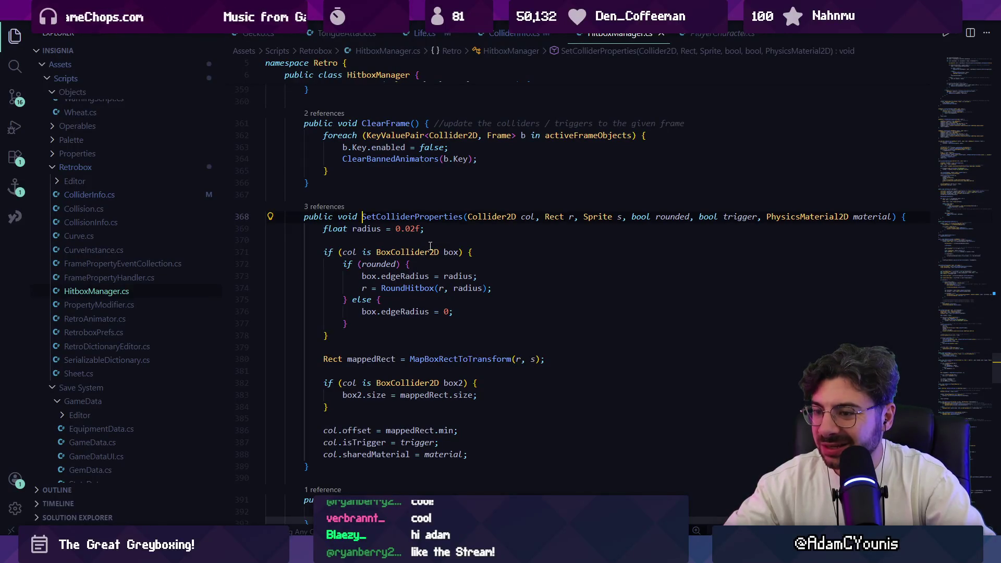
pyautogui.hotkey('alt', 'Left')
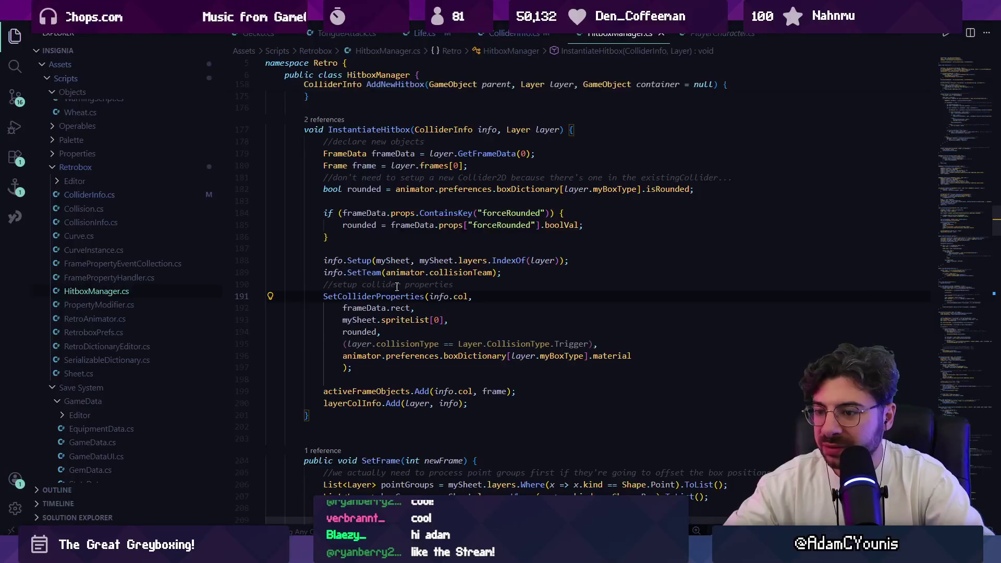
pyautogui.scroll(-1, 397, 286)
pyautogui.click(364, 365)
pyautogui.click(381, 376)
pyautogui.scroll(-5, 381, 377)
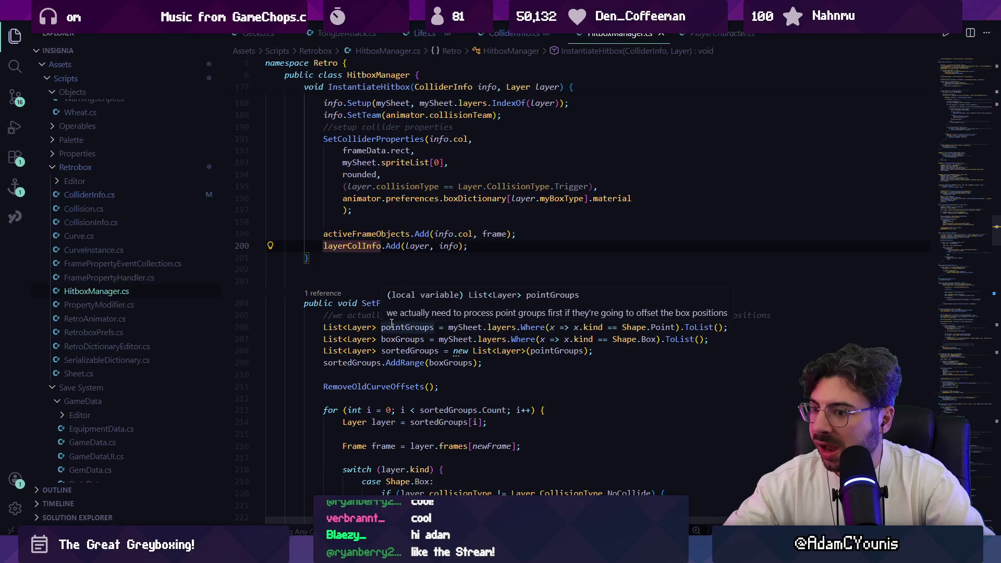
pyautogui.scroll(-10, 391, 323)
pyautogui.scroll(-7, 405, 322)
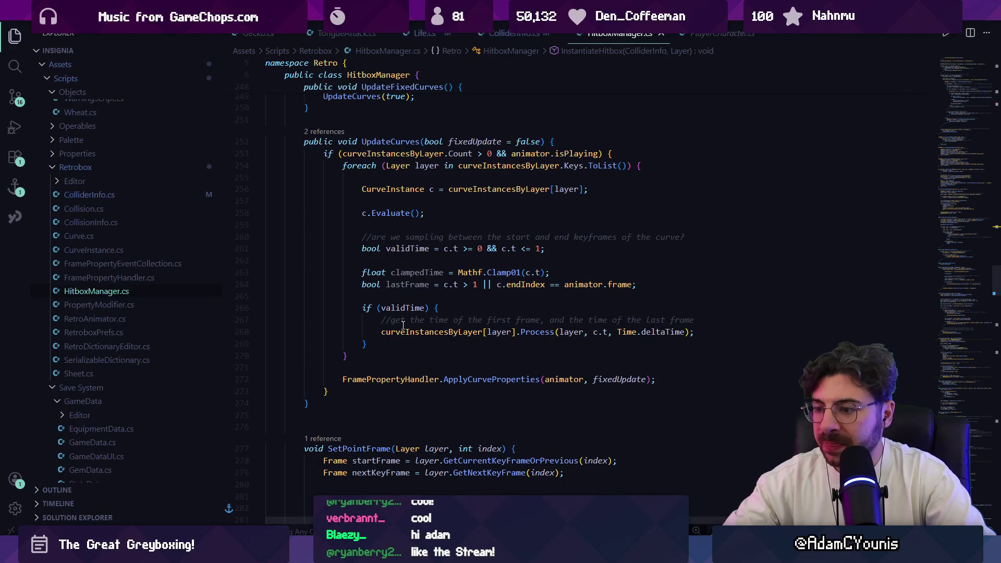
# Search HitboxManager.cs for 'gameobject.layer', then show the Scene view and widen Unity's Hierarchy.
pyautogui.hotkey('ctrl', 'f')
pyautogui.write('gameobject.layer')
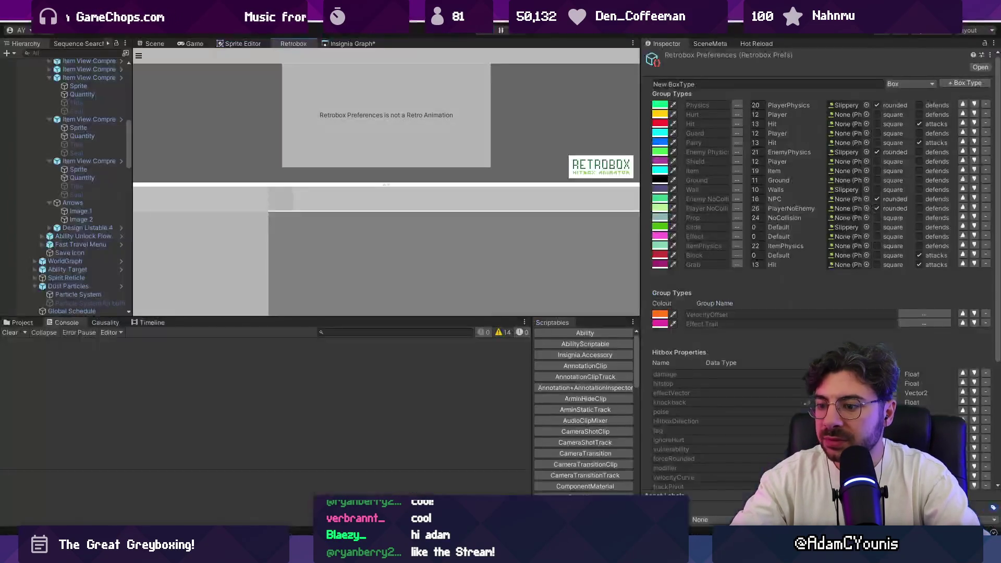
pyautogui.hotkey('alt', 'Tab')
pyautogui.click(151, 44)
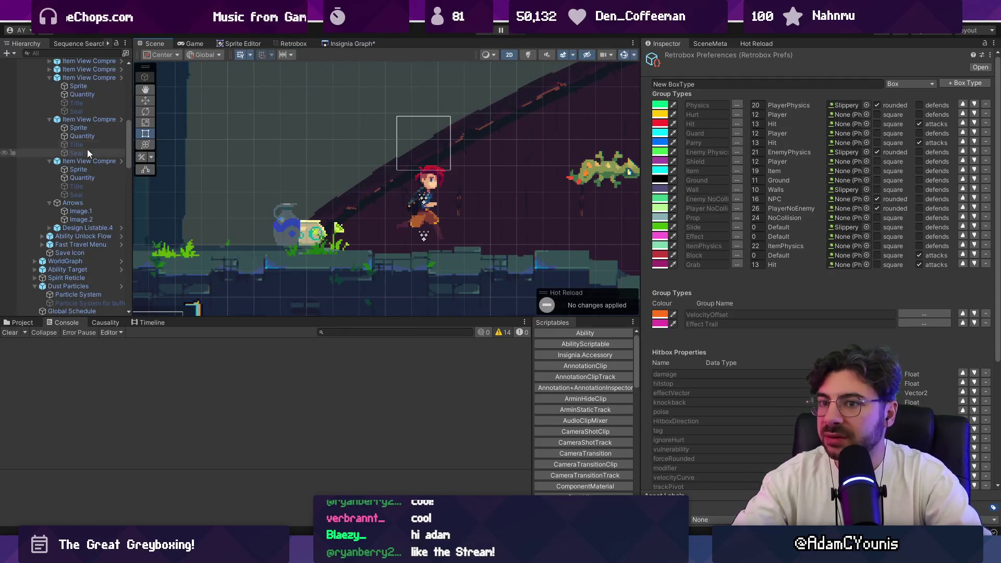
pyautogui.scroll(5, 82, 128)
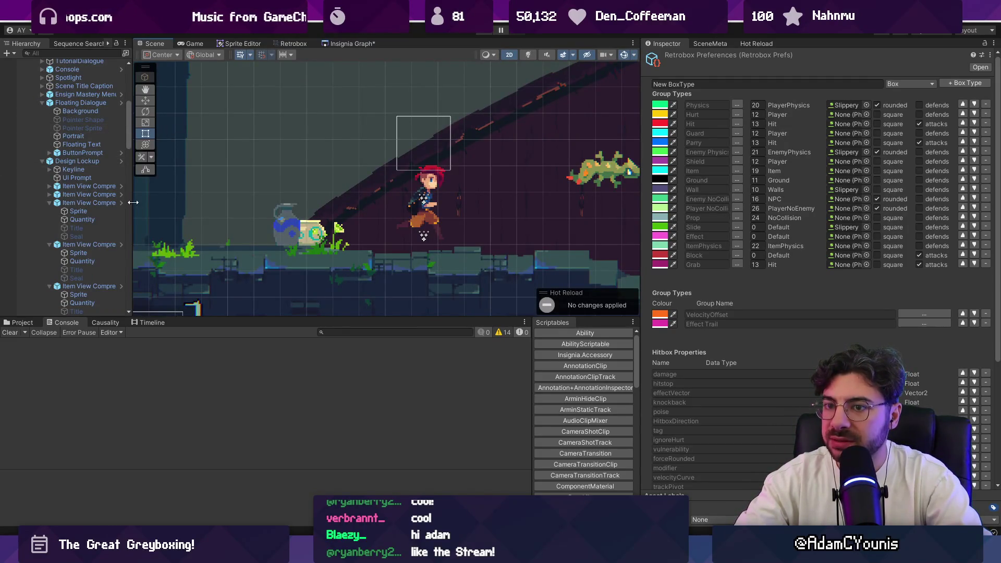
pyautogui.moveTo(133, 202); pyautogui.dragTo(224, 203)
# Search the whole project for 'gameobject.layer ='.
pyautogui.hotkey('alt', 'Tab')
pyautogui.hotkey('ctrl', 'shift', 'f')
pyautogui.write('gameobject.layer =')
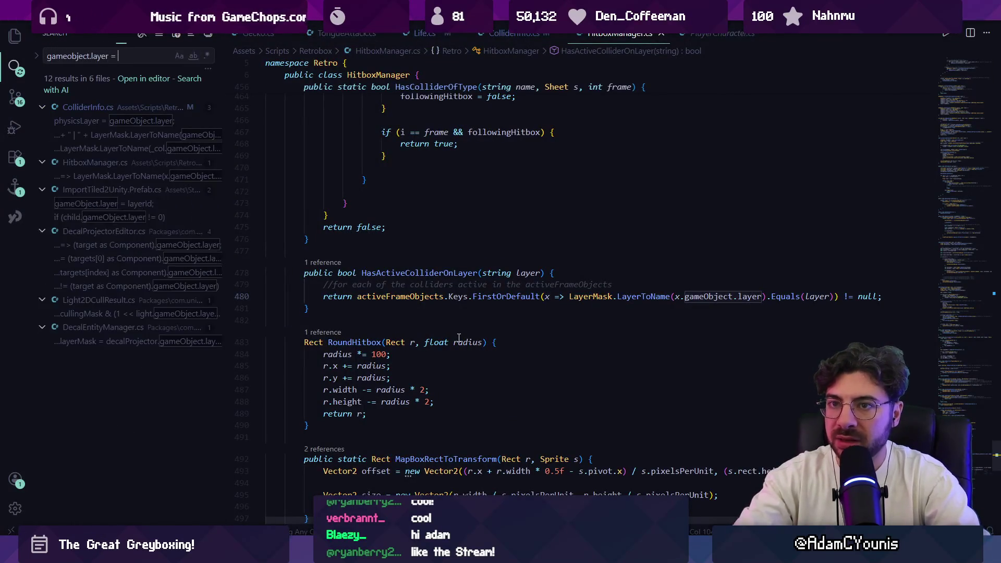
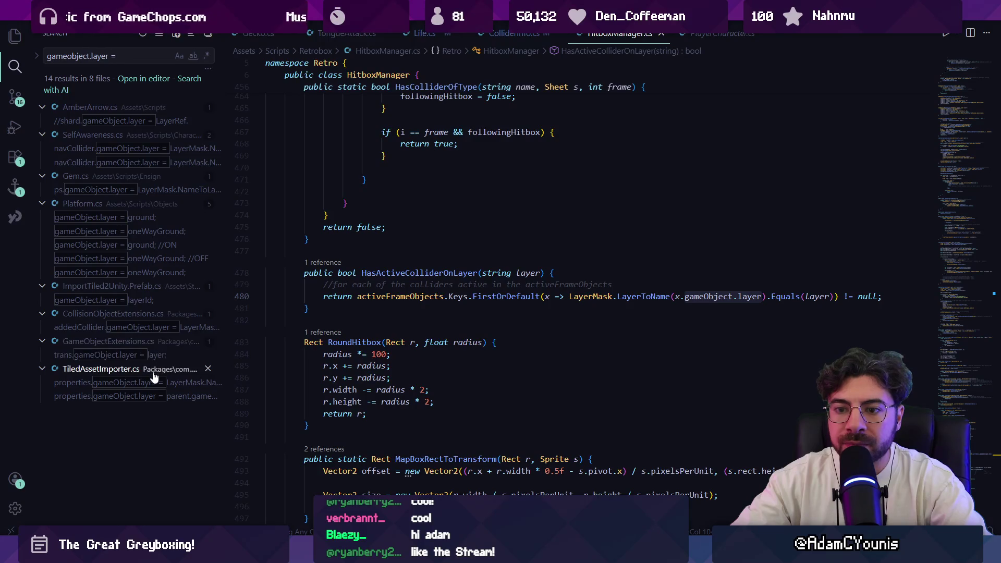
# Review the gameObject.layer results in GameObjectExtensions.cs and SelfAwareness.cs's SetCollisionWithEnemies.
pyautogui.click(145, 357)
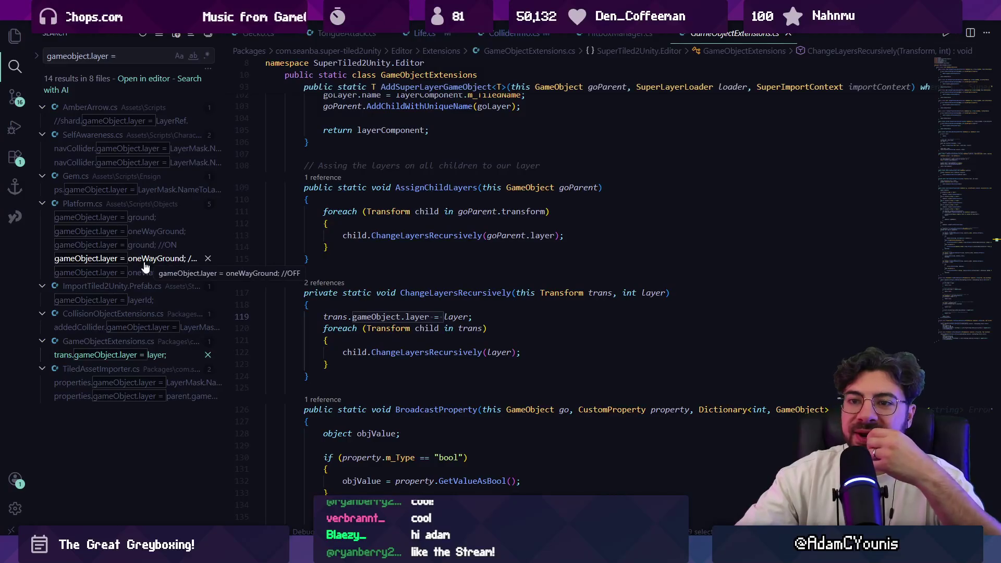
pyautogui.click(132, 162)
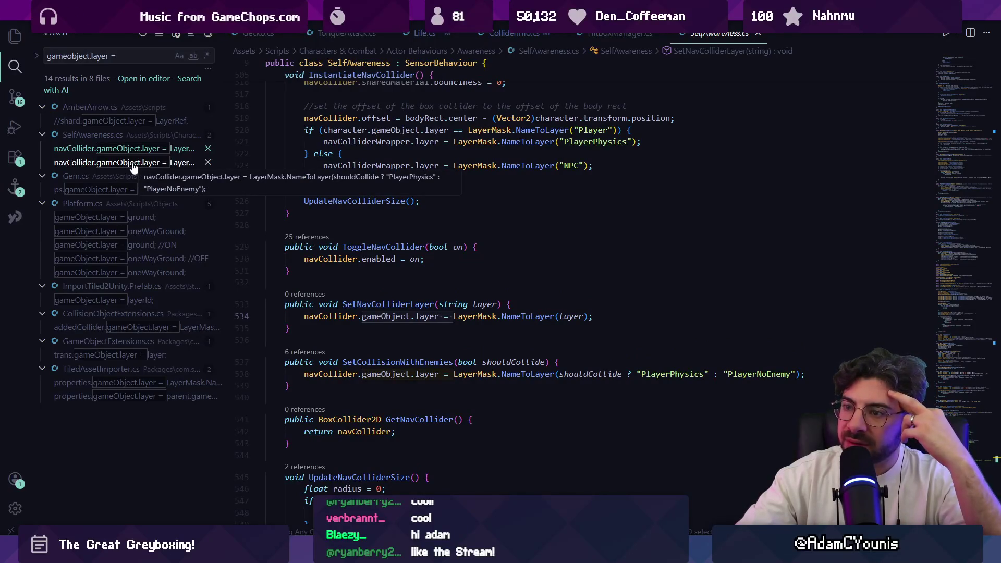
pyautogui.click(134, 164)
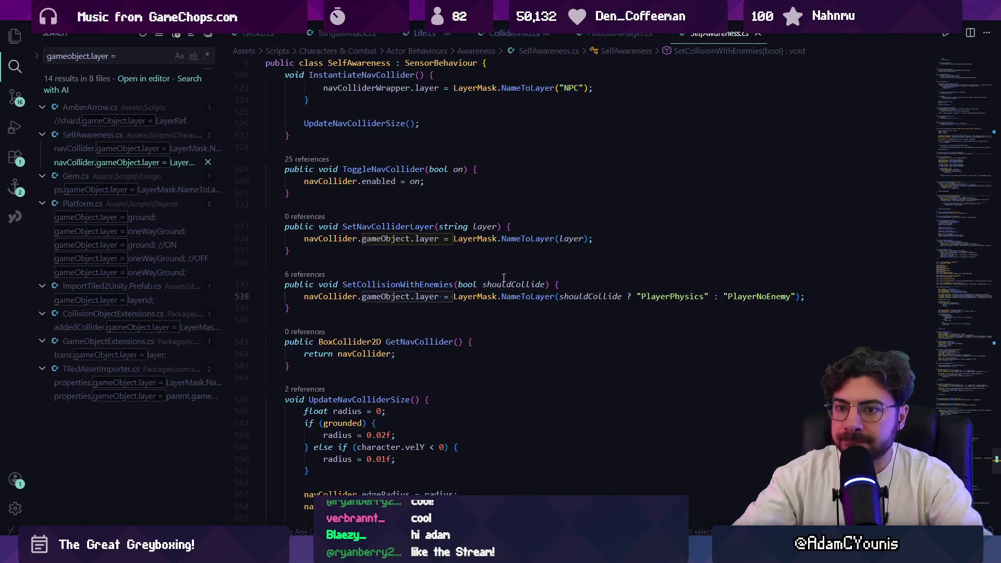
# In Unity, collapse the UI and GameEngine groups in the Hierarchy.
pyautogui.hotkey('alt', 'Tab')
pyautogui.scroll(10, 121, 145)
pyautogui.click(36, 104)
pyautogui.click(27, 89)
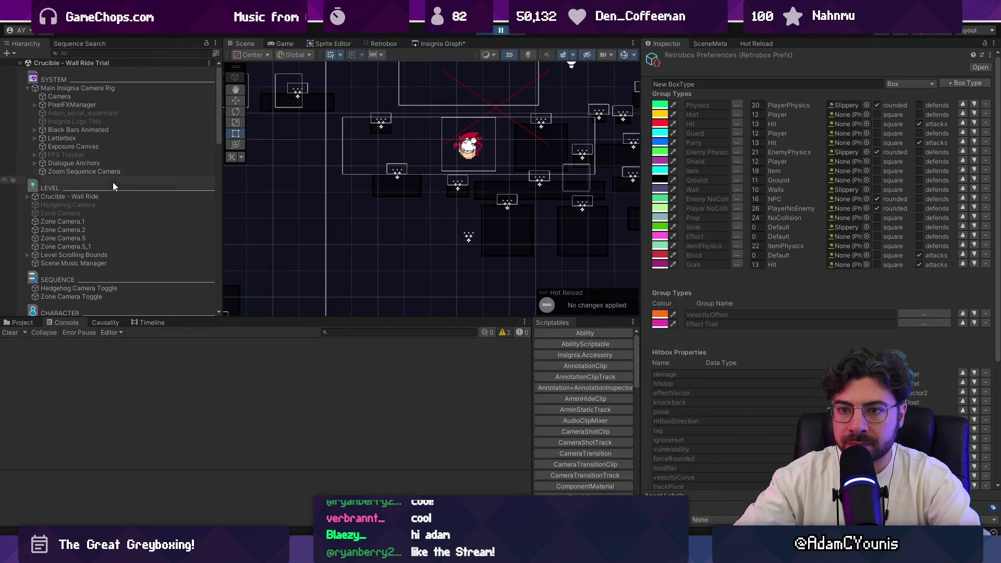
# Inspect the Tongue Hitbox and Tongue Hurtbox colliders under Gecko's Attack behaviour.
pyautogui.scroll(-8, 102, 204)
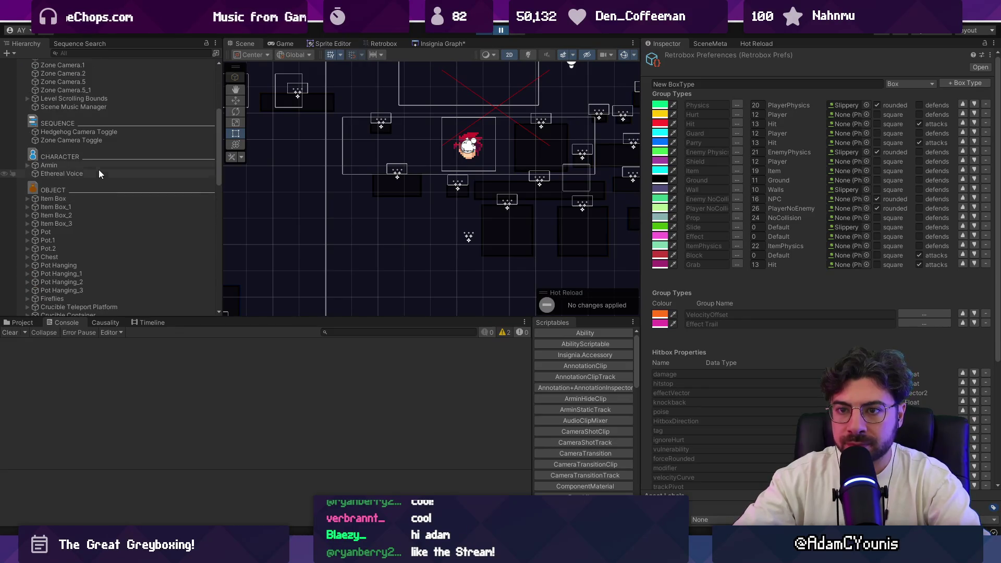
pyautogui.scroll(-2, 55, 178)
pyautogui.scroll(-4, 52, 178)
pyautogui.click(71, 178)
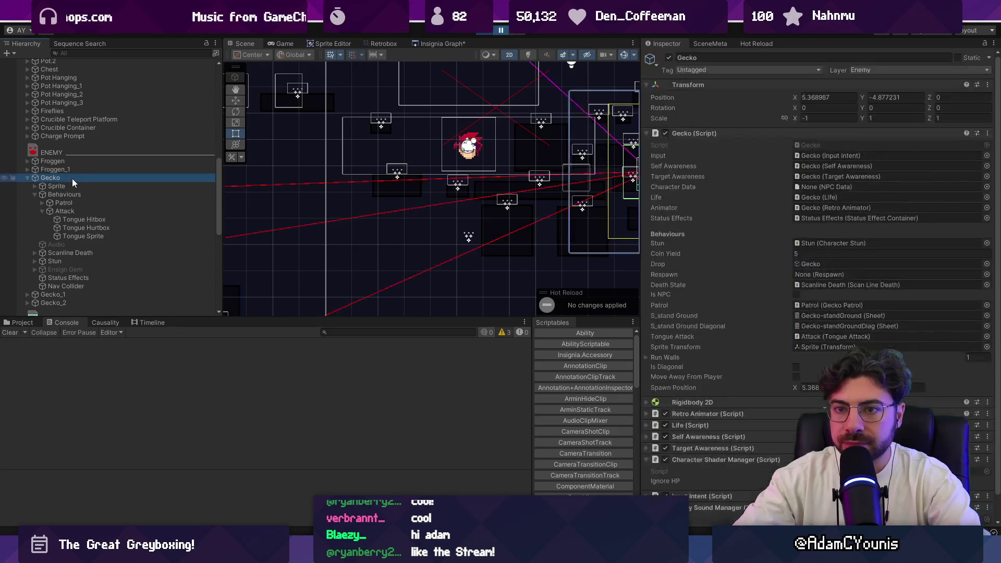
pyautogui.click(95, 210)
pyautogui.click(99, 217)
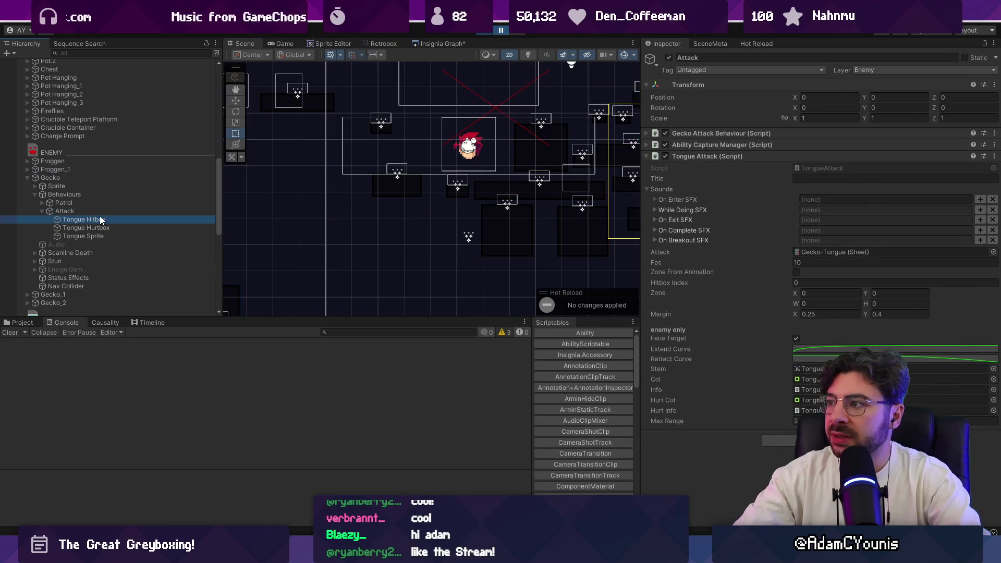
pyautogui.click(101, 227)
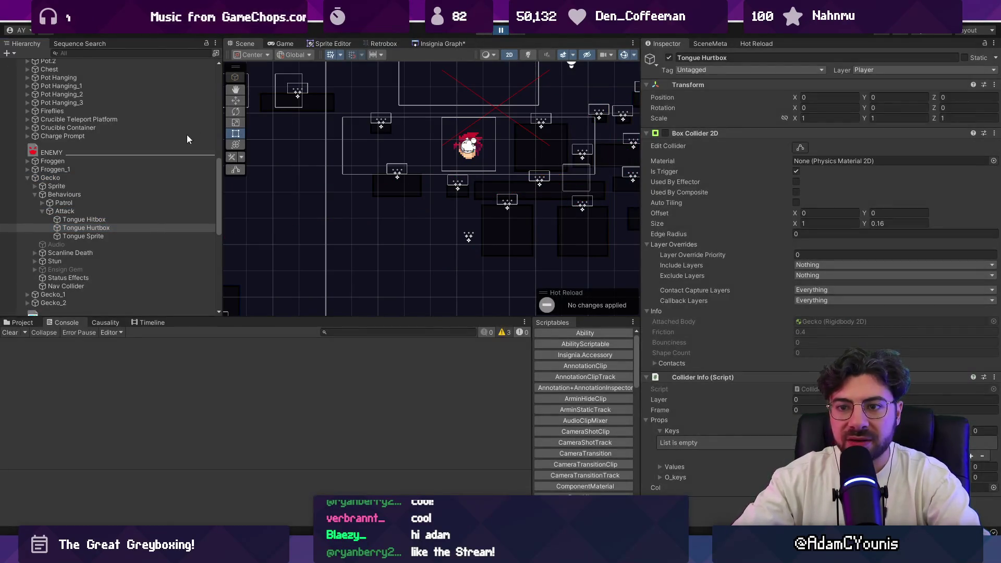
pyautogui.click(137, 231)
pyautogui.click(139, 235)
pyautogui.click(139, 243)
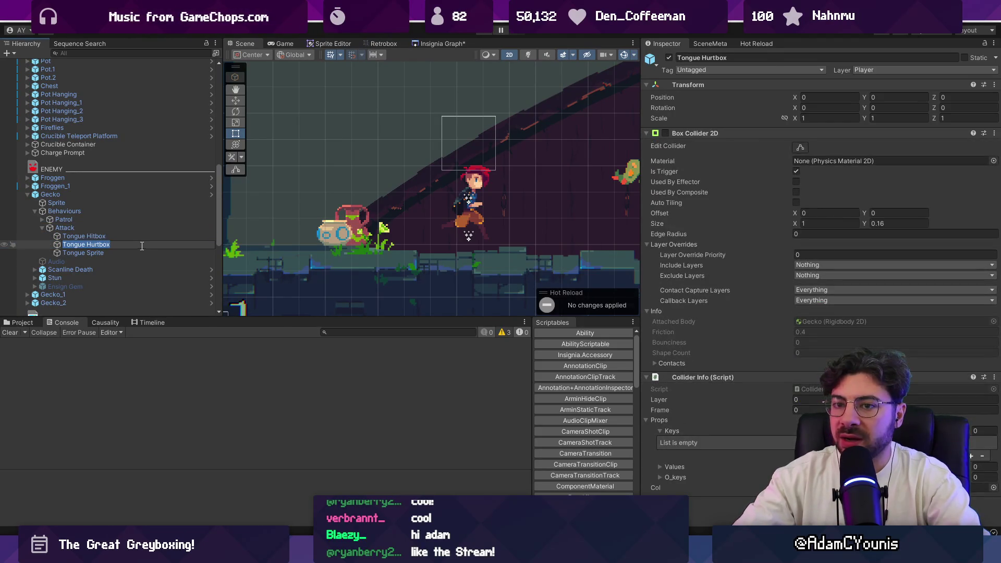
pyautogui.click(140, 250)
pyautogui.click(141, 239)
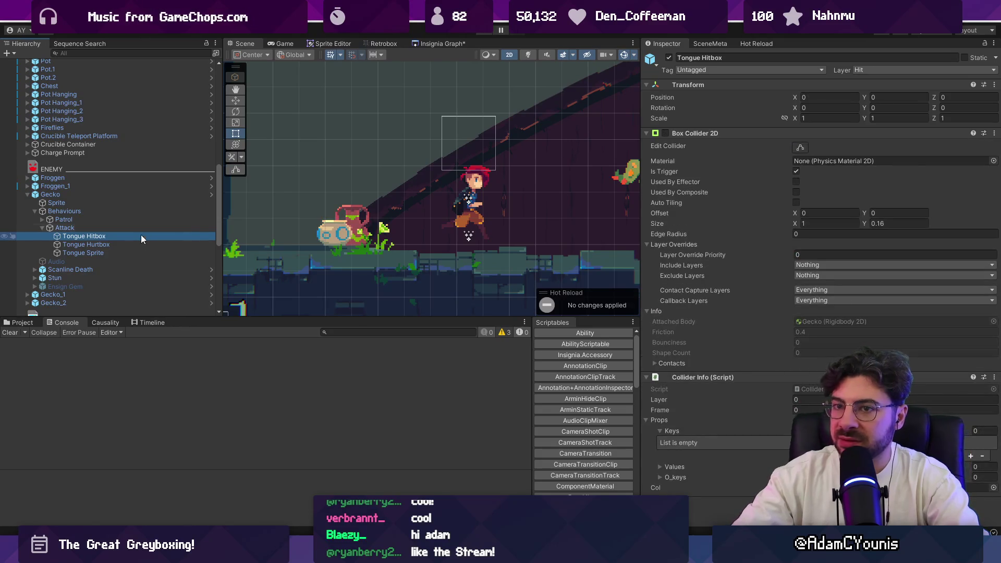
# Select Armin, expand his child objects, and briefly run then pause the game.
pyautogui.scroll(10, 67, 130)
pyautogui.scroll(6, 140, 137)
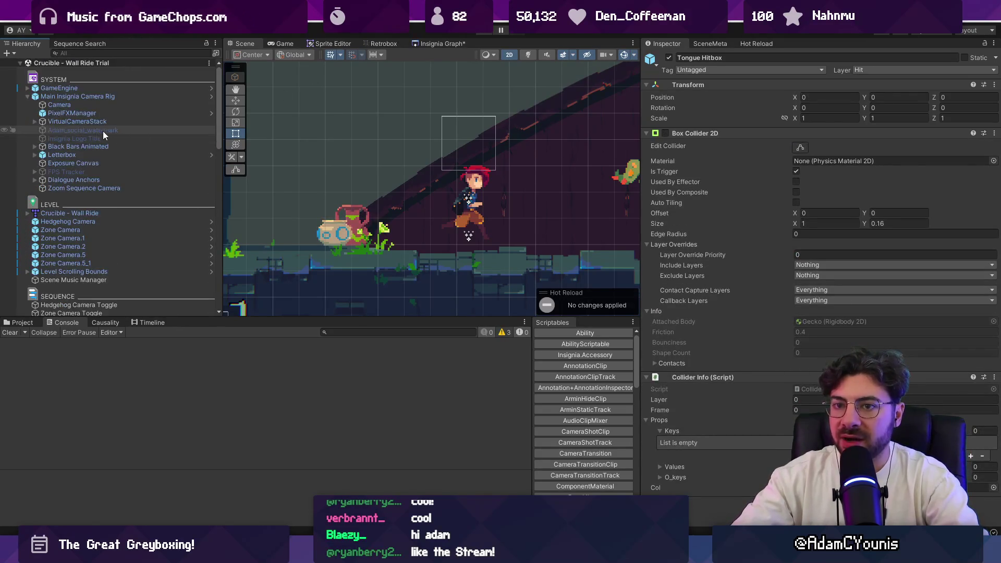
pyautogui.scroll(-2, 140, 198)
pyautogui.click(124, 275)
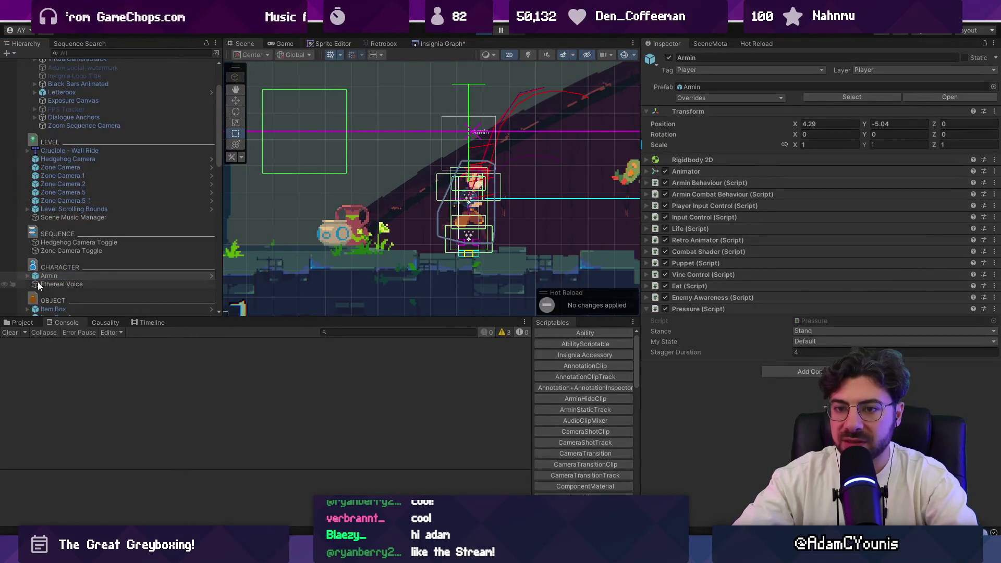
pyautogui.click(27, 259)
pyautogui.click(502, 32)
pyautogui.click(500, 33)
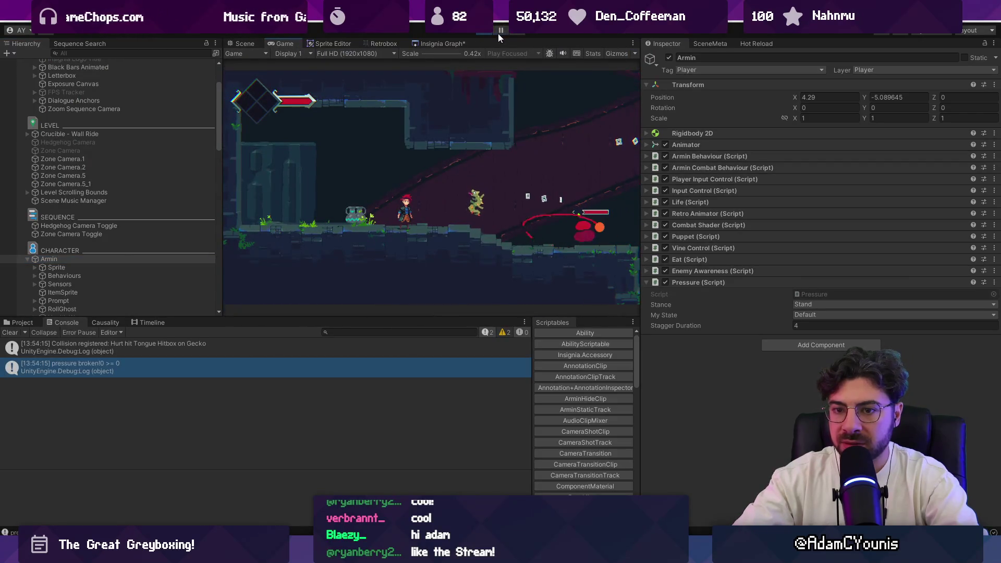
pyautogui.click(499, 33)
# Expand Armin's Sprite > Hurt group, run again, and inspect his Hurt and Hit colliders.
pyautogui.click(34, 267)
pyautogui.click(41, 275)
pyautogui.click(499, 33)
pyautogui.click(502, 32)
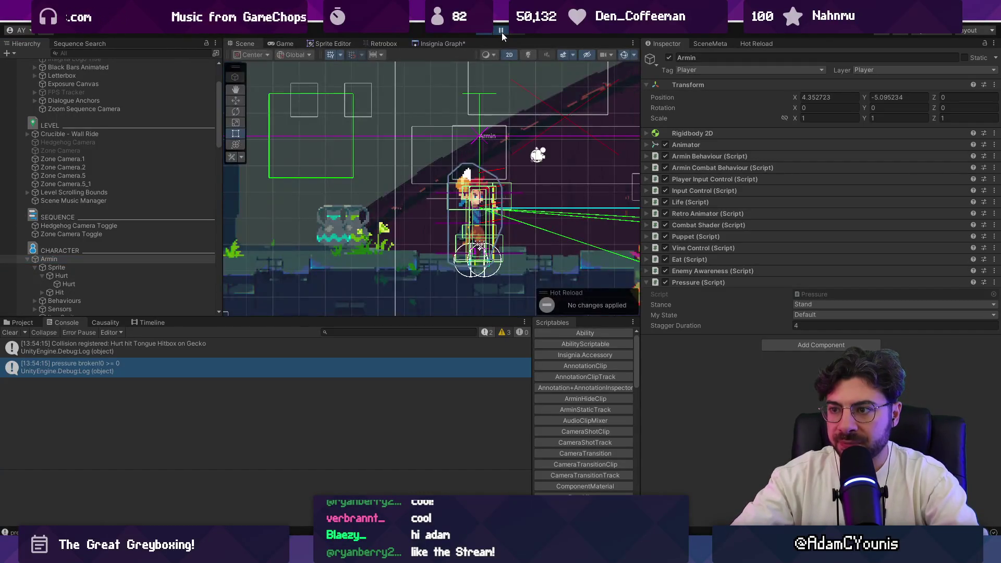
pyautogui.click(69, 284)
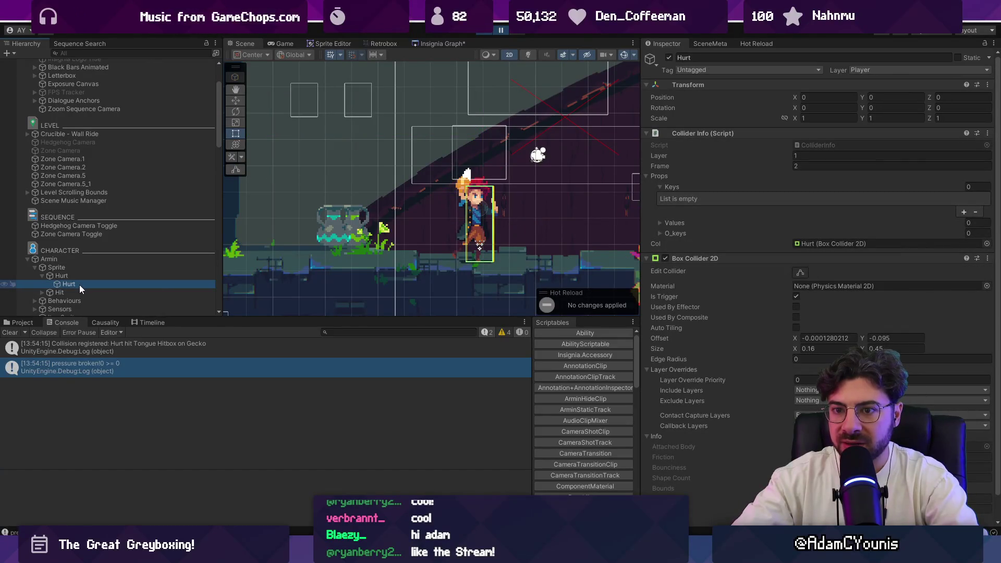
pyautogui.click(67, 301)
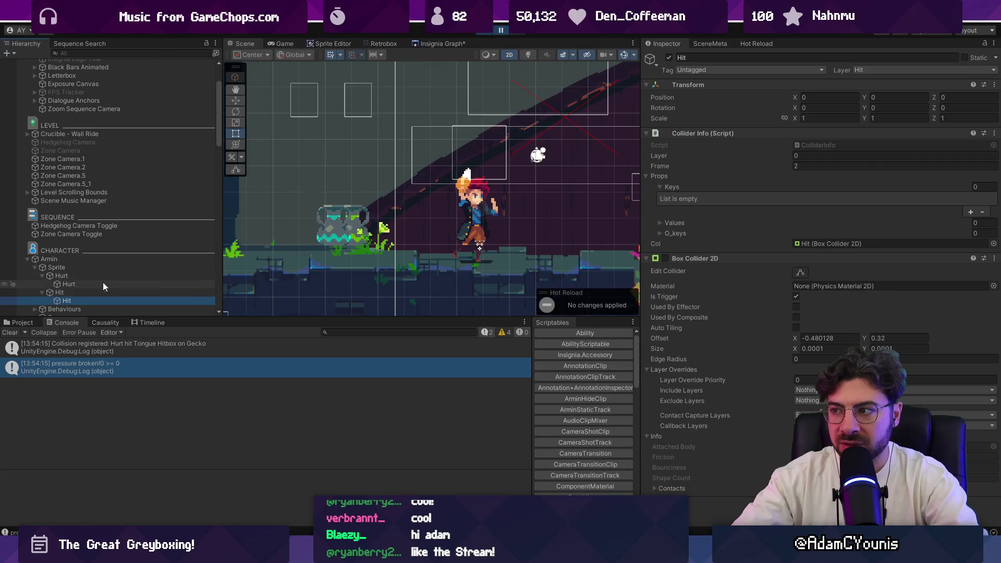
pyautogui.hotkey('alt', 'Tab')
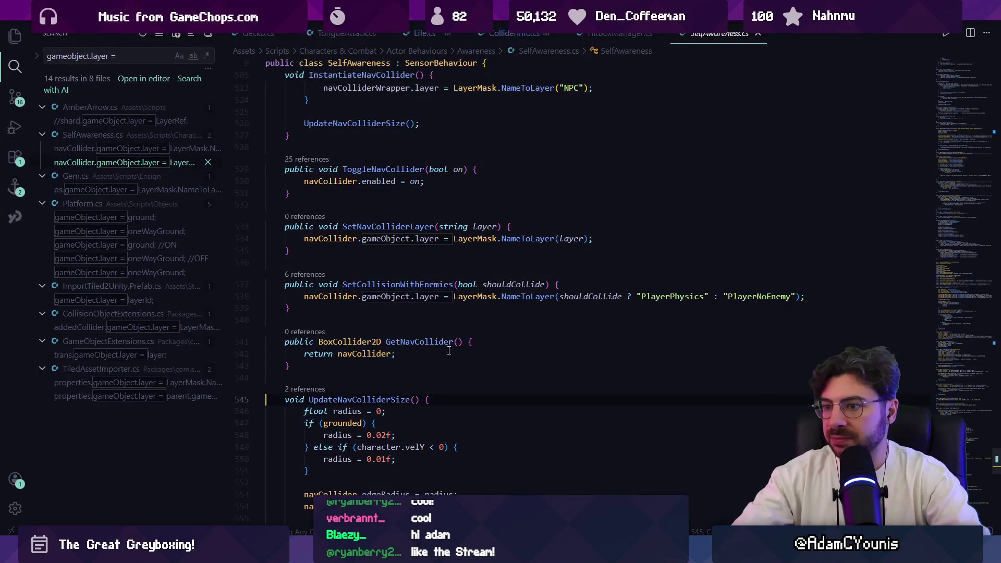
# Search HitboxManager.cs for 'new gameobject' and examine the name and physicsLayer assignments on lines 140–143.
pyautogui.hotkey('ctrl', 'f')
pyautogui.hotkey('ctrl', 'Tab')
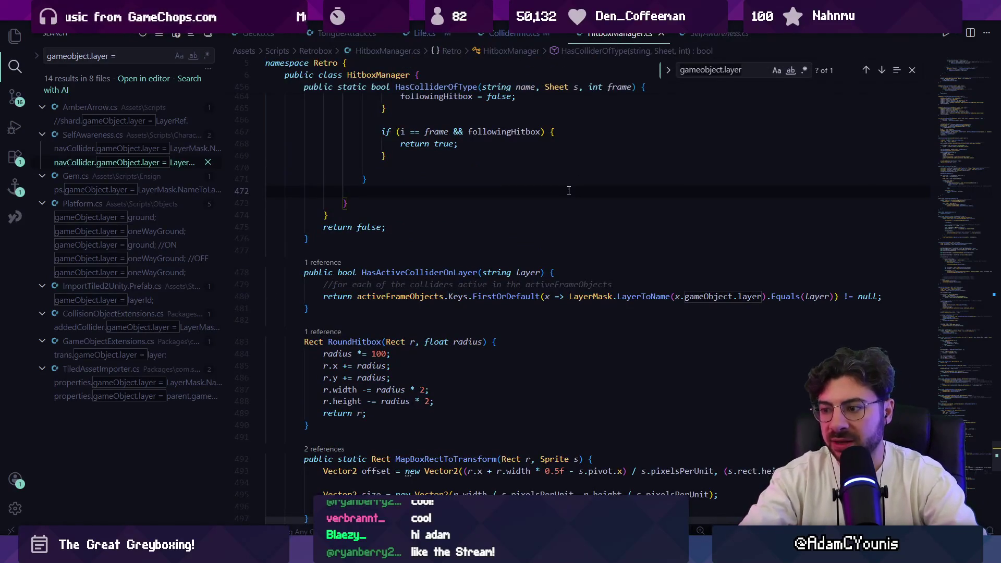
pyautogui.write('new ga')
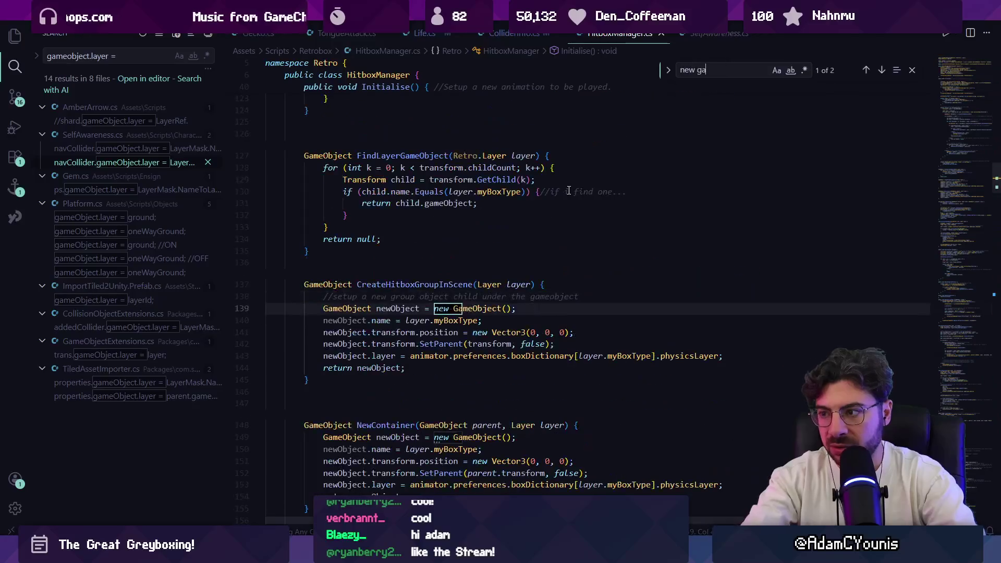
pyautogui.write('meobject')
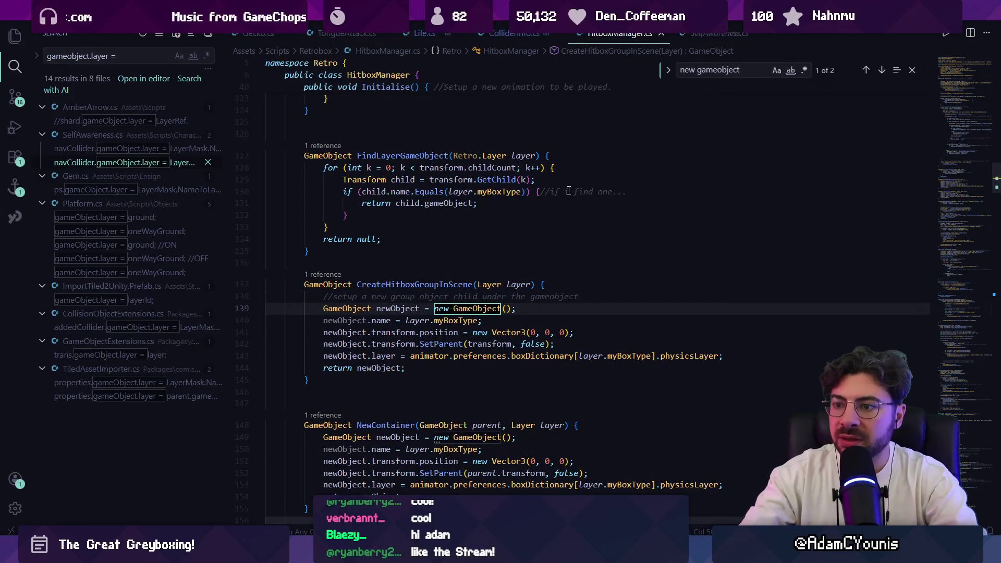
pyautogui.click(389, 320)
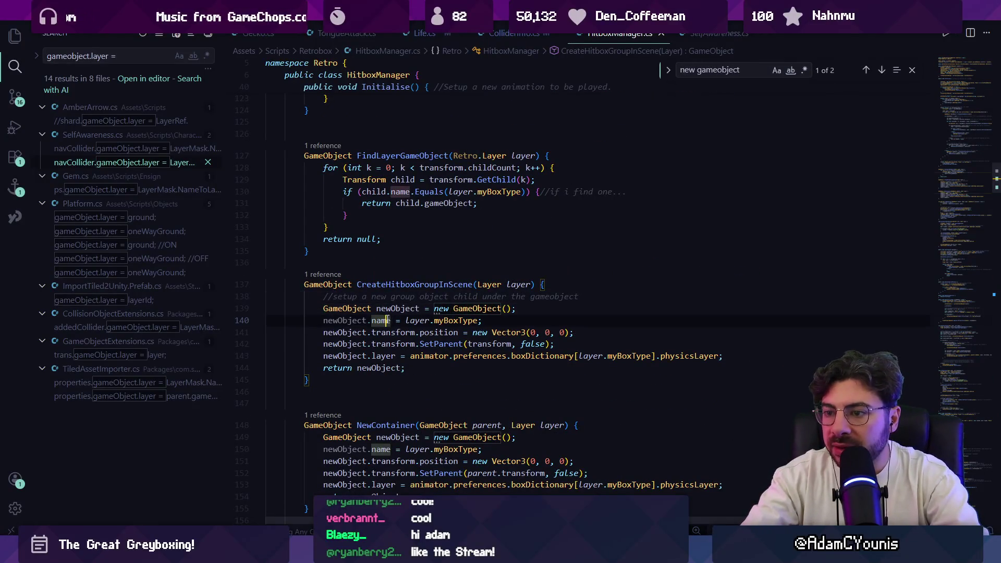
pyautogui.click(373, 355)
pyautogui.press('Right')
pyautogui.press('Right')
pyautogui.press('Right')
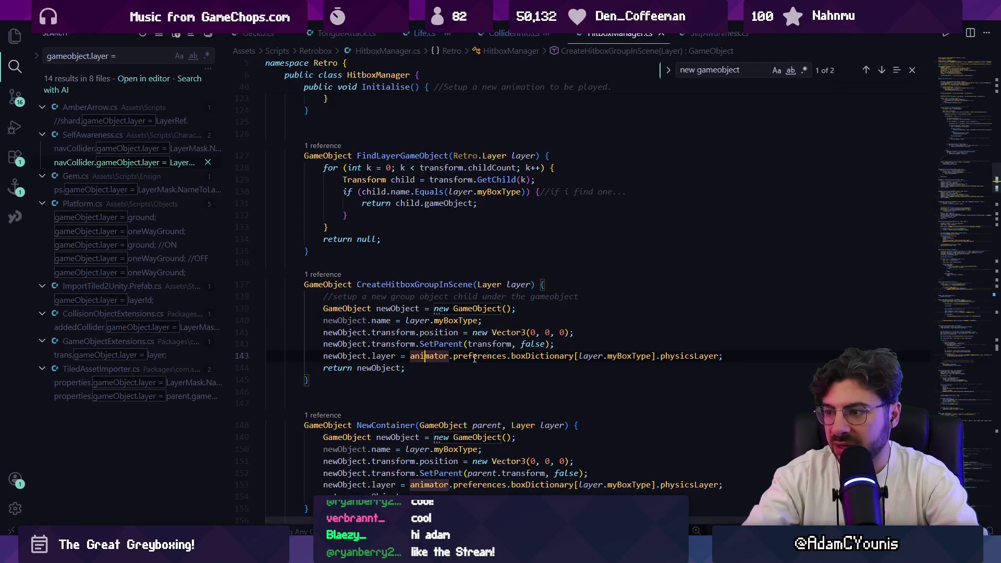
pyautogui.click(712, 356)
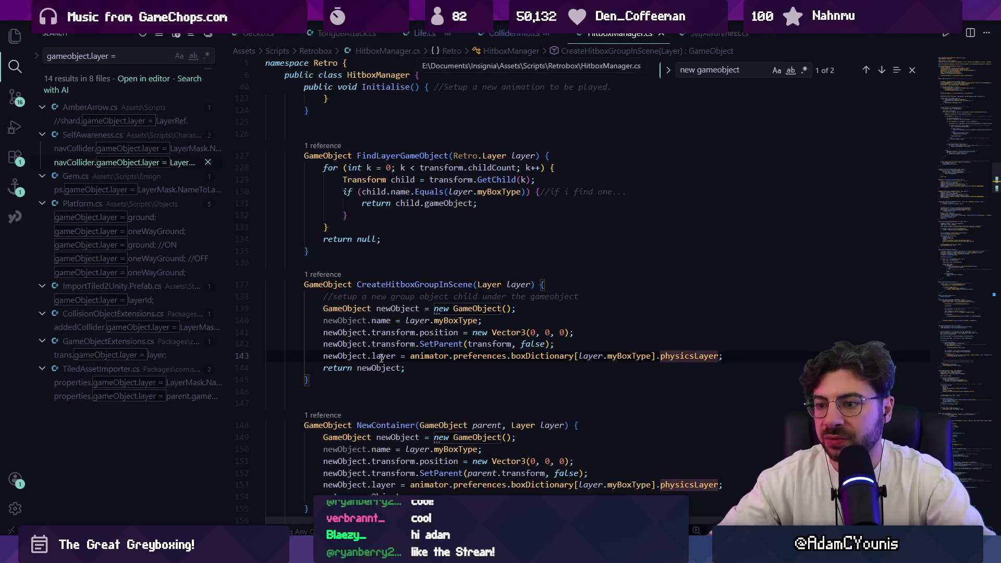
pyautogui.moveTo(323, 355); pyautogui.dragTo(754, 359)
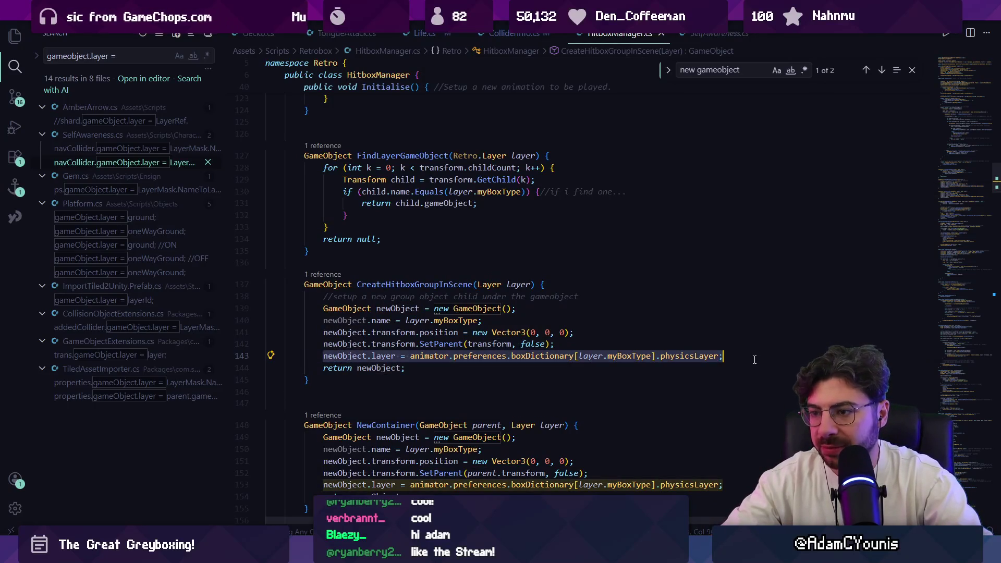
# Trace CreateHitboxGroupInScene's call on line 110 into AddNewHitbox and its ColliderInfo usage.
pyautogui.click(434, 284)
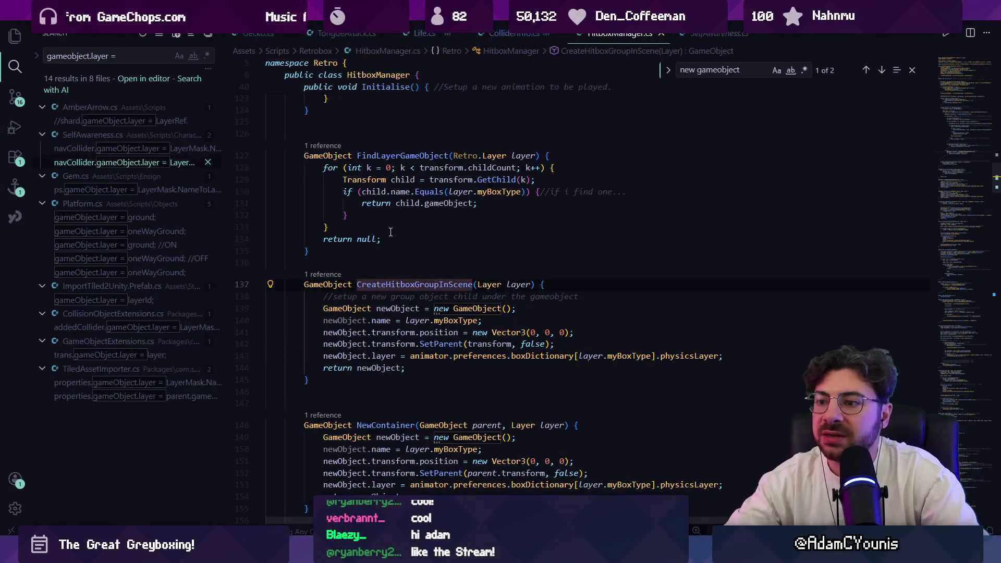
pyautogui.moveTo(394, 309)
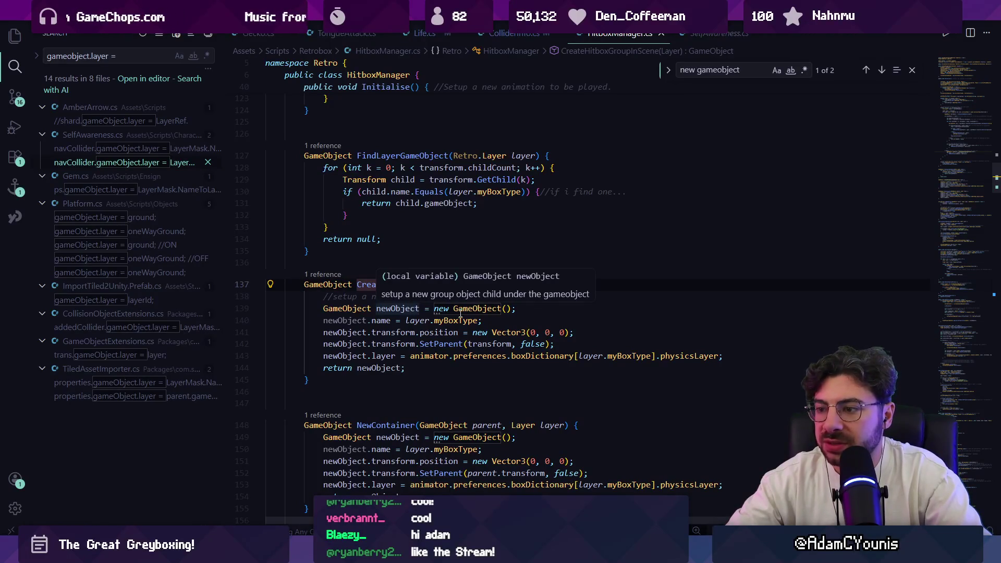
pyautogui.moveTo(460, 312)
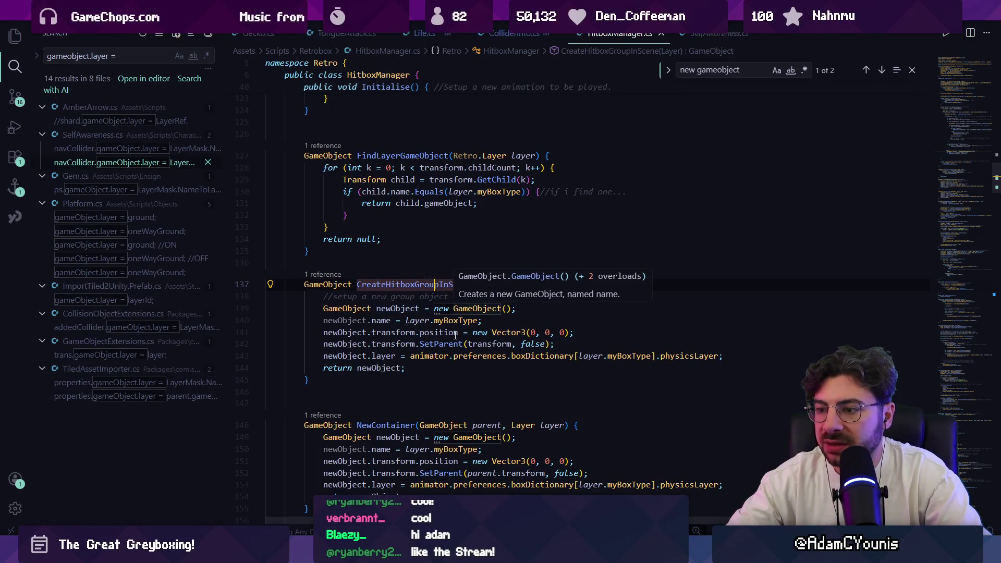
pyautogui.click(324, 274)
pyautogui.doubleClick(706, 273)
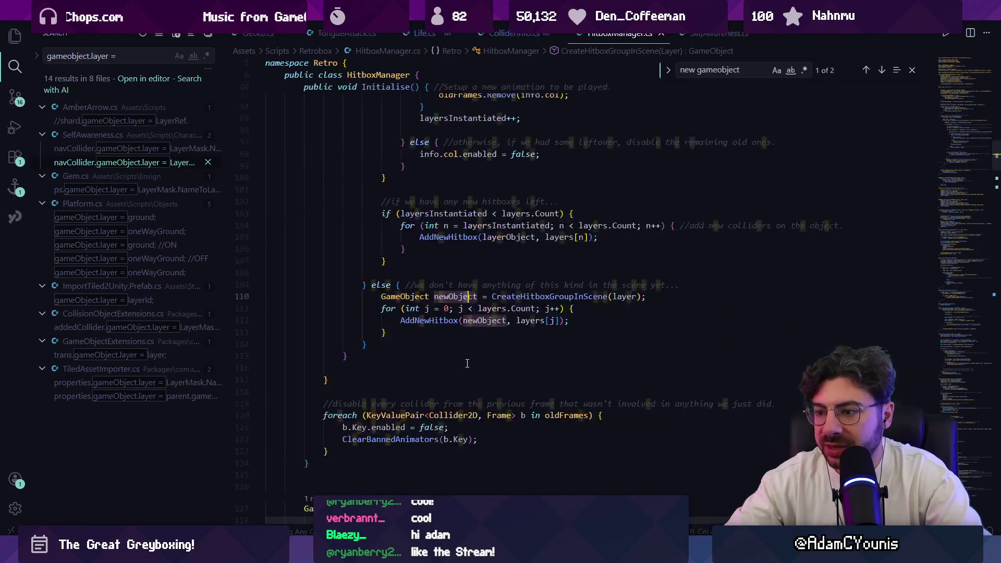
pyautogui.keyDown('ctrl'); pyautogui.click(428, 320); pyautogui.keyUp('ctrl')
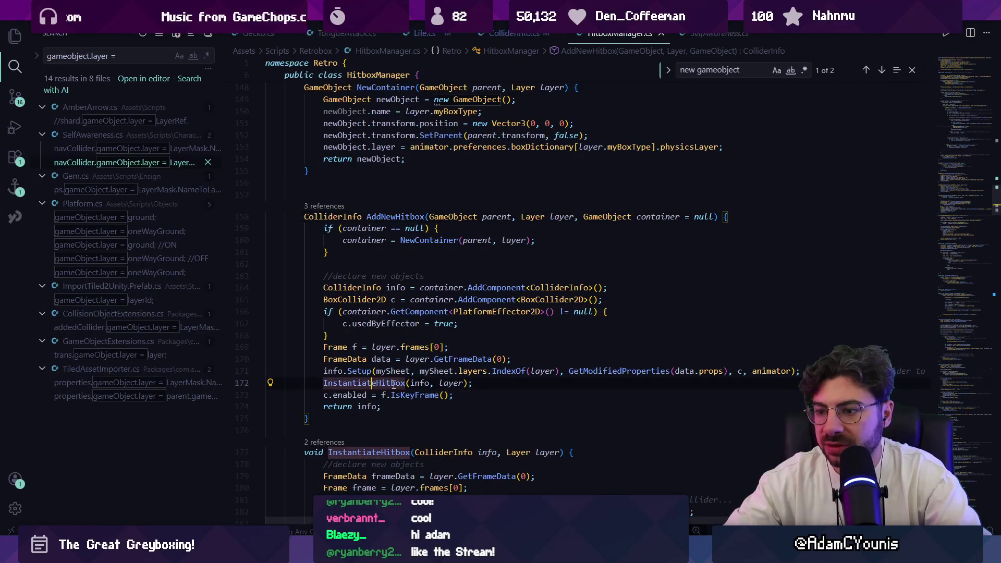
pyautogui.keyDown('ctrl'); pyautogui.click(374, 383); pyautogui.keyUp('ctrl')
pyautogui.click(347, 182)
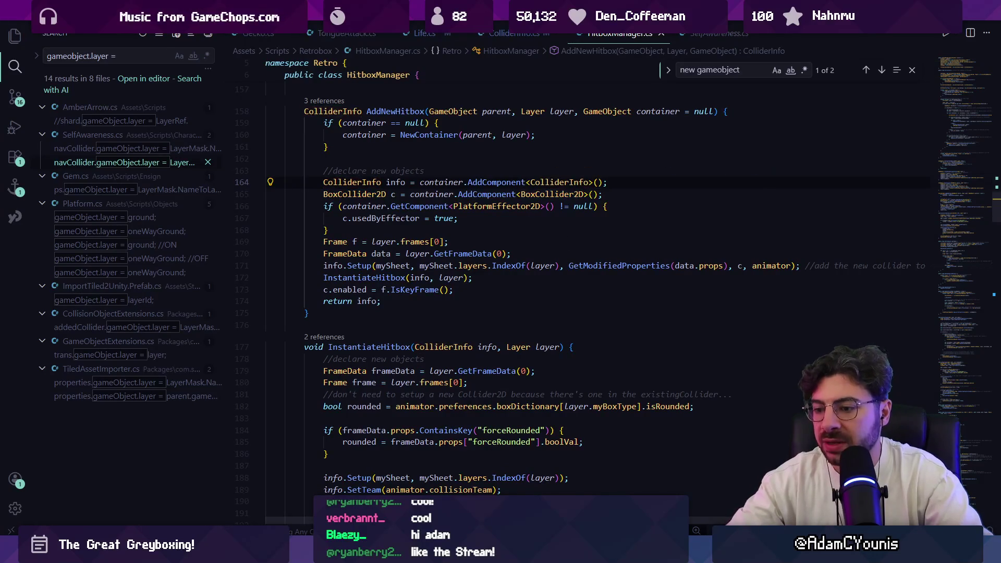
# Quick-open ColliderInfo.cs by searching 'collider' and scroll through it.
pyautogui.click(528, 35)
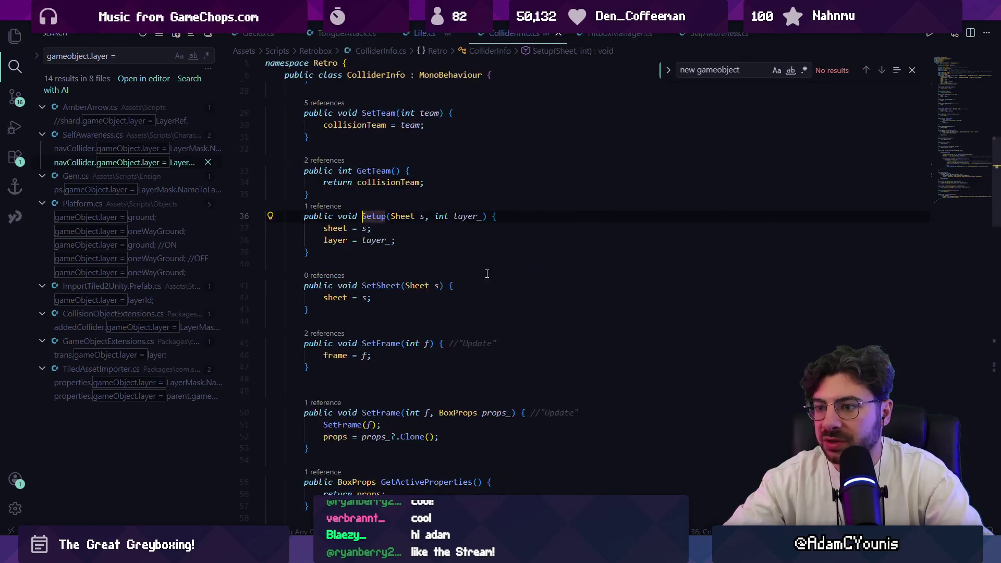
pyautogui.hotkey('alt', 'Left')
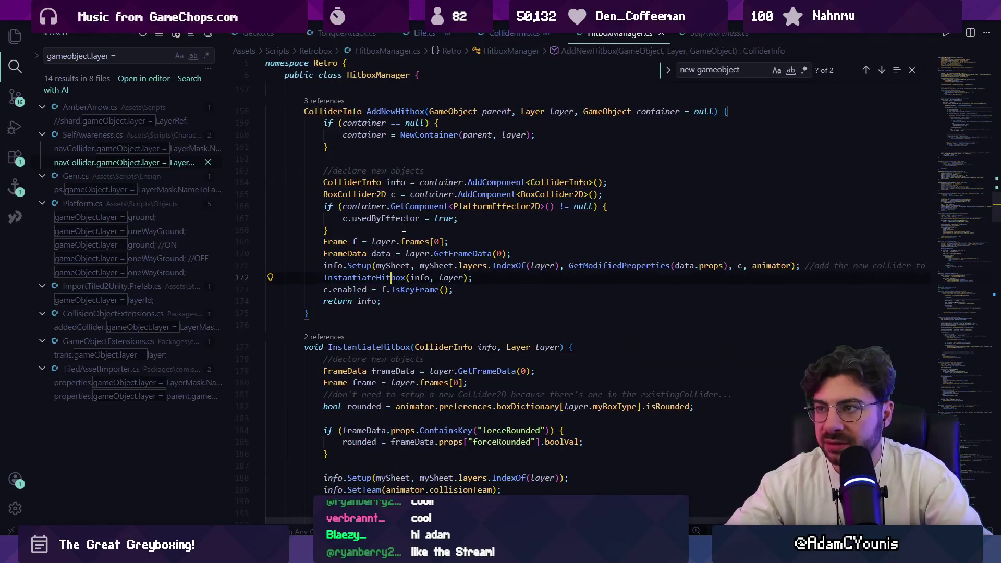
pyautogui.hotkey('ctrl', 'p')
pyautogui.write('collider')
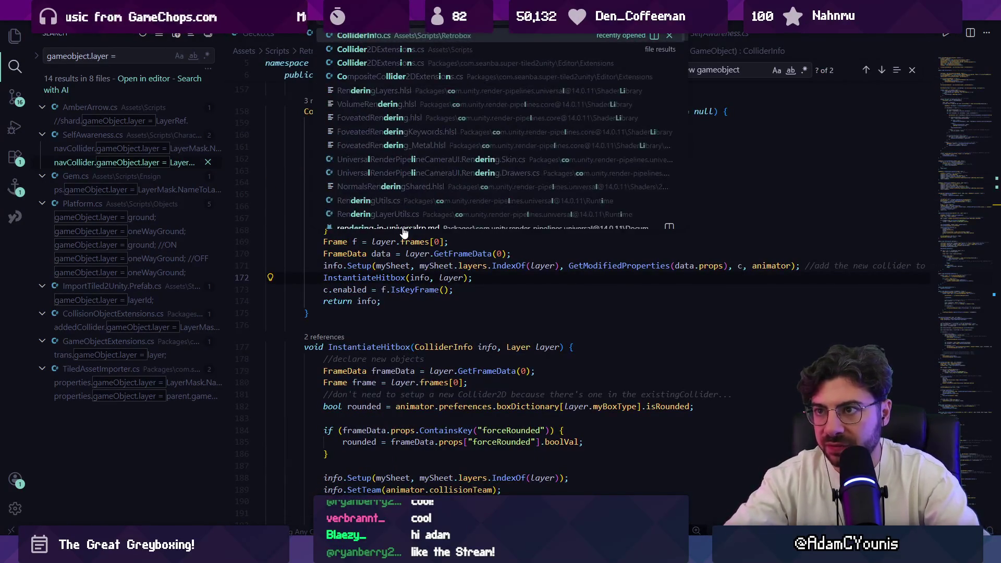
pyautogui.press('Return')
pyautogui.scroll(10, 403, 228)
pyautogui.scroll(-10, 429, 244)
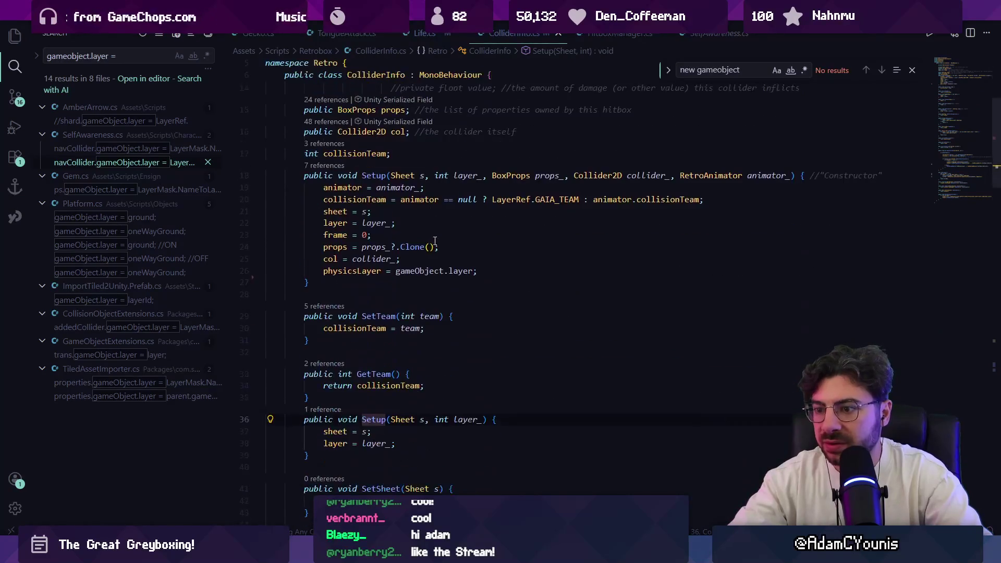
pyautogui.scroll(-10, 429, 244)
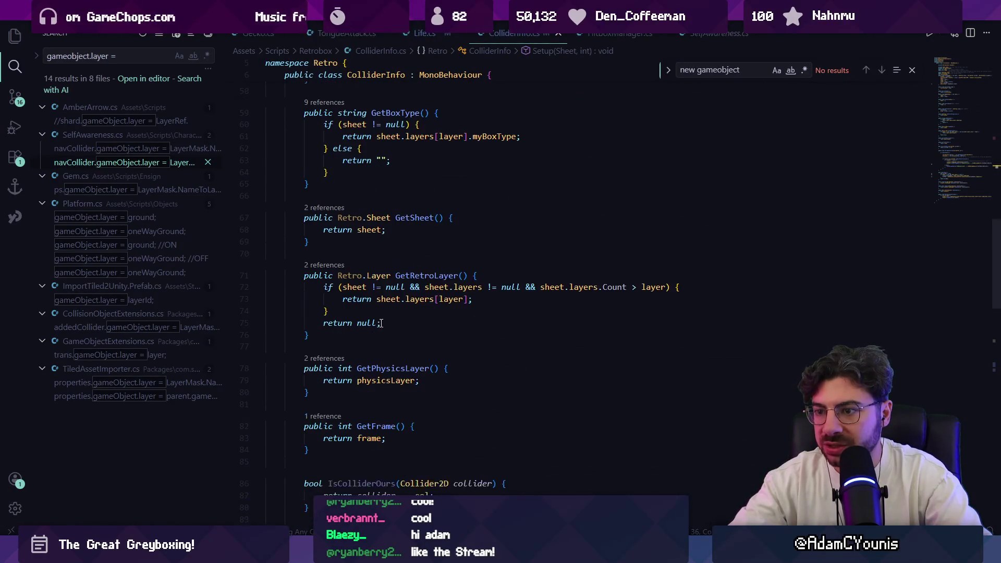
pyautogui.scroll(-8, 394, 364)
# Go to the IsHurtbox method and select its if block.
pyautogui.write('Setup')
pyautogui.keyDown('ctrl'); pyautogui.click(372, 279); pyautogui.keyUp('ctrl')
pyautogui.click(434, 226)
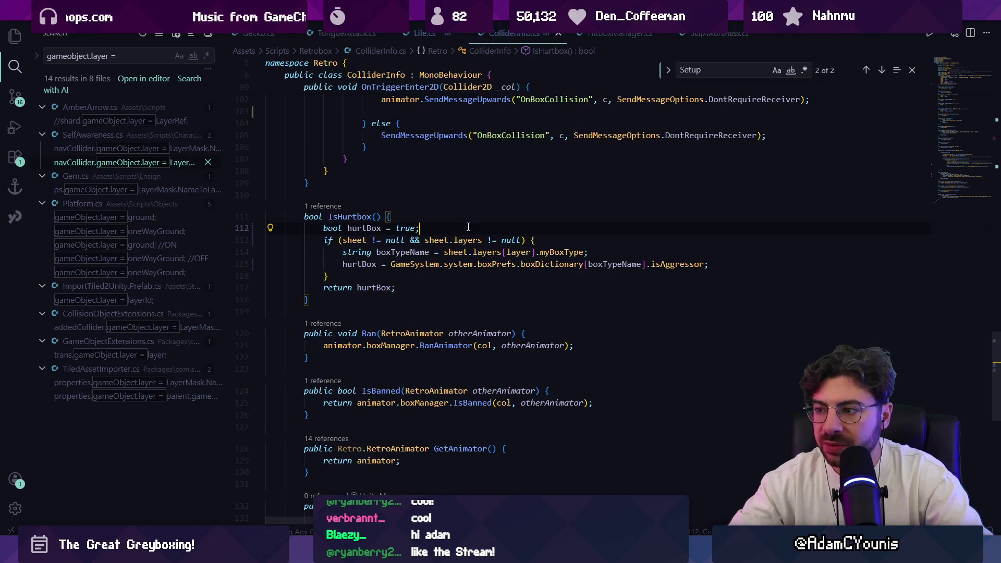
pyautogui.press('Down')
pyautogui.press('Down')
pyautogui.press('End')
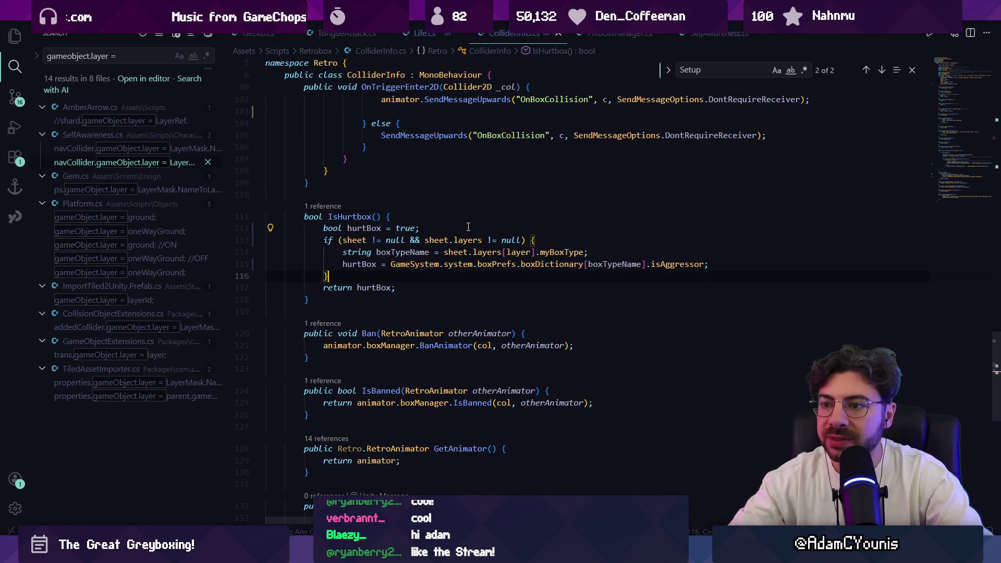
pyautogui.hotkey('shift', 'Up')
pyautogui.hotkey('shift', 'Up')
pyautogui.hotkey('shift', 'Up')
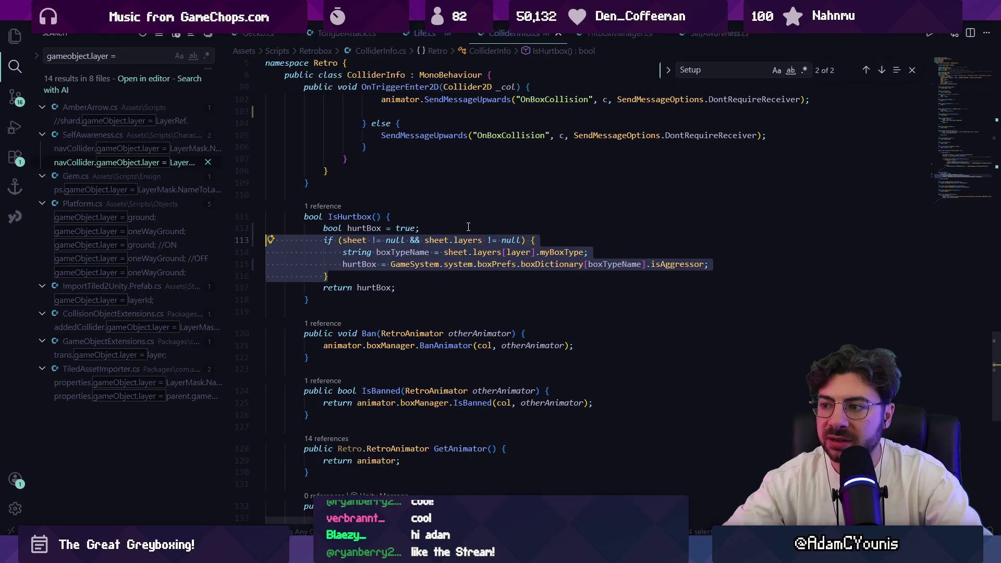
# Jump from the isAggressor reference to its bool definition in RetroboxPrefs.cs's BoxData.
pyautogui.click(647, 264)
pyautogui.click(650, 265)
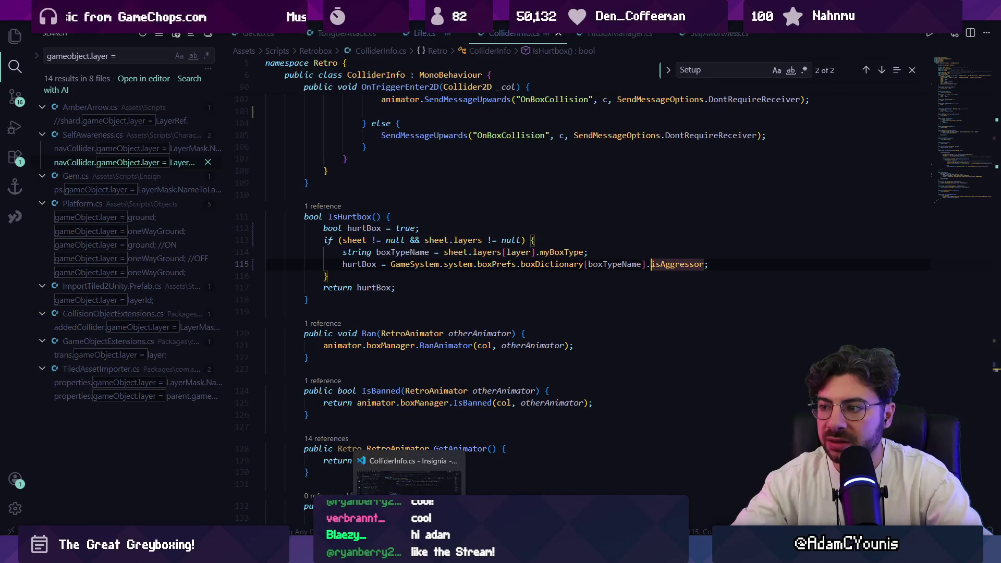
pyautogui.click(672, 271)
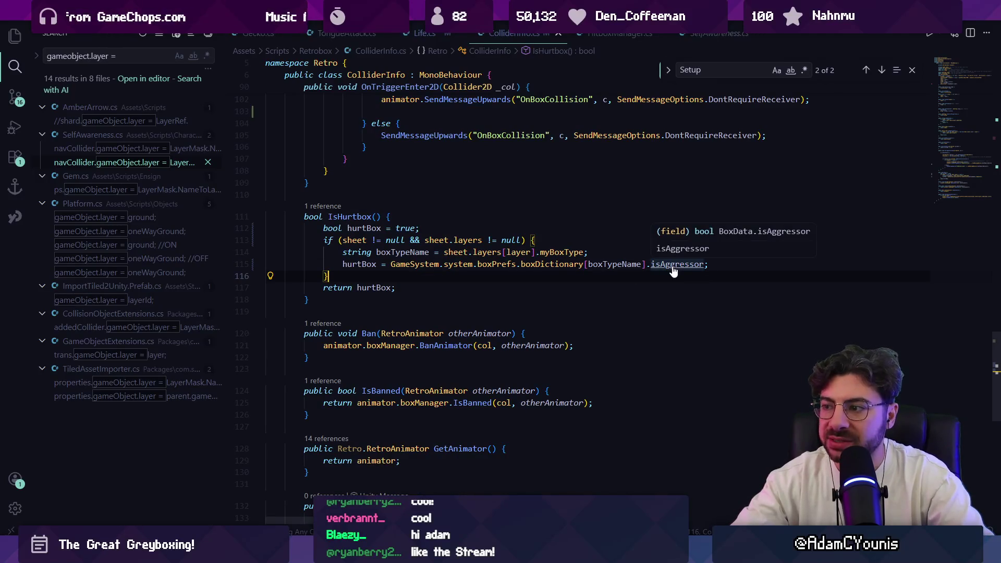
pyautogui.keyDown('ctrl'); pyautogui.click(672, 266); pyautogui.keyUp('ctrl')
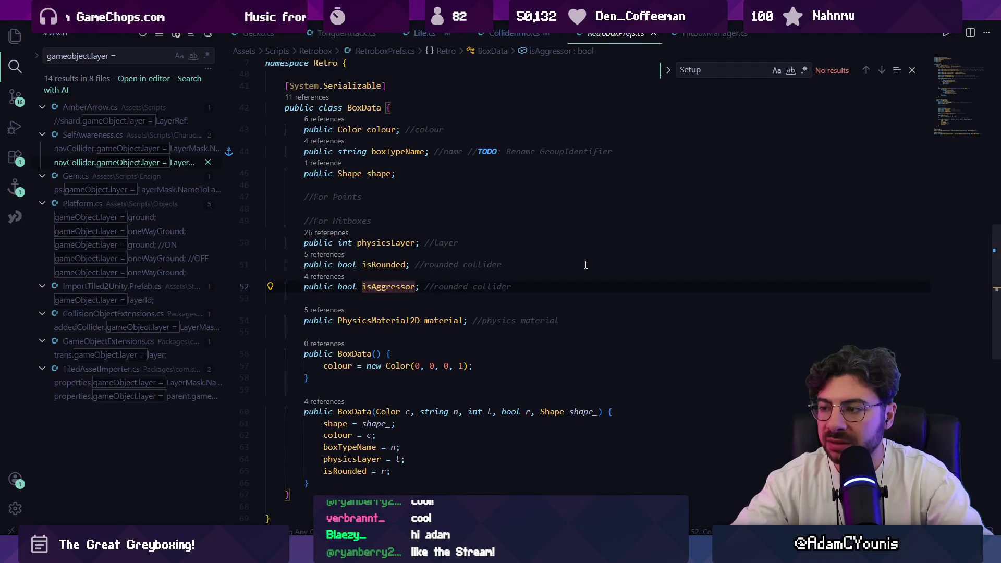
# Peek all isAggressor references, then return to IsHurtbox in ColliderInfo.cs.
pyautogui.hotkey('shift', 'F12')
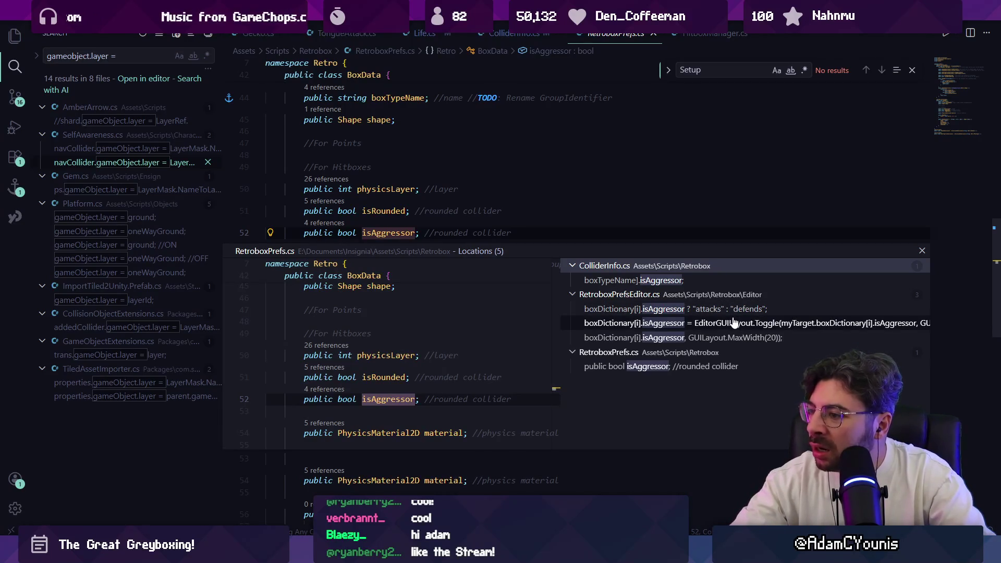
pyautogui.press('Escape')
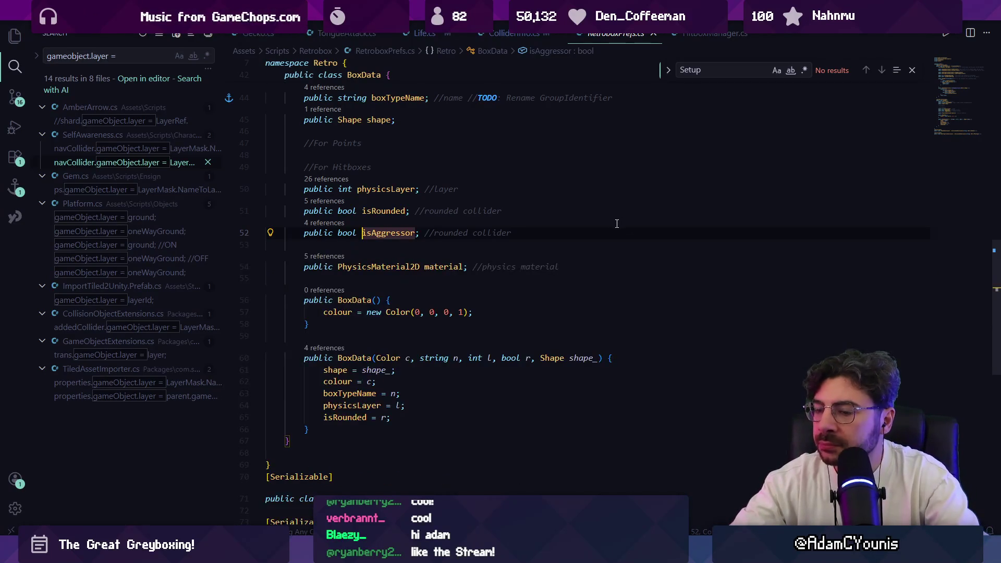
pyautogui.hotkey('alt', 'Left')
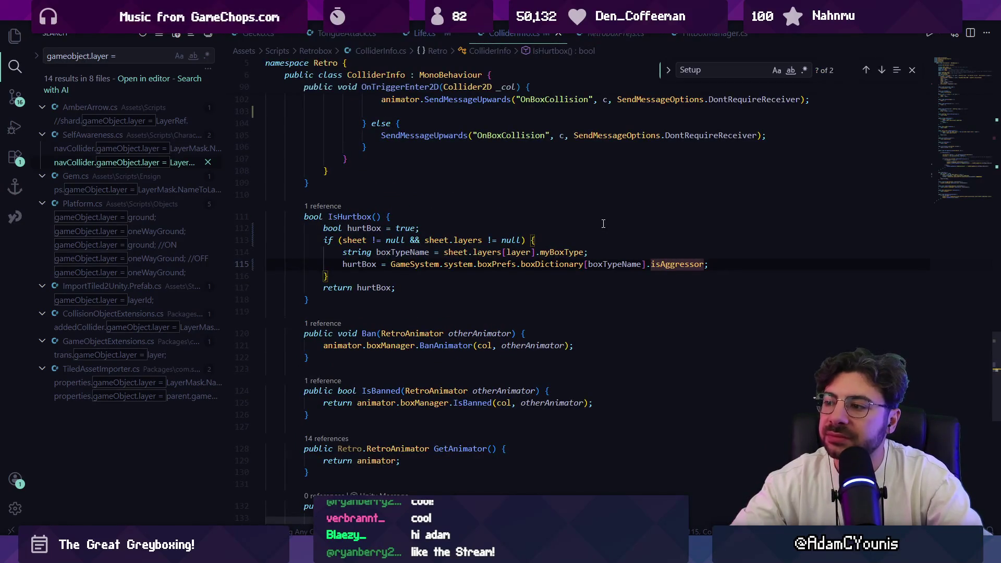
# Add an else branch with a layer comment and 'hurtBox = physicsLayer == LayerRef.hurt;'.
pyautogui.click(510, 232)
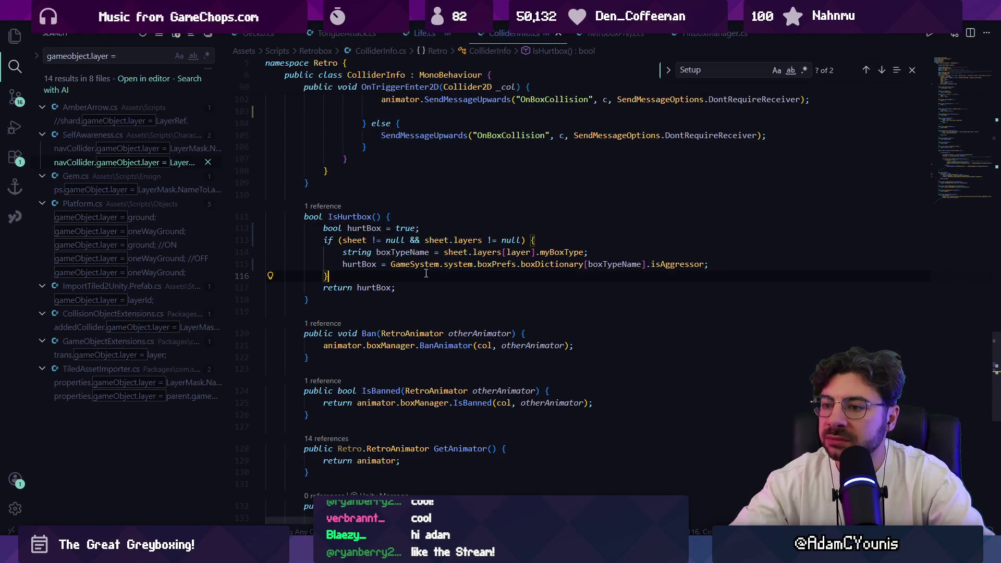
pyautogui.write('else {')
pyautogui.press('Return')
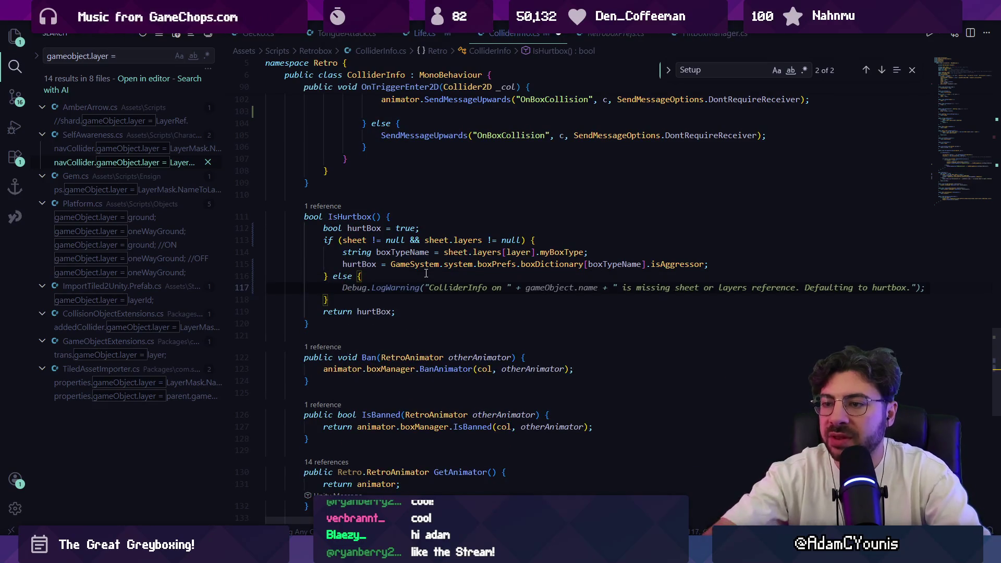
pyautogui.write('//')
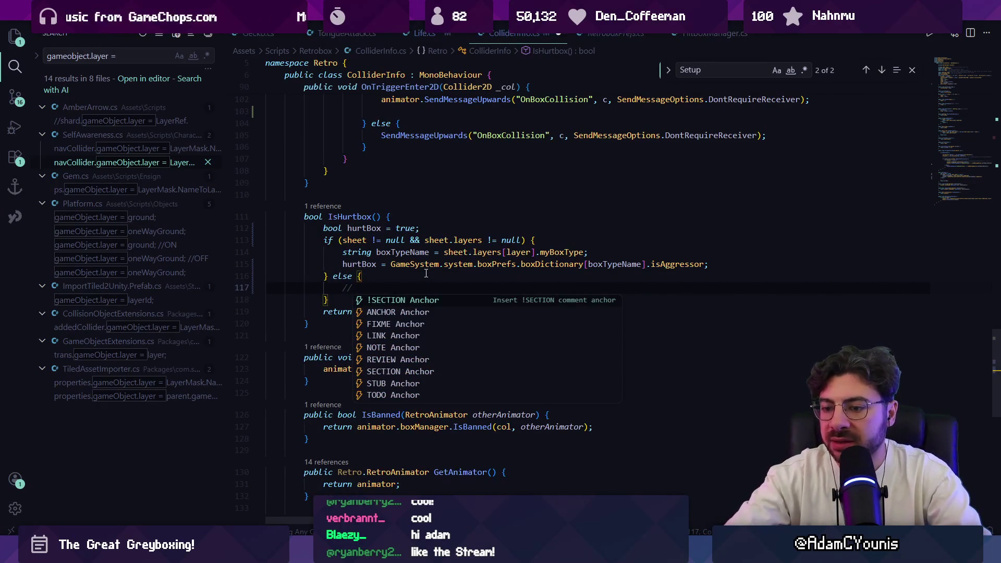
pyautogui.write('ayer or the p')
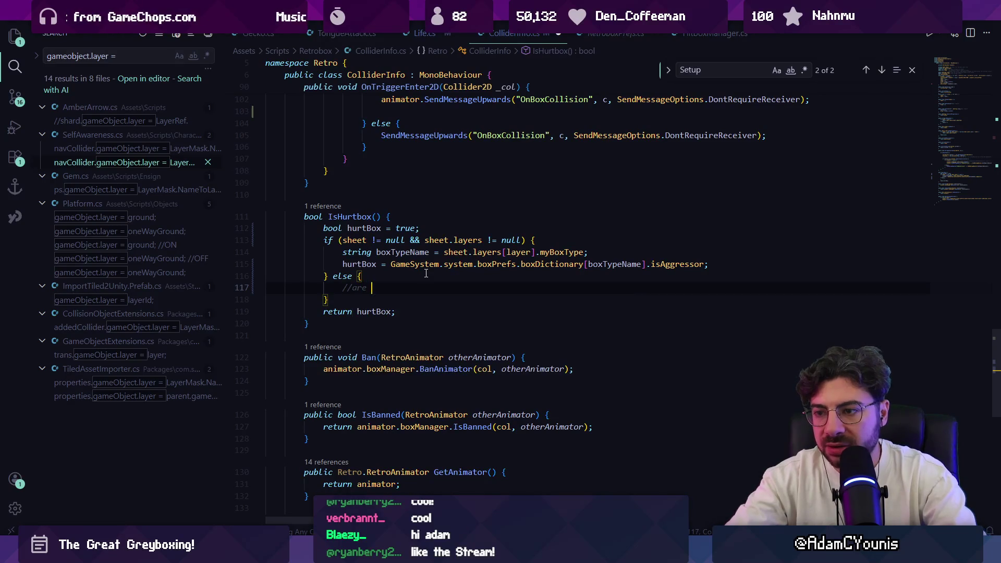
pyautogui.write('layer la')
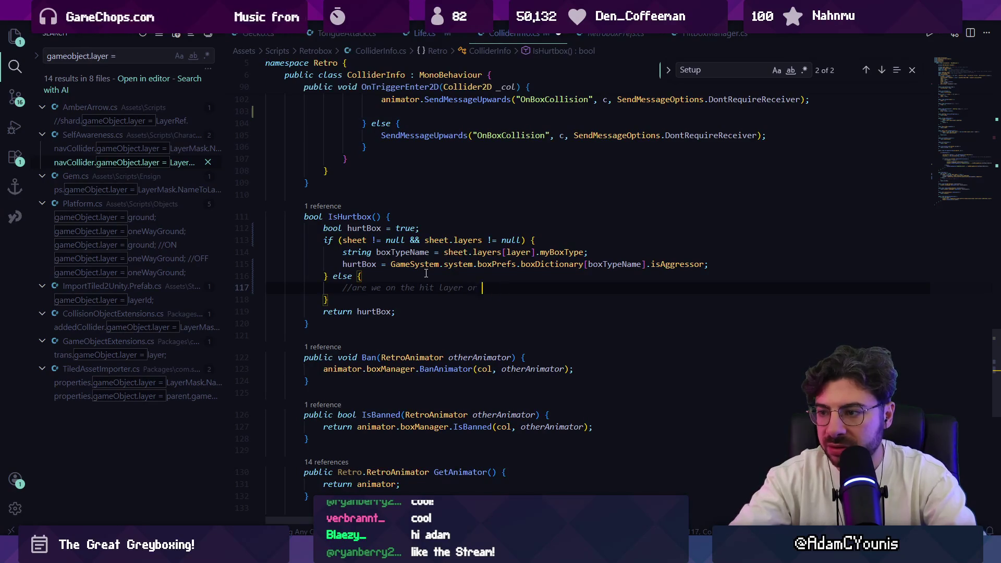
pyautogui.write('yer?')
pyautogui.press('Return')
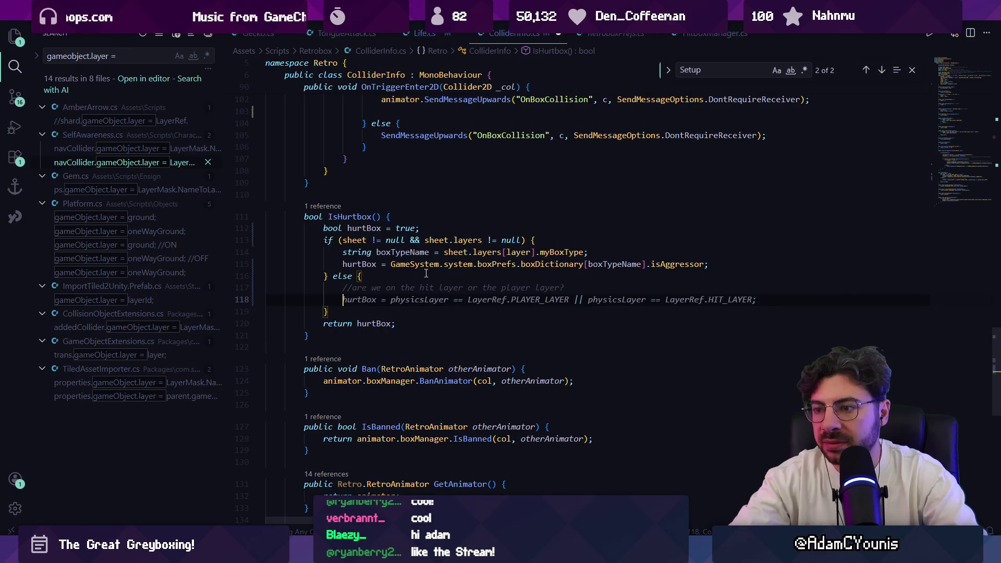
pyautogui.press('Tab')
pyautogui.hotkey('ctrl', 'shift', 'Left')
pyautogui.hotkey('ctrl', 'shift', 'Left')
pyautogui.hotkey('ctrl', 'shift', 'Left')
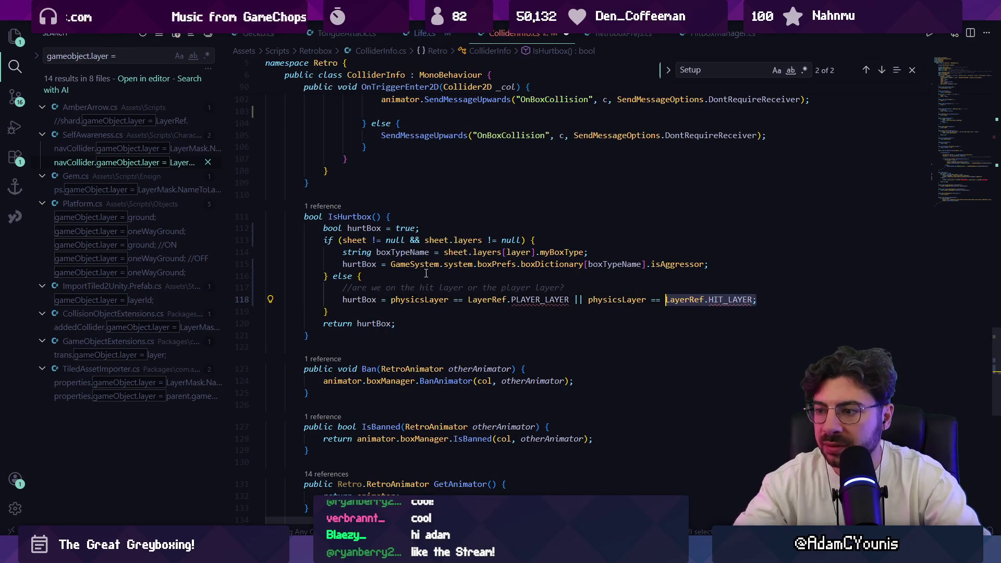
pyautogui.hotkey('ctrl', 'shift', 'Right')
pyautogui.write('.hurt')
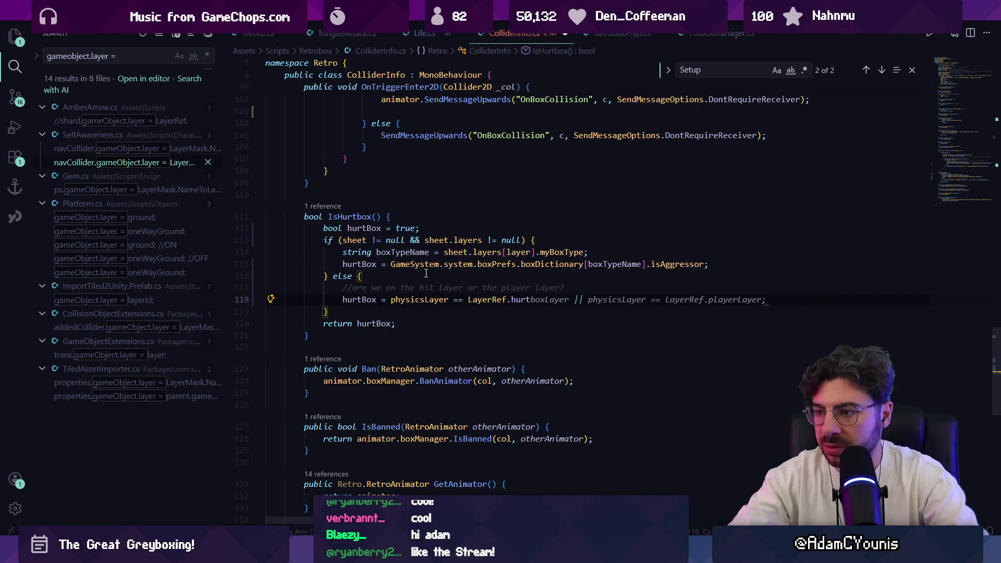
pyautogui.write(';')
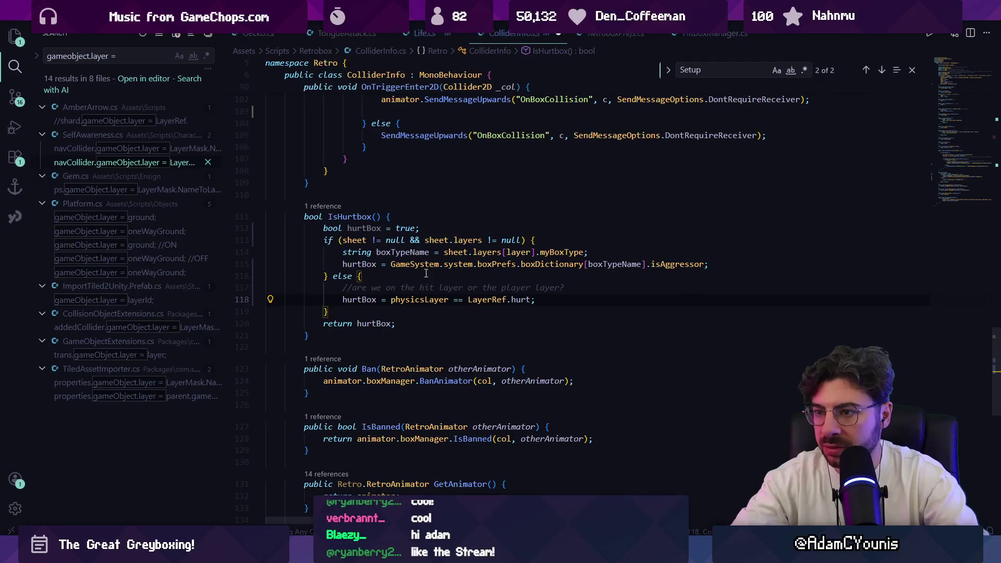
# Open LayerRef.hurt's definition in LayerRef.cs and inspect the Hurt box type name.
pyautogui.press('Escape')
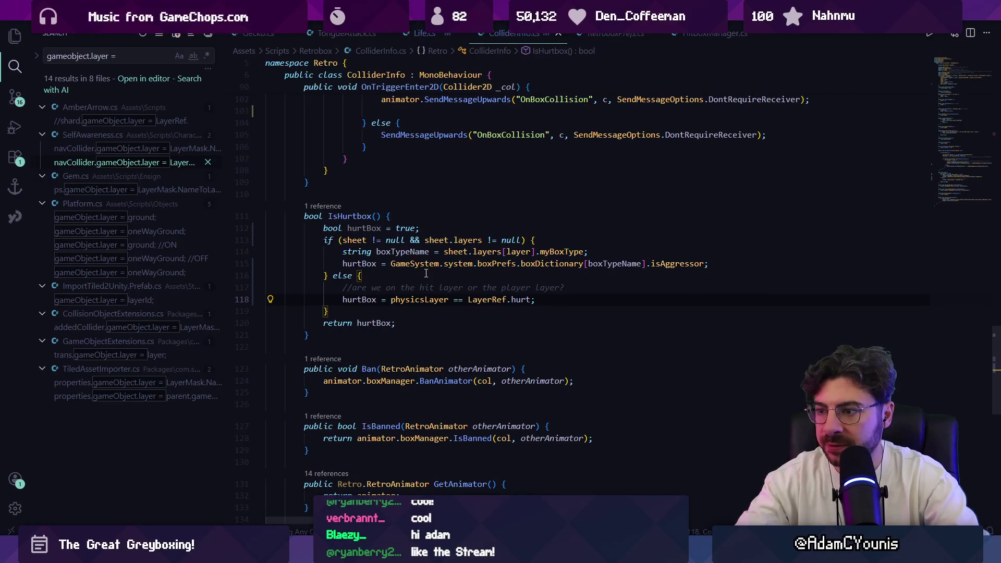
pyautogui.keyDown('ctrl'); pyautogui.click(514, 300); pyautogui.keyUp('ctrl')
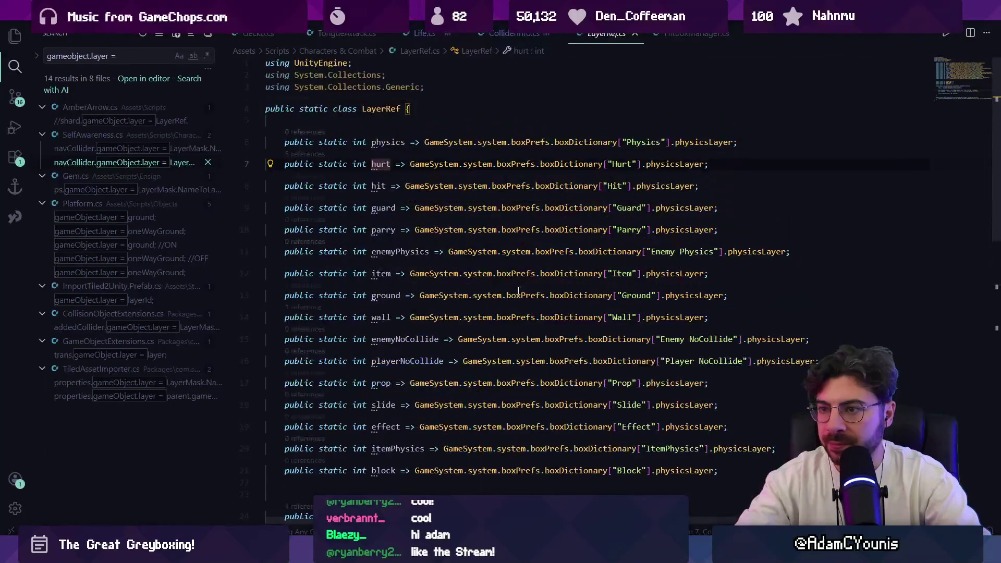
pyautogui.click(615, 164)
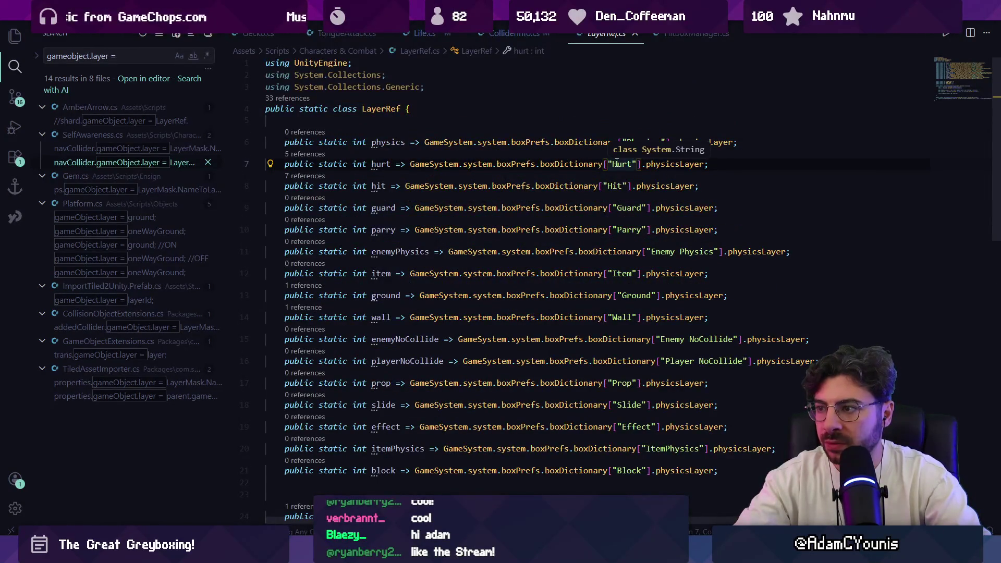
pyautogui.hotkey('alt', 'Tab')
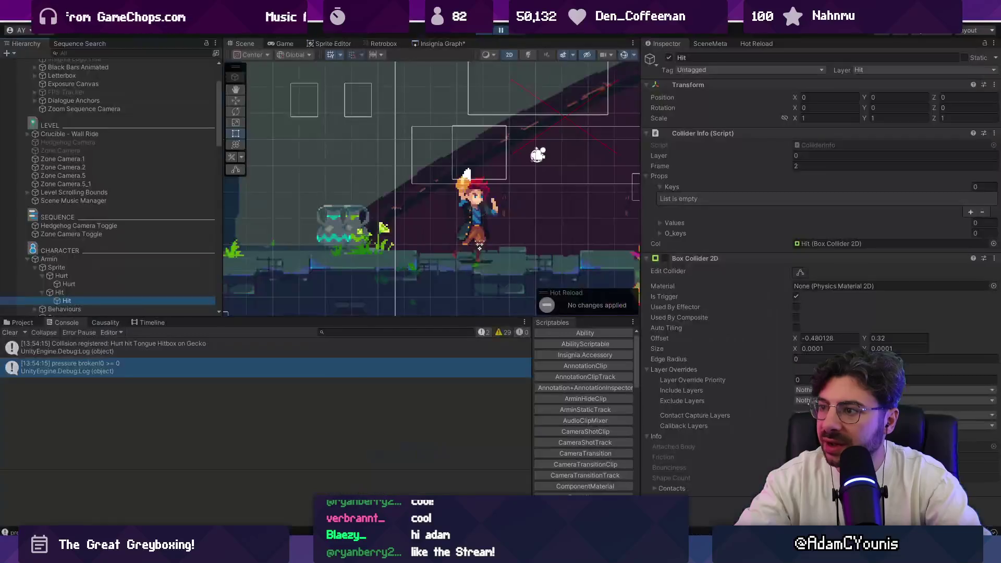
# Check the Hit object's layer, leaving it on Hit, then select the Hurt child.
pyautogui.click(898, 75)
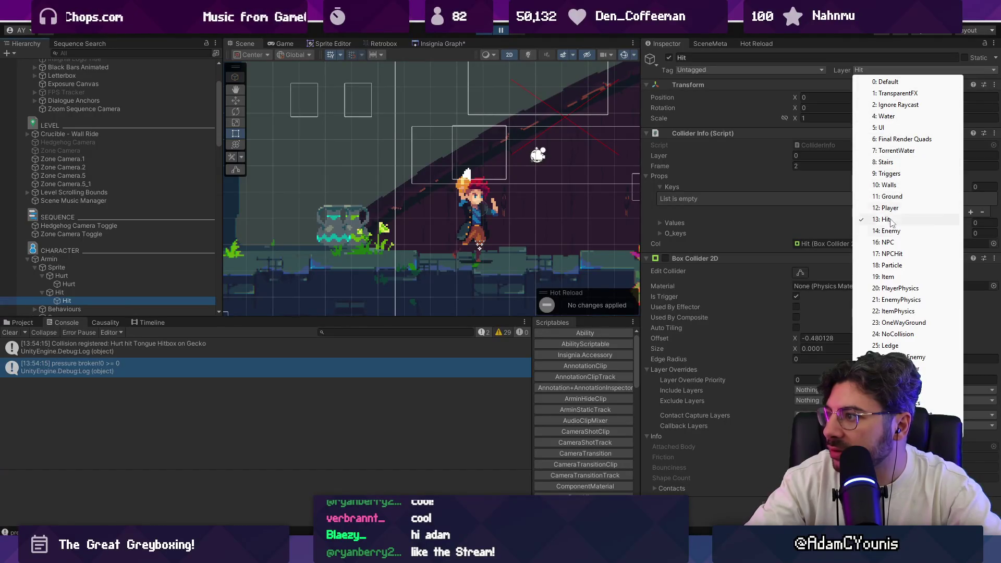
pyautogui.click(444, 228)
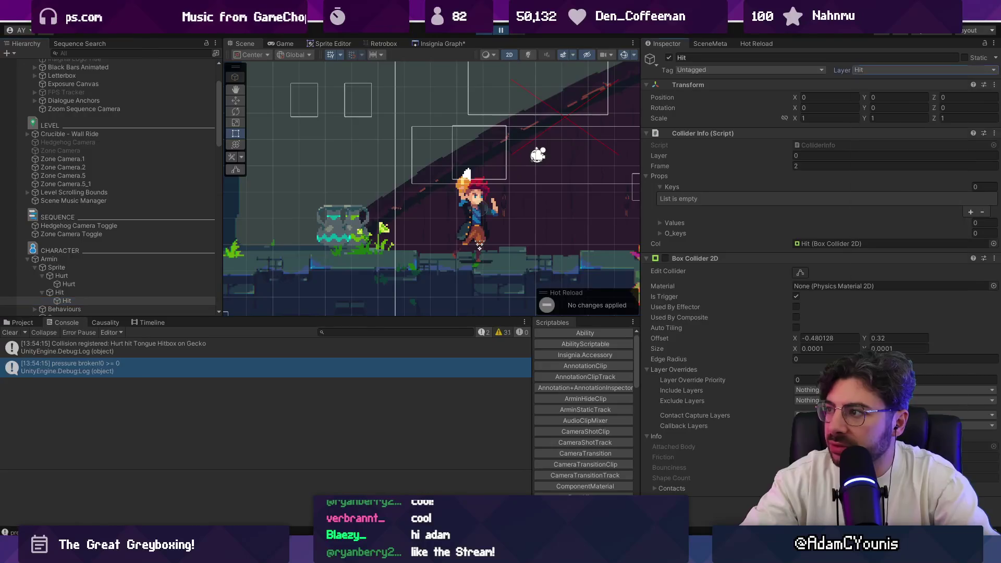
pyautogui.click(106, 282)
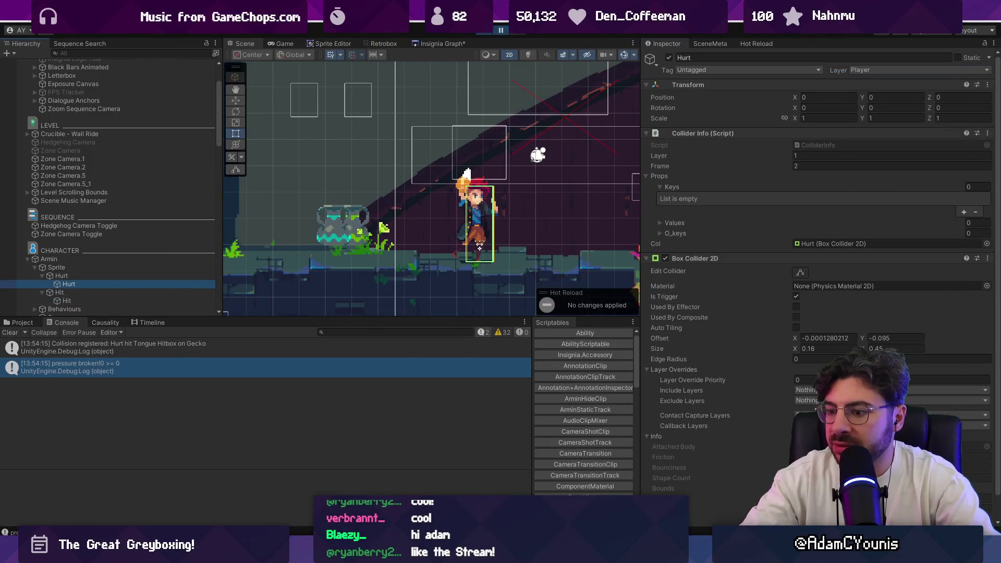
# Glance over LayerRef.cs, then back in Unity resume and stop the game.
pyautogui.hotkey('alt', 'Tab')
pyautogui.scroll(-1, 493, 322)
pyautogui.scroll(-5, 493, 321)
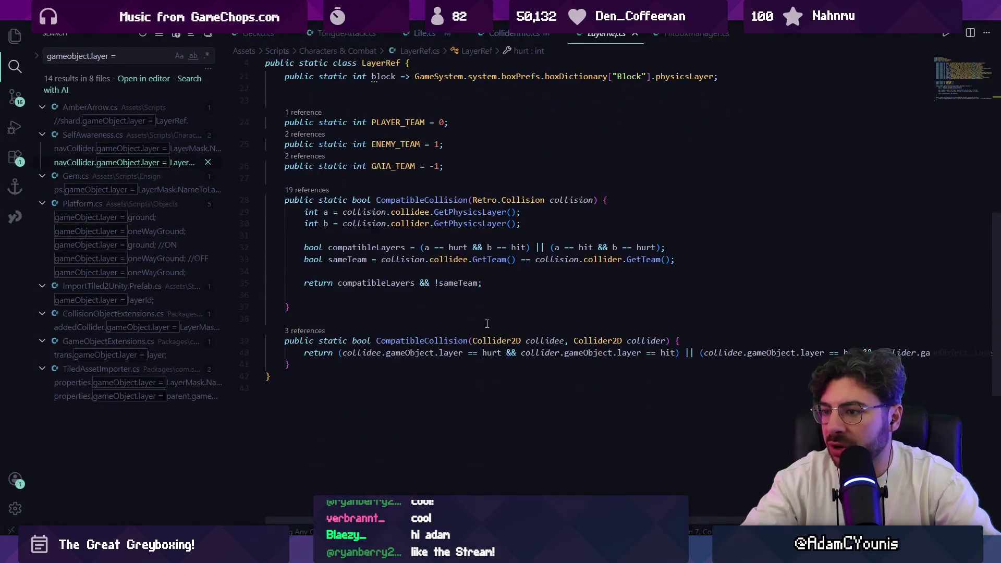
pyautogui.scroll(6, 505, 329)
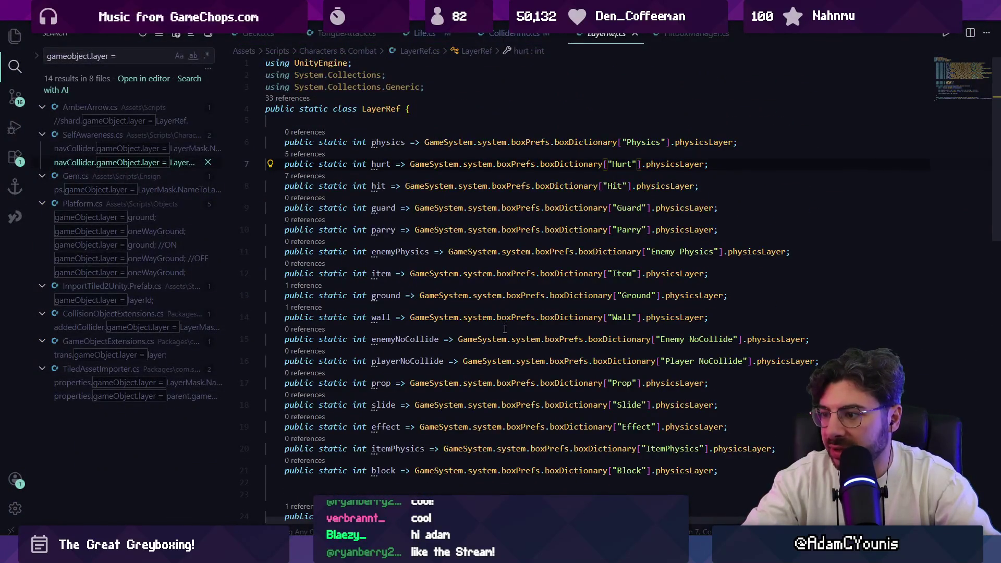
pyautogui.scroll(-2, 505, 328)
pyautogui.hotkey('alt', 'Tab')
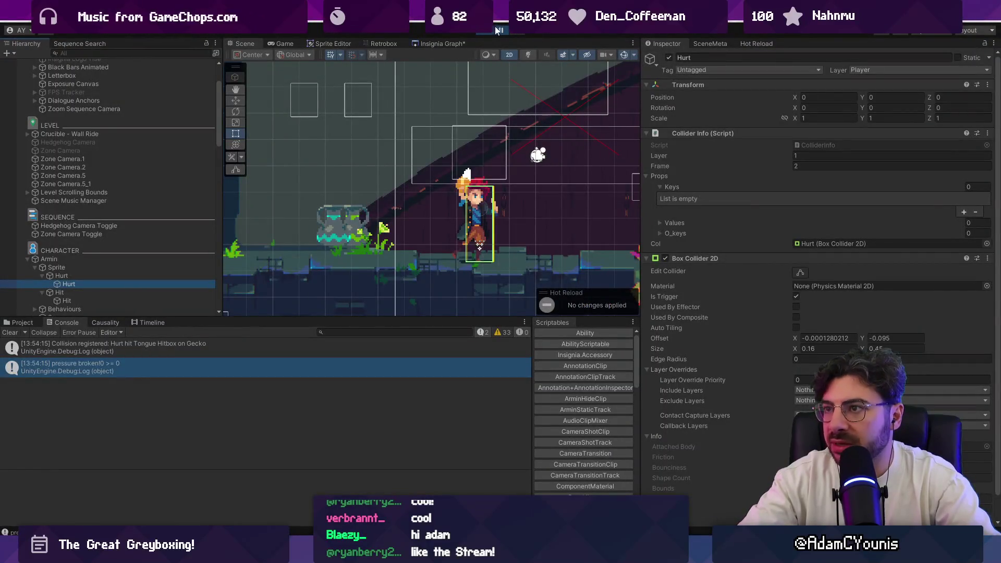
pyautogui.click(498, 30)
pyautogui.click(486, 31)
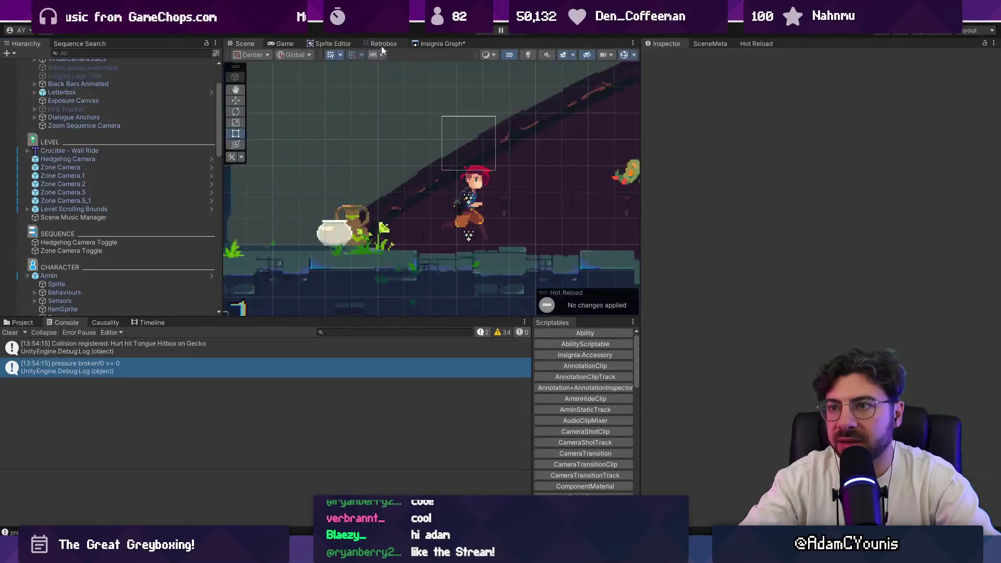
# Show Retrobox Preferences in the Inspector and widen it to read which box types attack or defend.
pyautogui.click(382, 44)
pyautogui.click(229, 56)
pyautogui.click(245, 72)
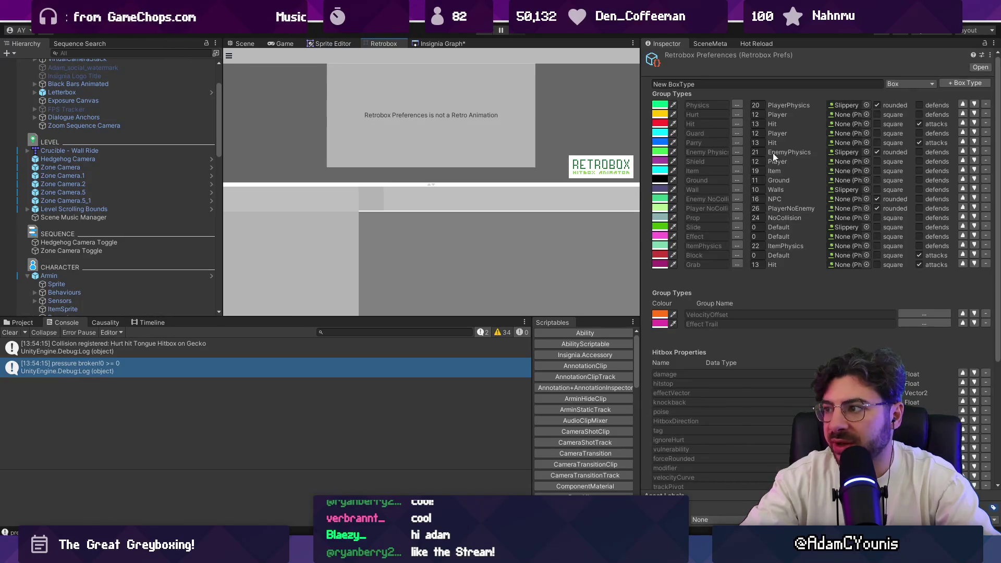
pyautogui.moveTo(639, 152); pyautogui.dragTo(436, 153)
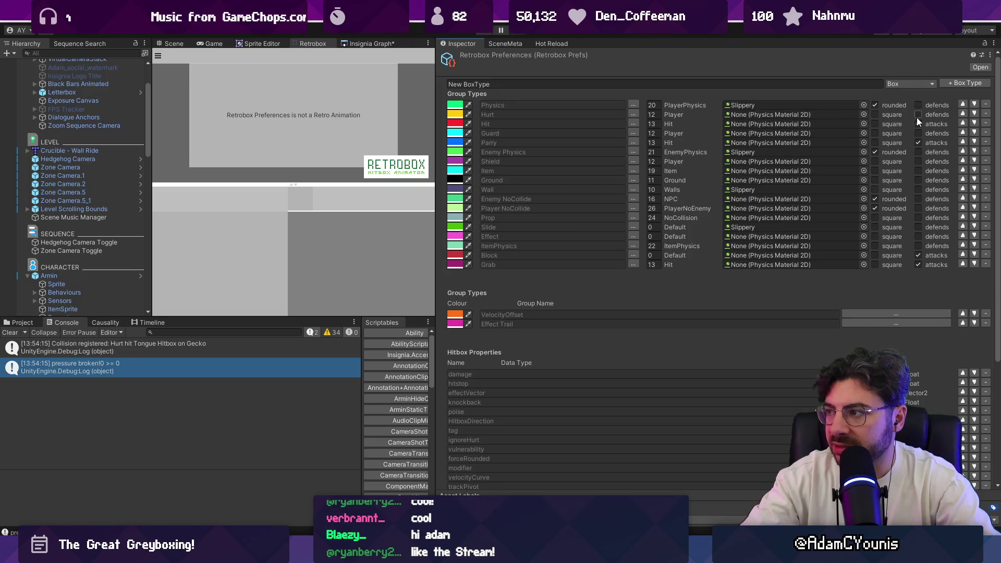
pyautogui.hotkey('alt', 'Tab')
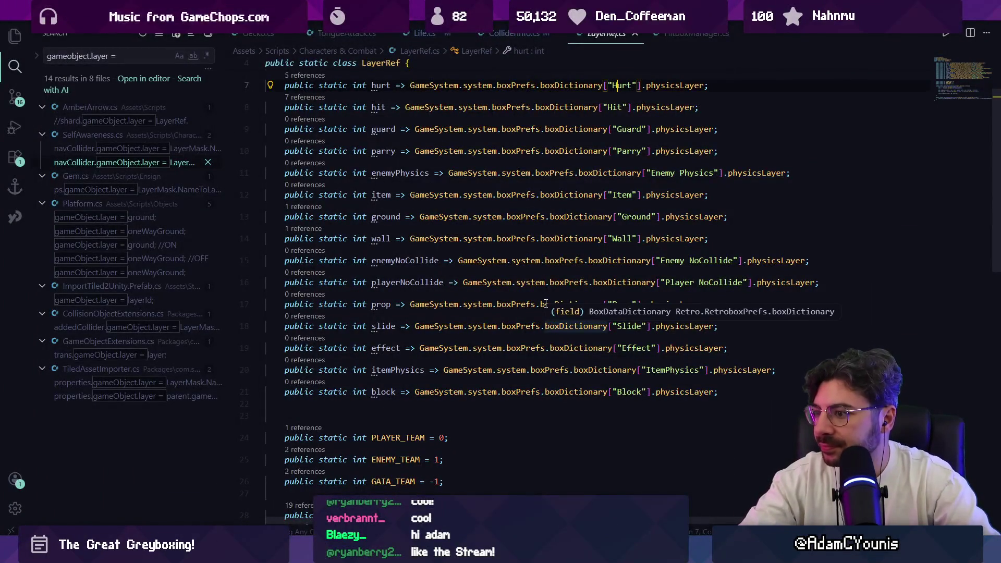
# From ColliderInfo.cs, go to LayerRef.hurt's definition and select the Hurt and hurt names.
pyautogui.scroll(-3, 544, 313)
pyautogui.scroll(-3, 536, 301)
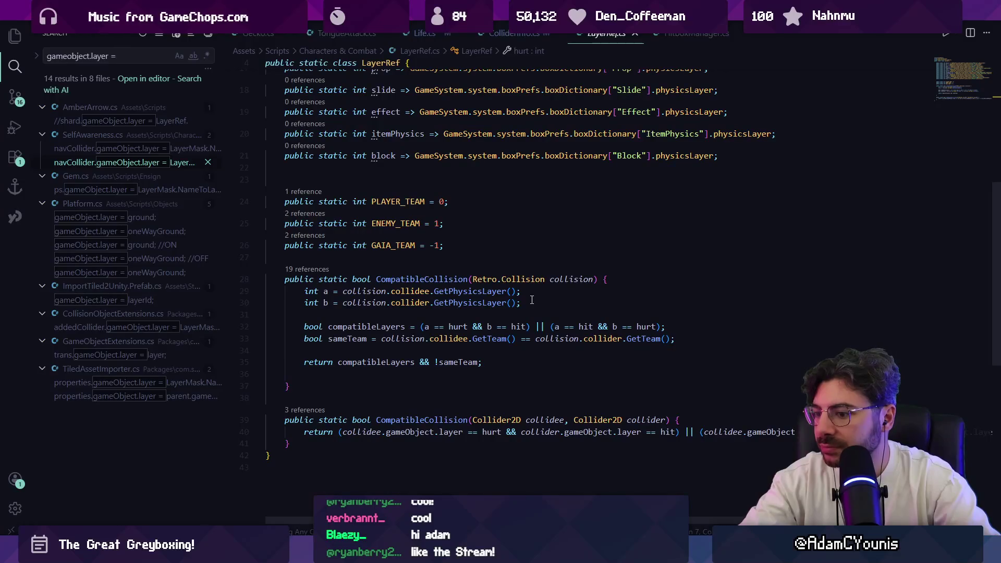
pyautogui.scroll(-2, 528, 300)
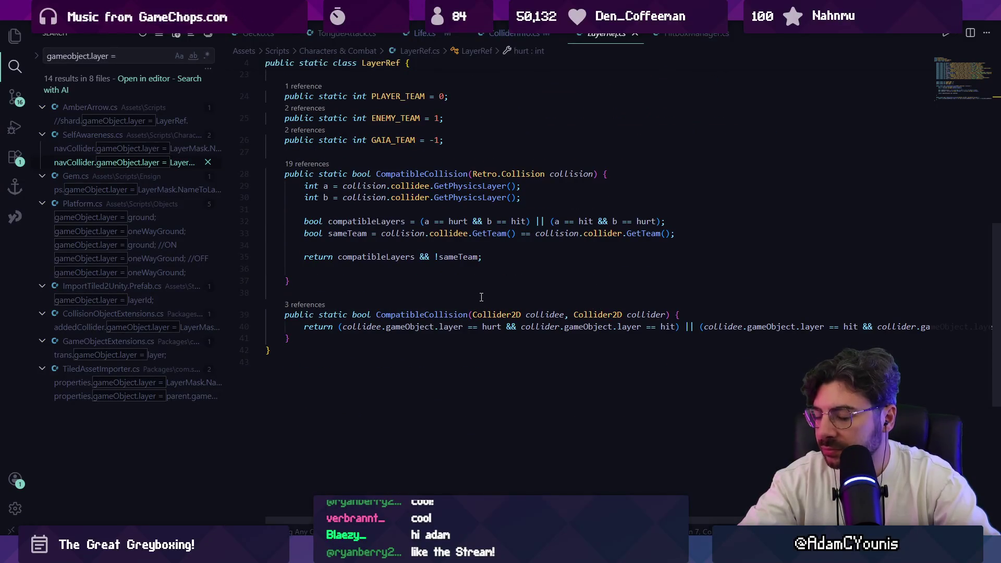
pyautogui.scroll(2, 481, 292)
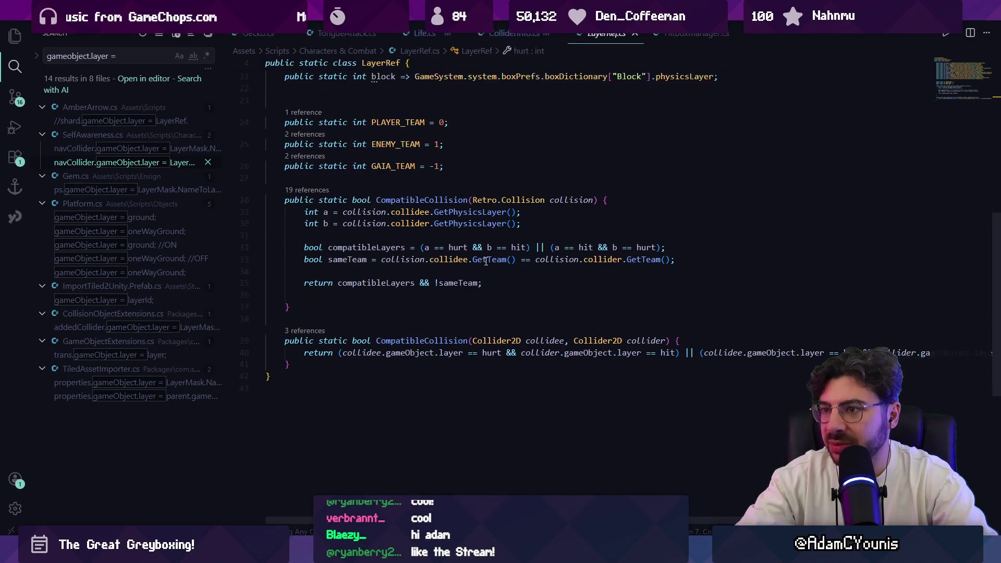
pyautogui.click(511, 35)
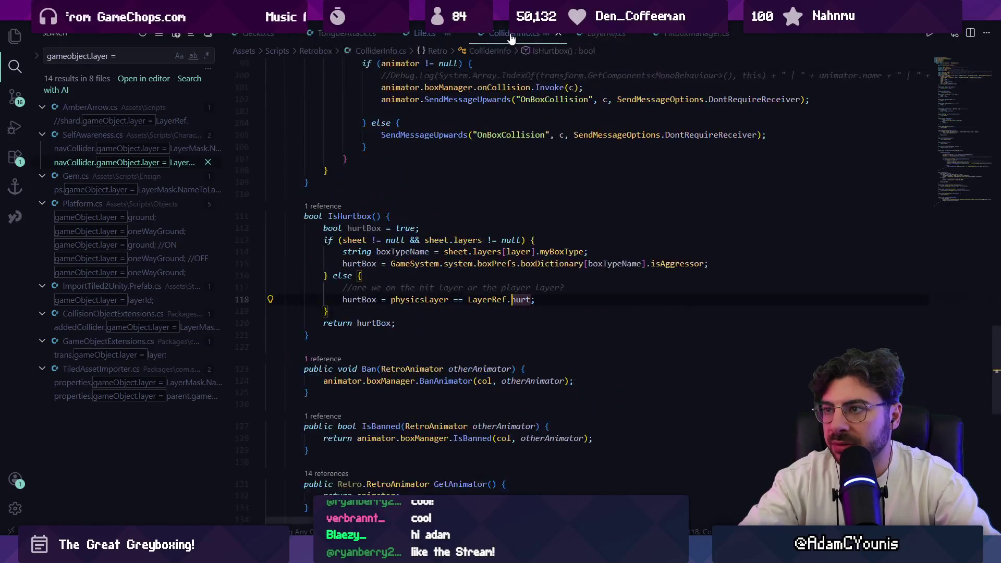
pyautogui.keyDown('ctrl'); pyautogui.click(516, 299); pyautogui.keyUp('ctrl')
pyautogui.doubleClick(614, 165)
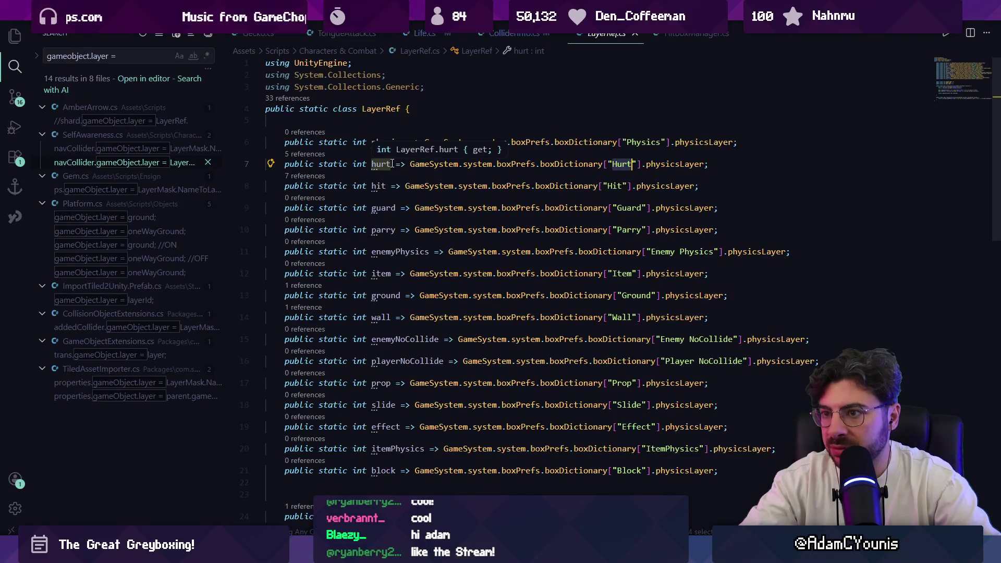
pyautogui.doubleClick(392, 164)
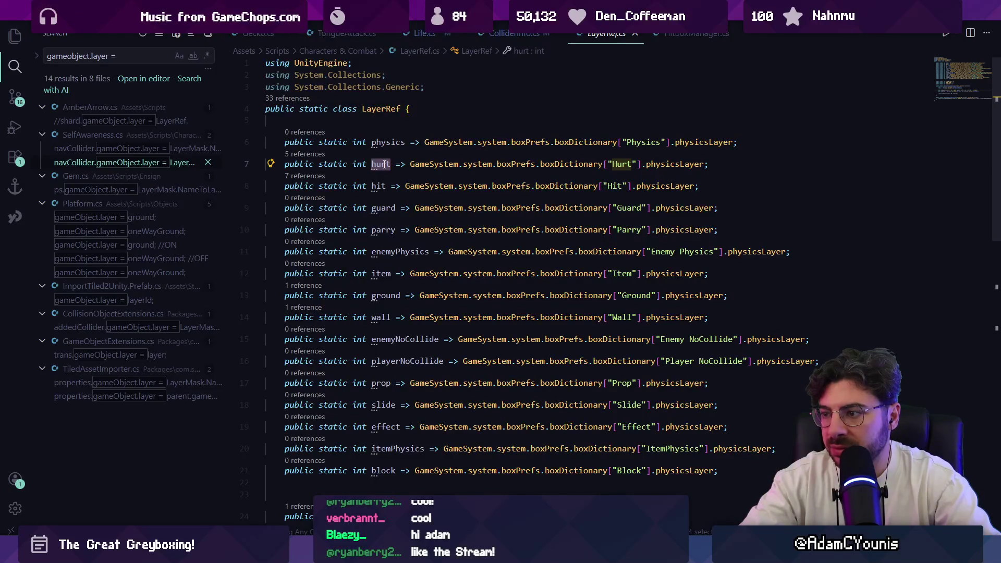
# Find references to hurt, open the CompatibleCollision use, and inspect boxDictionary and physicsLayer lookups.
pyautogui.click(308, 154)
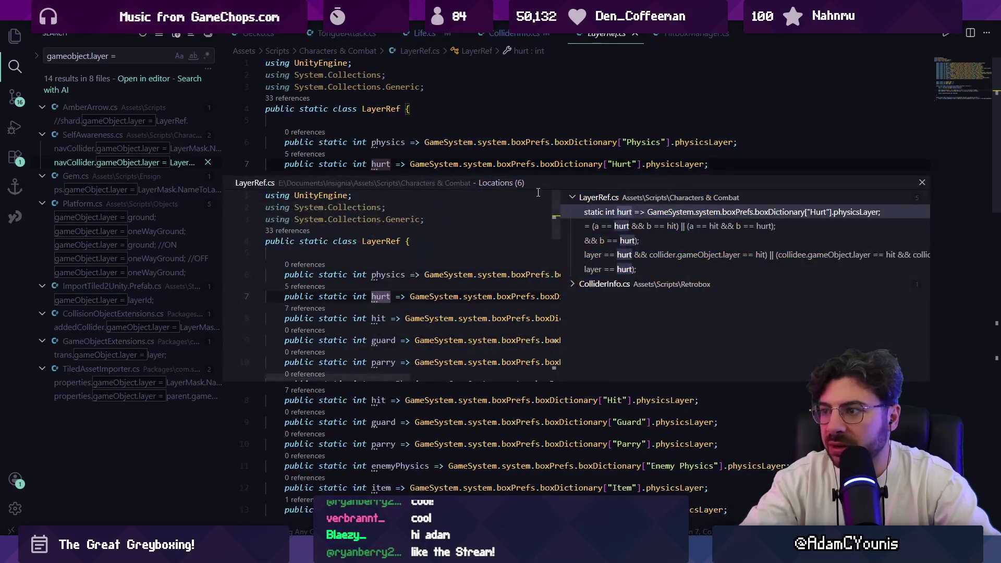
pyautogui.click(612, 284)
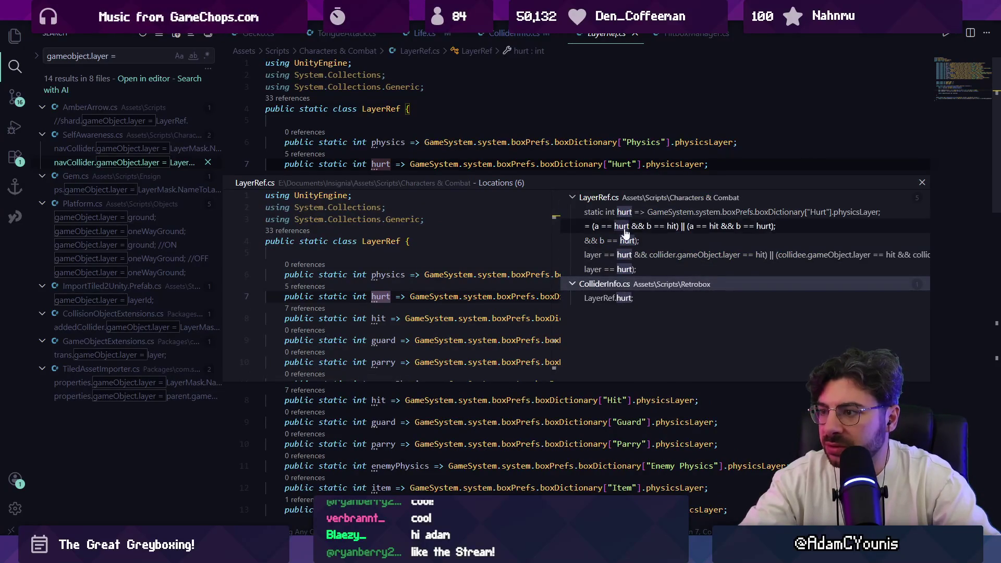
pyautogui.doubleClick(624, 255)
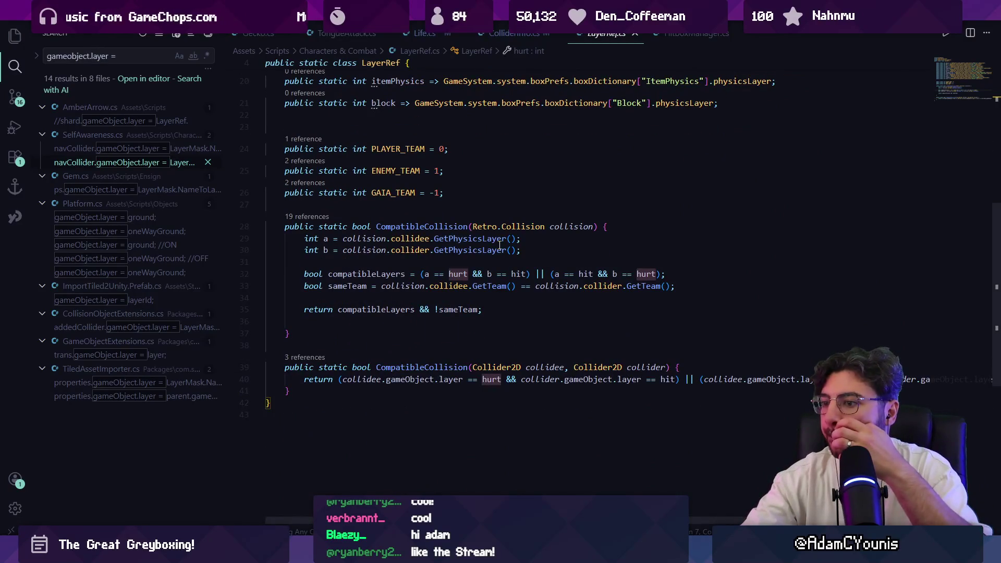
pyautogui.scroll(3, 500, 245)
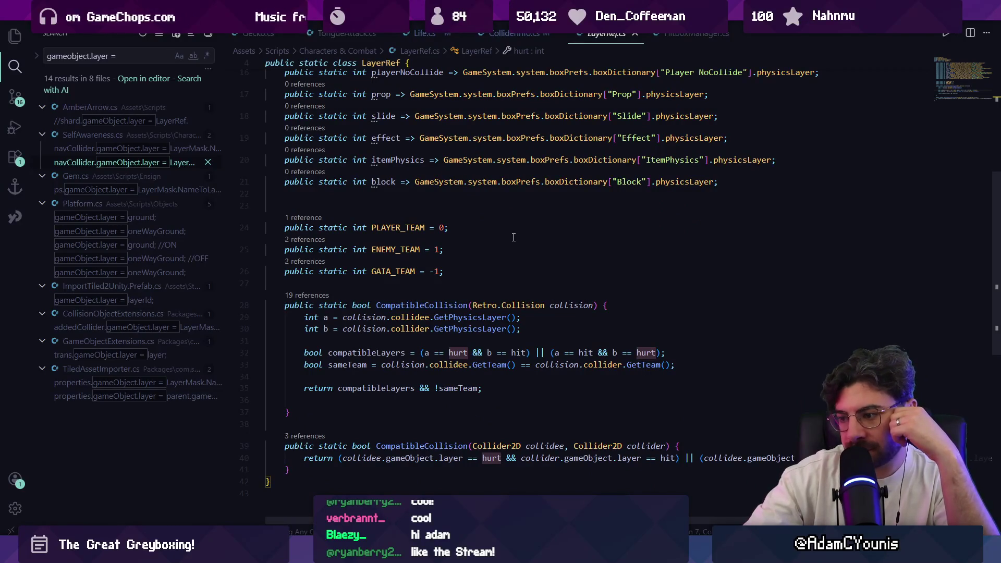
pyautogui.scroll(10, 525, 265)
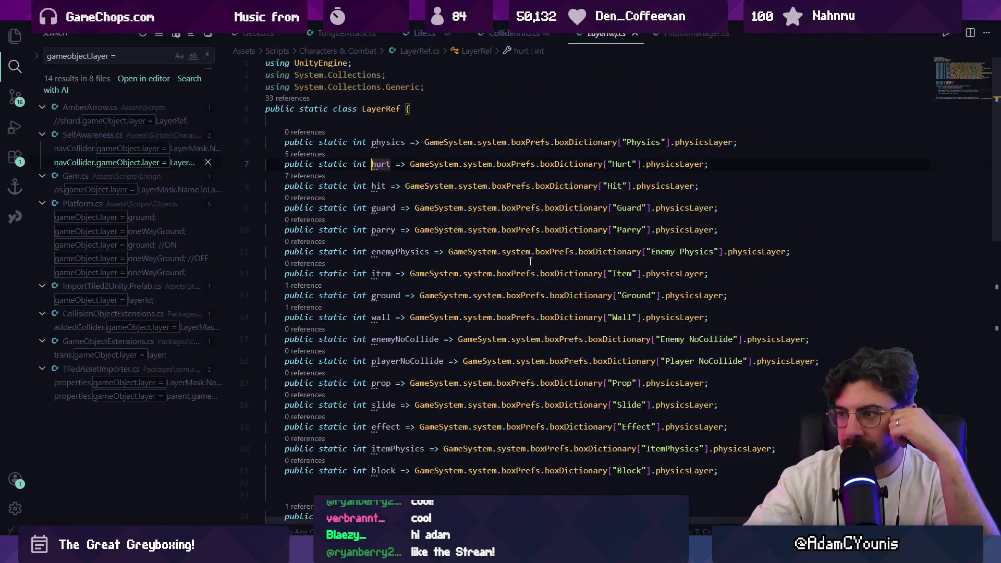
pyautogui.click(614, 164)
pyautogui.click(574, 165)
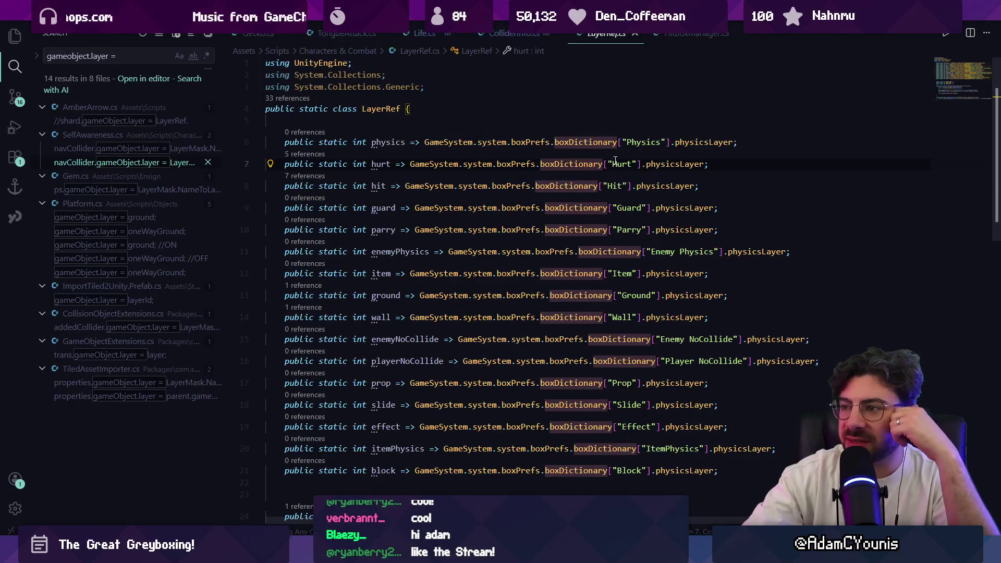
pyautogui.click(388, 164)
pyautogui.click(616, 164)
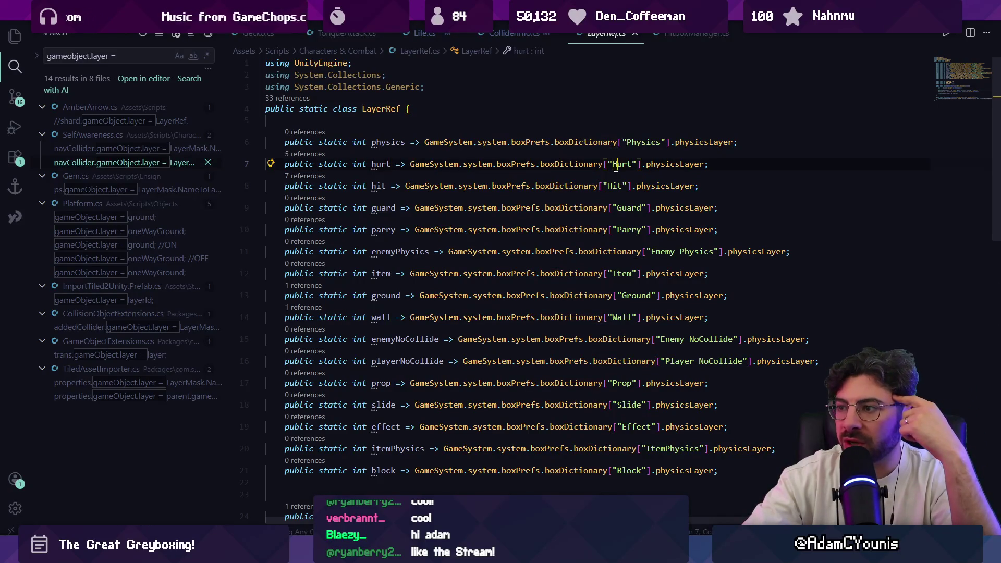
pyautogui.doubleClick(668, 164)
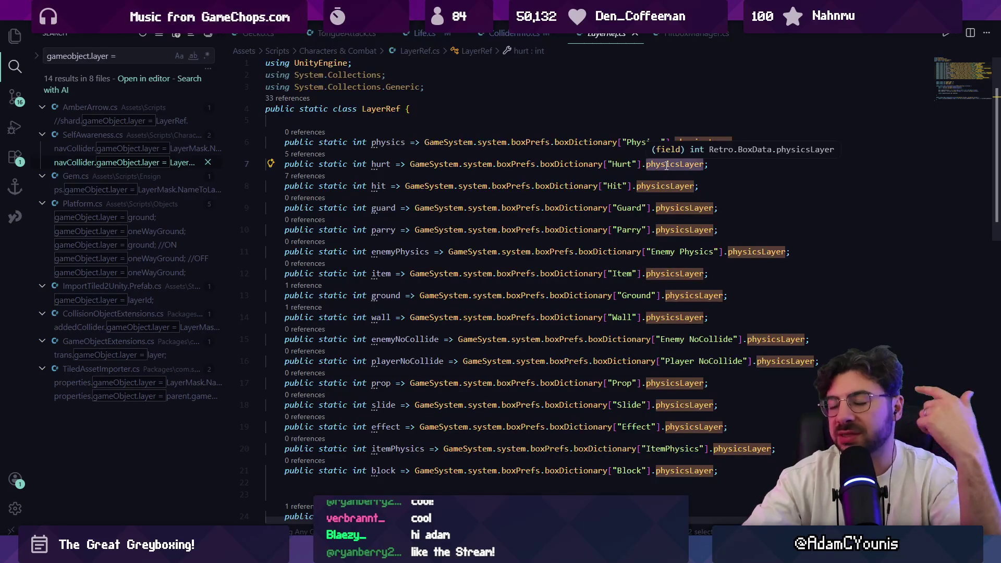
pyautogui.click(505, 35)
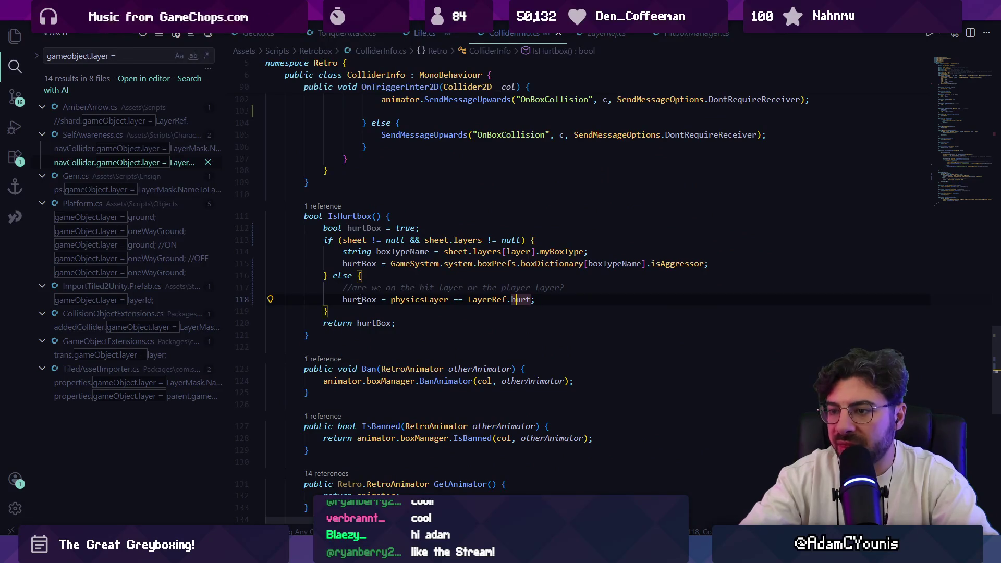
# Select the hurtBox comparison on line 118, then inspect LayerRef.cs's boxDictionary field and Hurt key.
pyautogui.press('Home')
pyautogui.hotkey('ctrl', 'shift', 'Right')
pyautogui.hotkey('ctrl', 'shift', 'Right')
pyautogui.hotkey('ctrl', 'shift', 'Right')
pyautogui.click(595, 35)
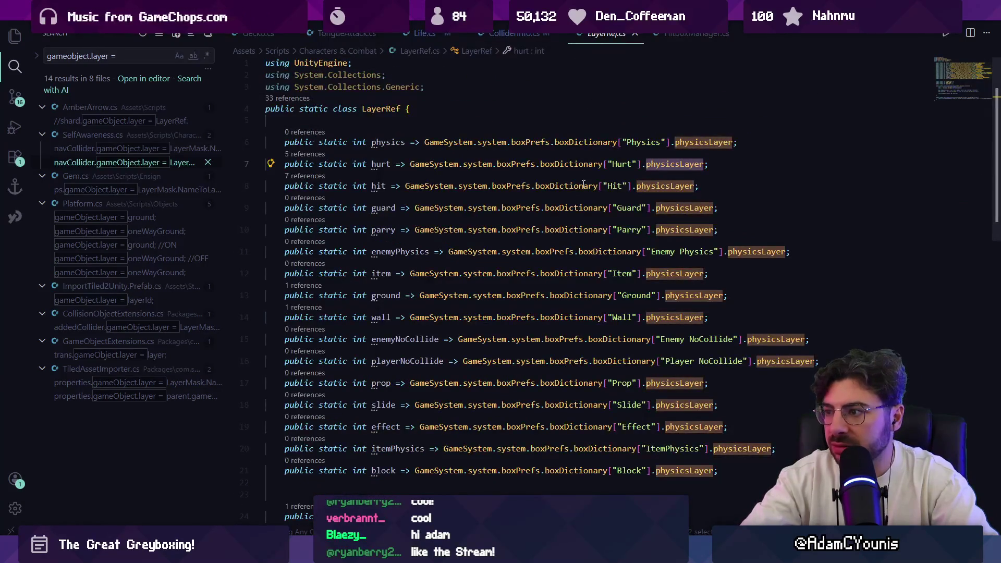
pyautogui.click(620, 189)
pyautogui.doubleClick(619, 165)
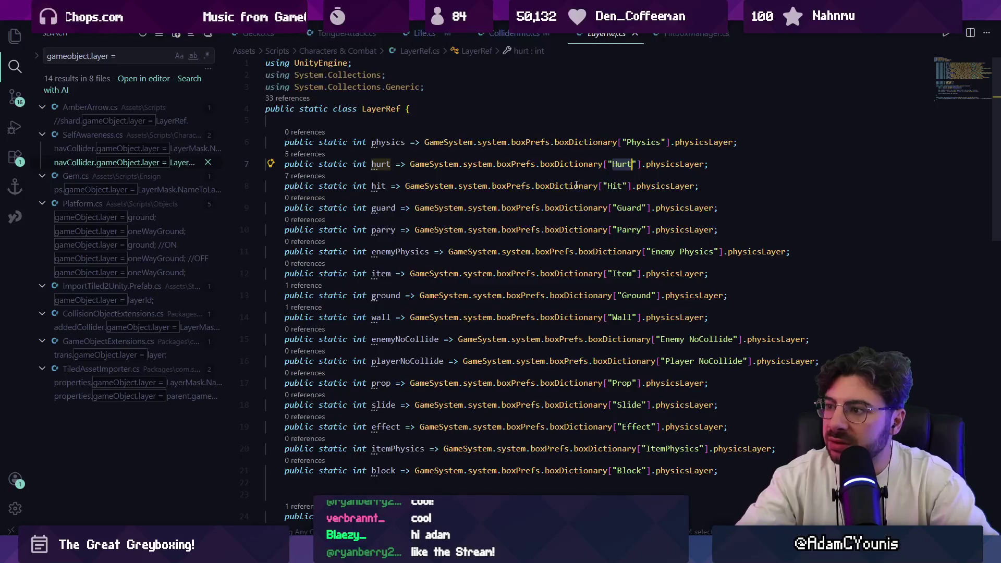
pyautogui.moveTo(576, 187)
pyautogui.click(615, 148)
pyautogui.click(617, 165)
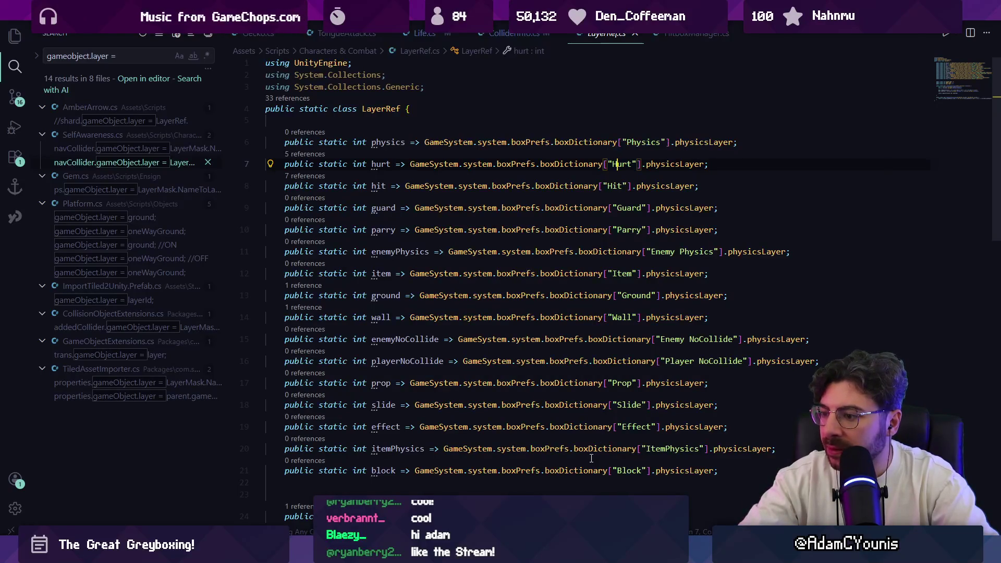
# Select LayerRef.cs lines 6–22 and scroll down to CompatibleCollision.
pyautogui.scroll(-3, 469, 151)
pyautogui.moveTo(505, 231)
pyautogui.scroll(2, 505, 231)
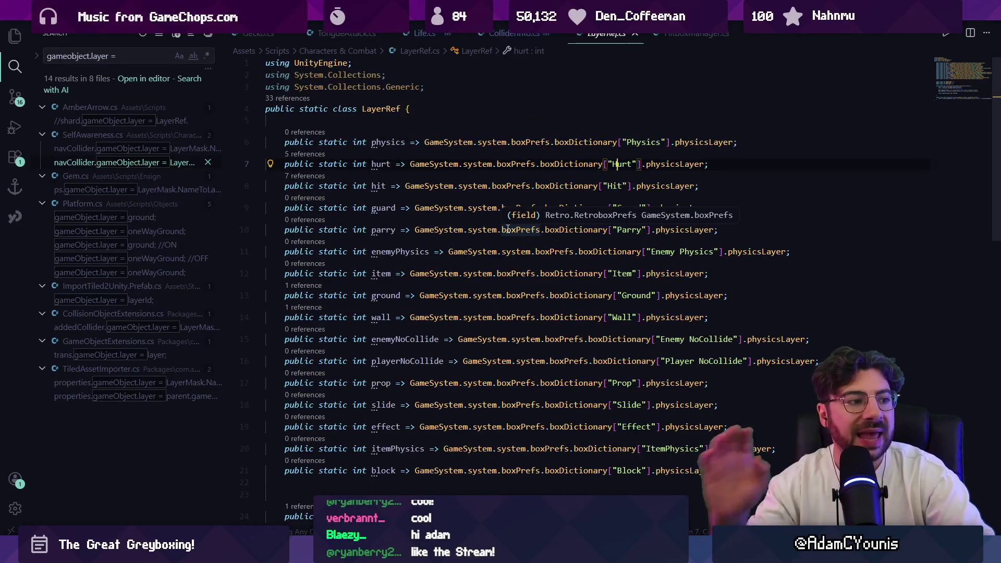
pyautogui.moveTo(759, 488)
pyautogui.mouseDown()
pyautogui.moveTo(268, 312)
pyautogui.moveTo(269, 141)
pyautogui.mouseUp()
pyautogui.scroll(-5, 401, 386)
pyautogui.scroll(-3, 401, 386)
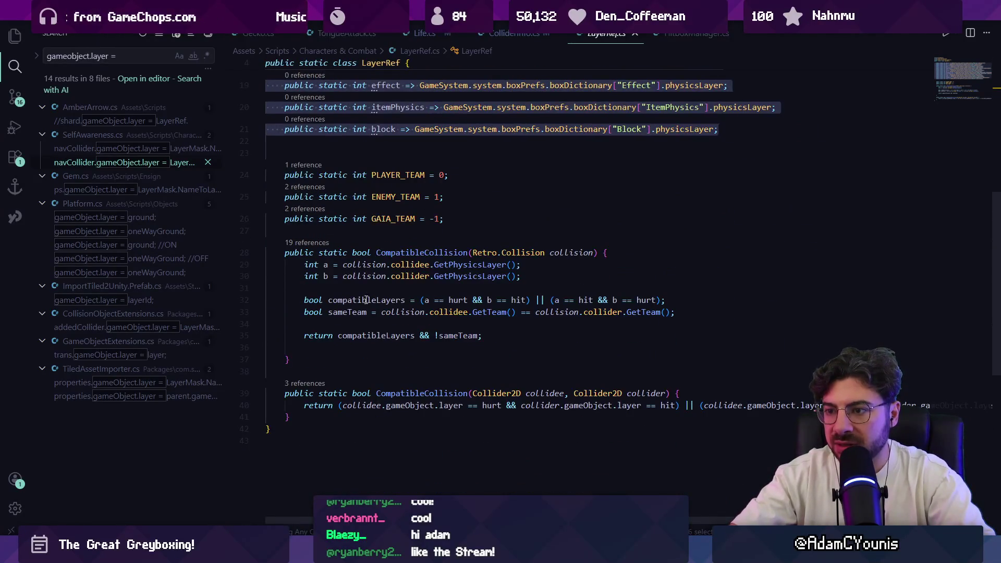
# Delete the extra blank line above the team constants in LayerRef.cs.
pyautogui.scroll(3, 362, 359)
pyautogui.scroll(-3, 362, 359)
pyautogui.scroll(3, 357, 339)
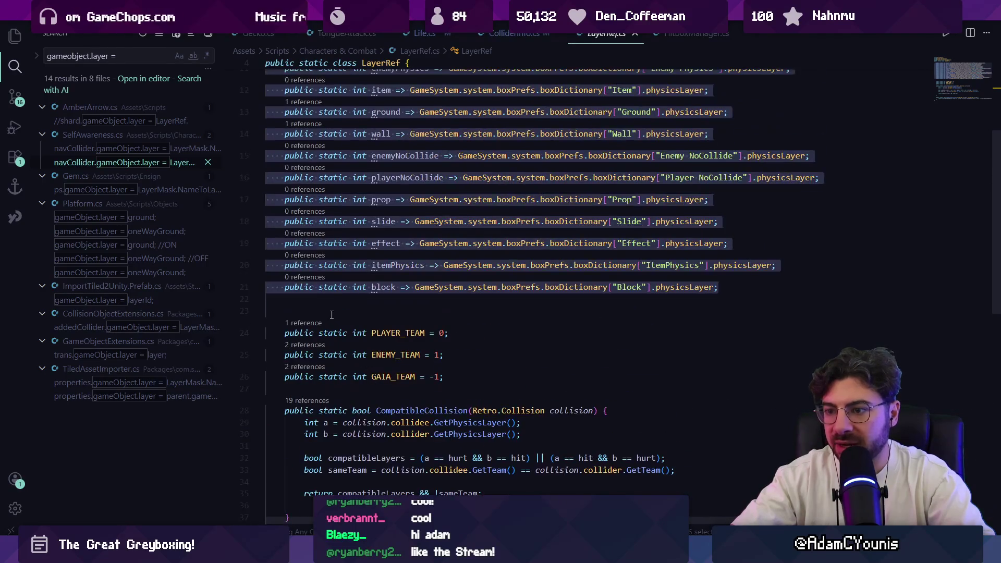
pyautogui.click(352, 313)
pyautogui.scroll(5, 352, 320)
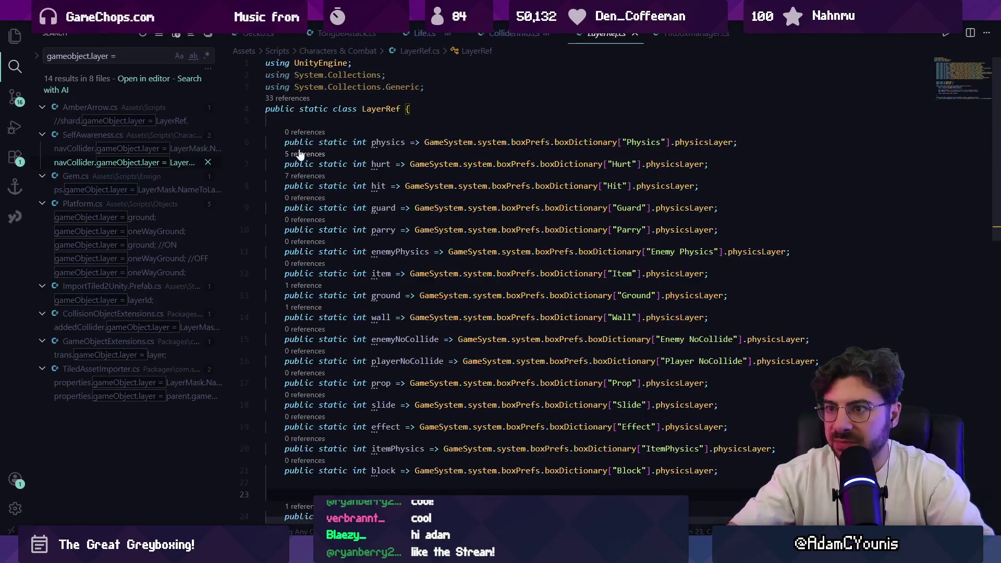
pyautogui.click(310, 108)
pyautogui.click(385, 108)
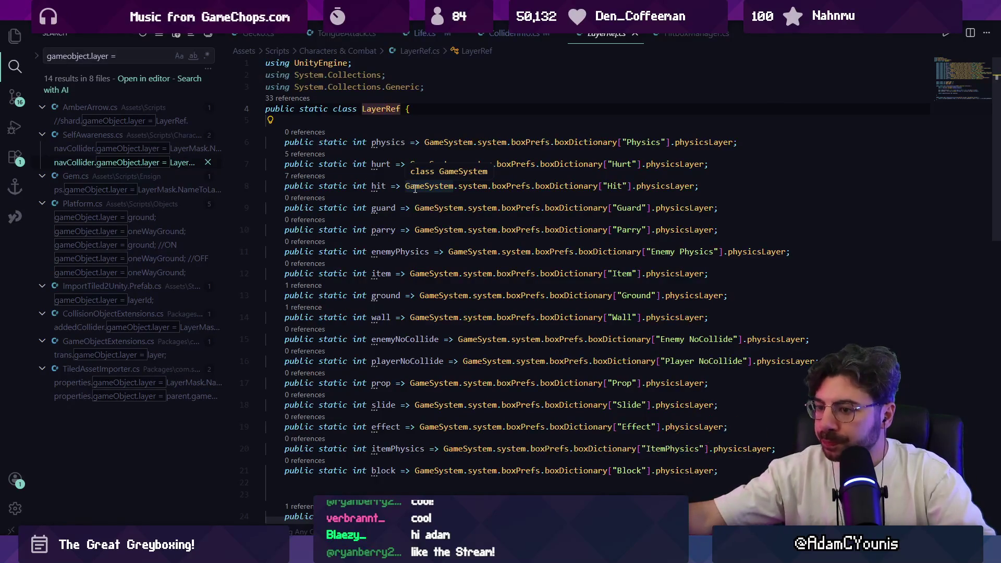
pyautogui.scroll(-5, 395, 308)
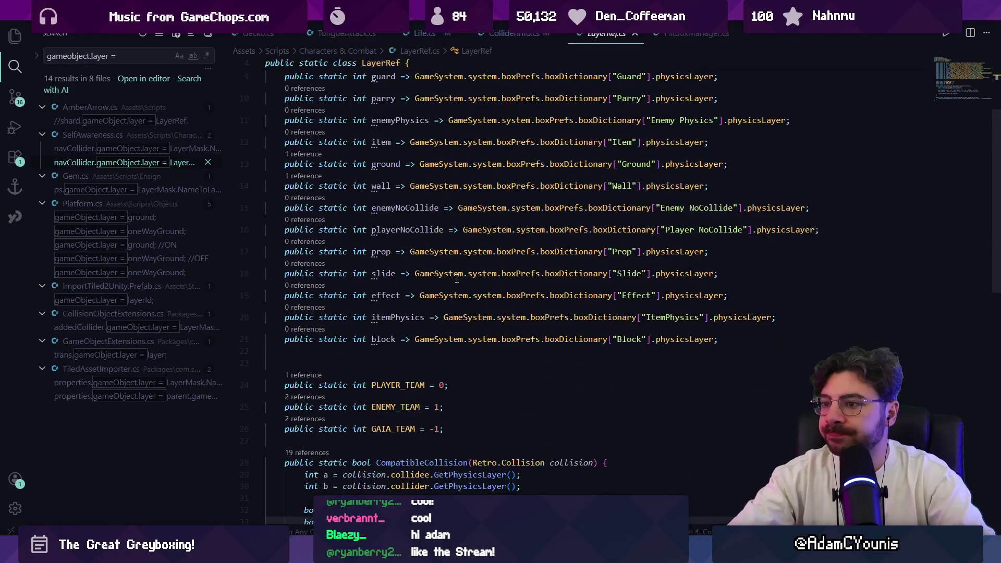
pyautogui.click(373, 279)
pyautogui.press('Delete')
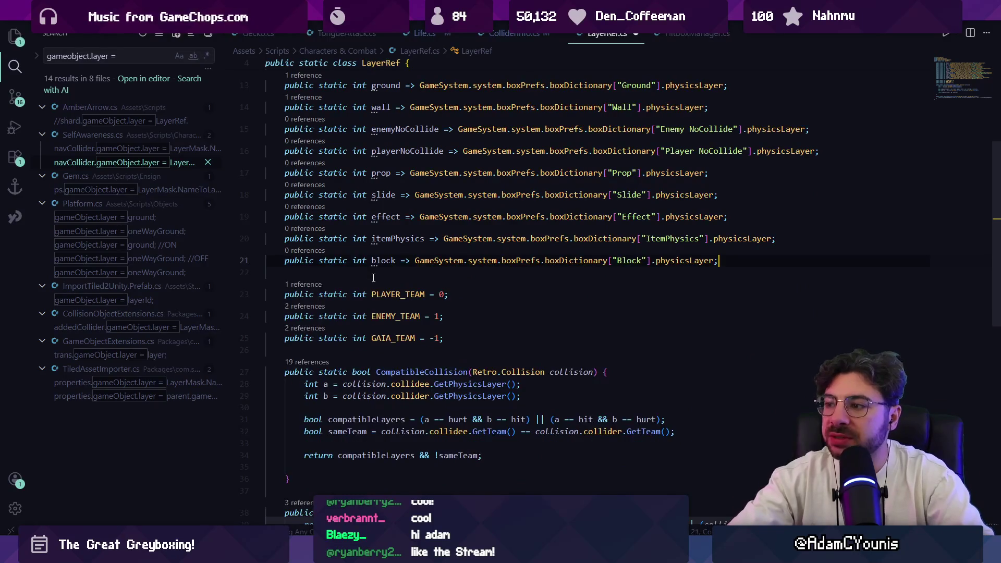
# Review the box-type layer declarations on lines 6–21, then open the AI chat beside the code.
pyautogui.scroll(-2, 388, 311)
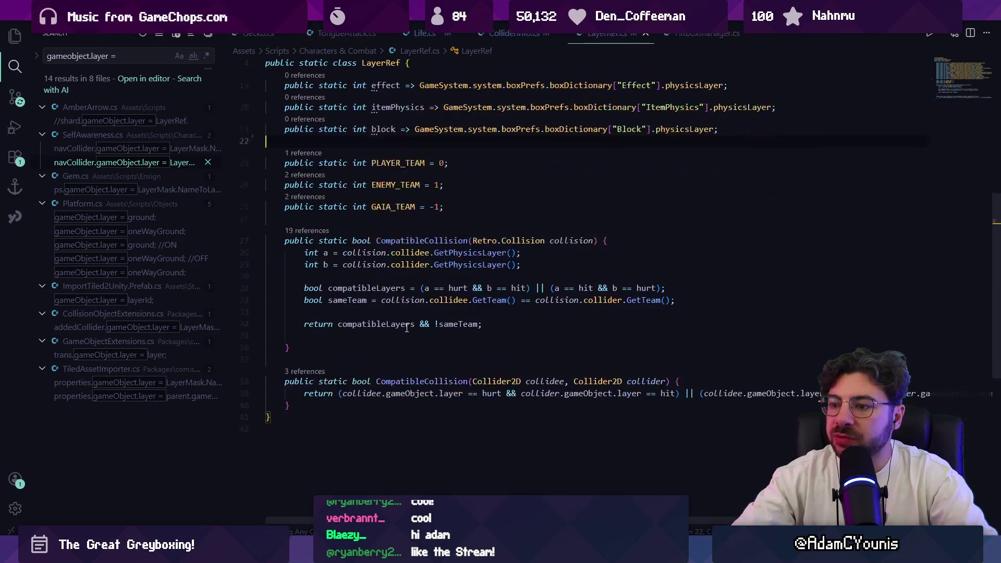
pyautogui.scroll(5, 654, 395)
pyautogui.moveTo(722, 474)
pyautogui.mouseDown()
pyautogui.moveTo(271, 188)
pyautogui.moveTo(270, 146)
pyautogui.mouseUp()
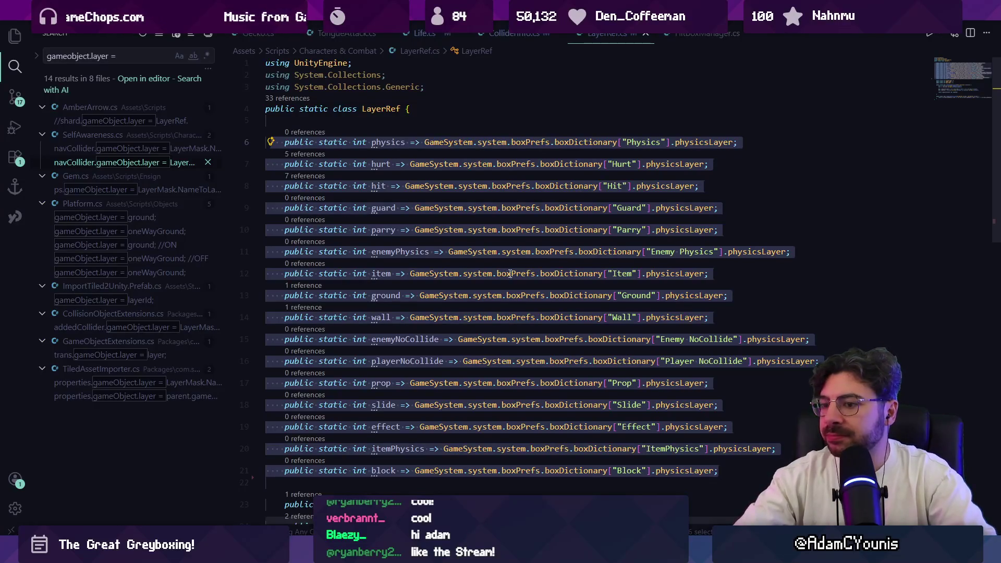
pyautogui.press('Right')
pyautogui.scroll(-3, 466, 329)
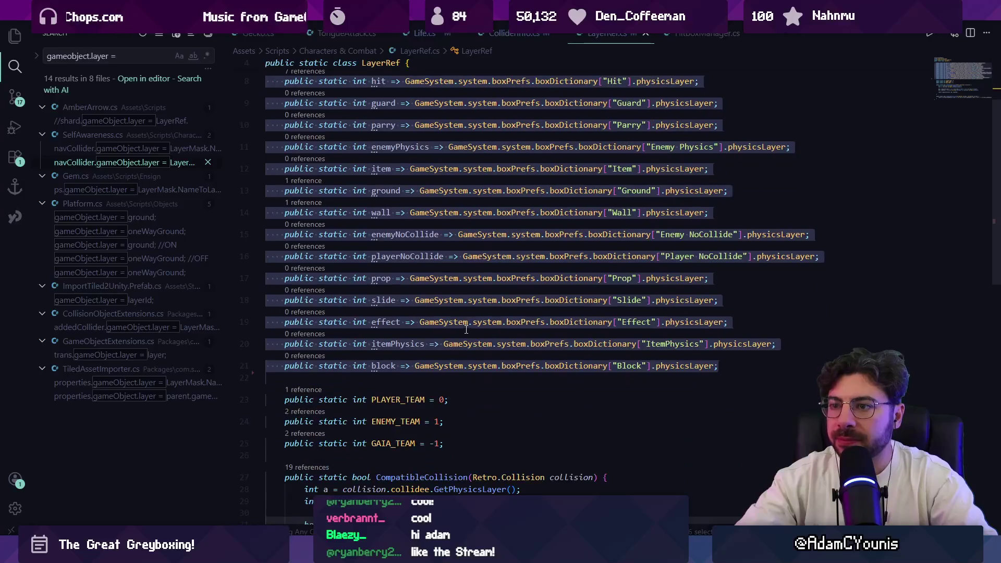
pyautogui.scroll(-2, 449, 353)
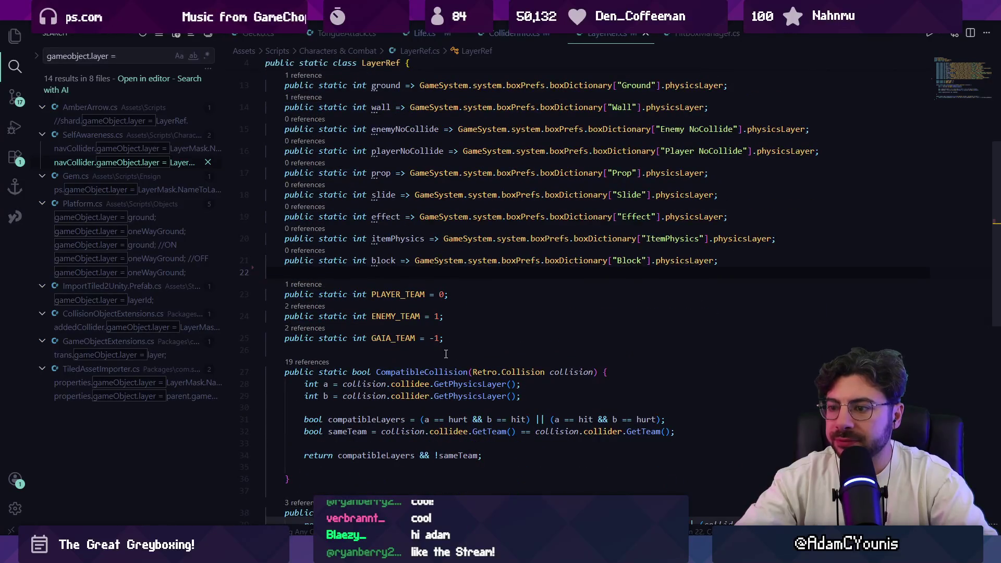
pyautogui.click(446, 354)
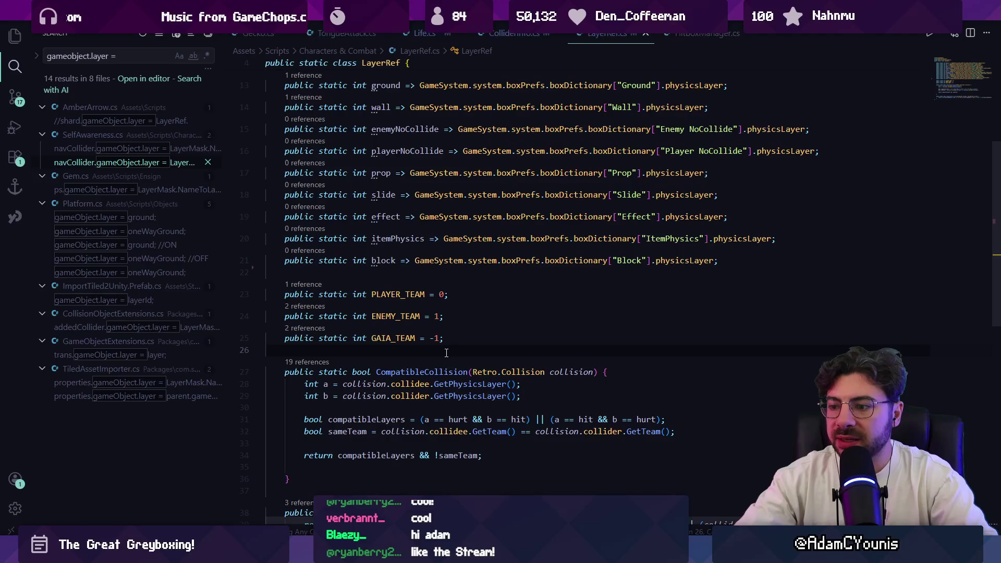
pyautogui.hotkey('ctrl', 'alt', 'i')
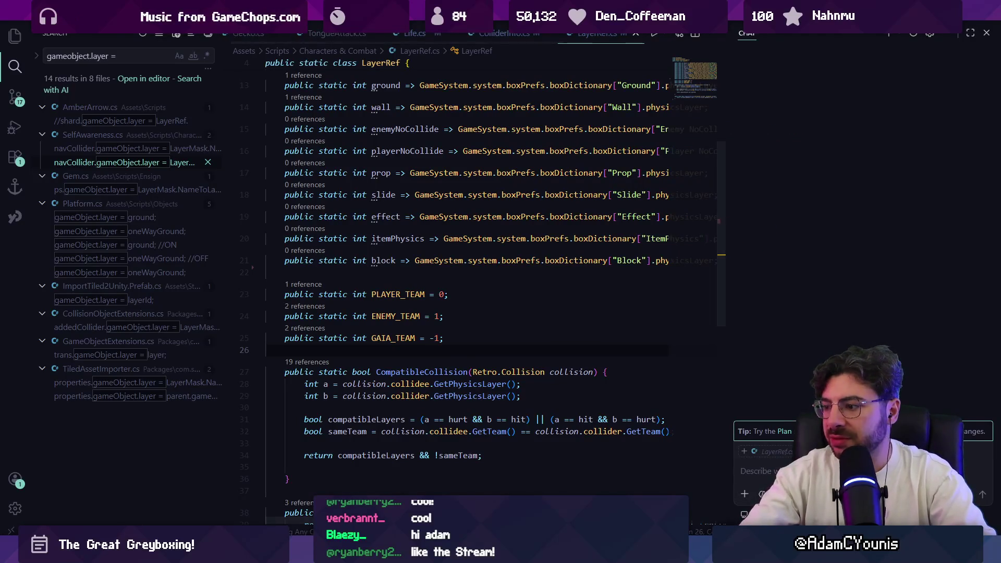
# Switch the chat to Ask mode and start typing a question beginning 'is it possible to'.
pyautogui.press('Return')
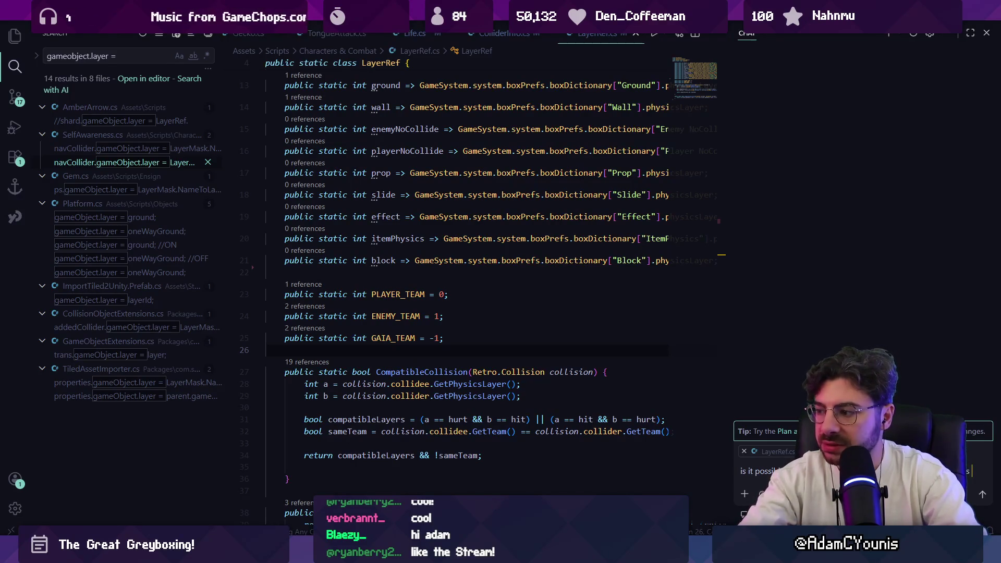
pyautogui.press('BackSpace')
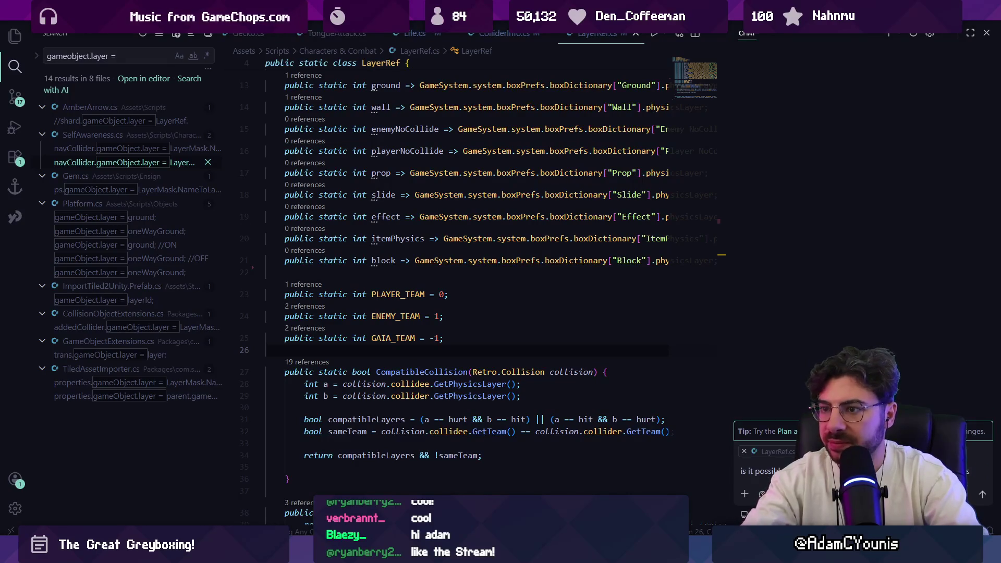
pyautogui.scroll(3, 543, 251)
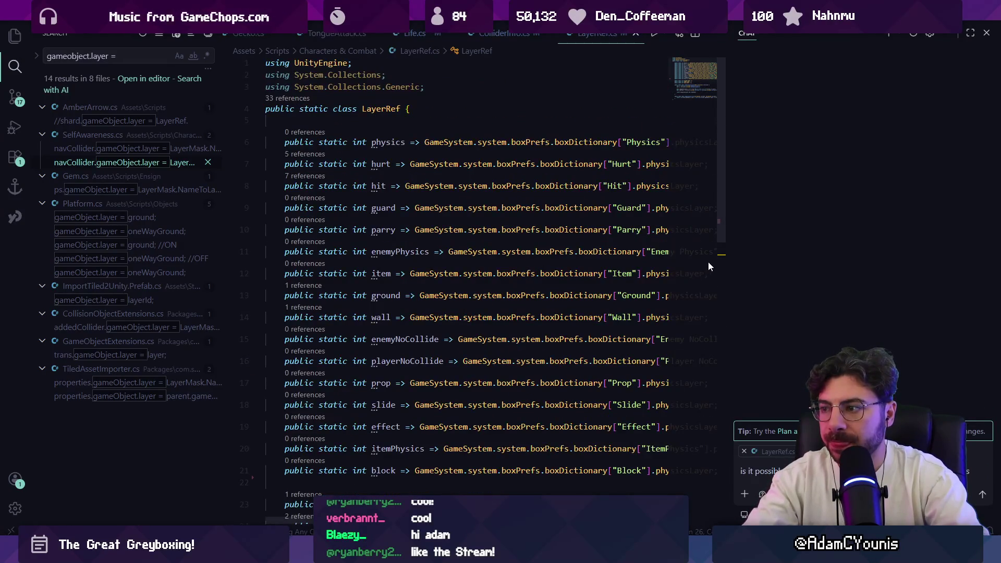
pyautogui.write('that')
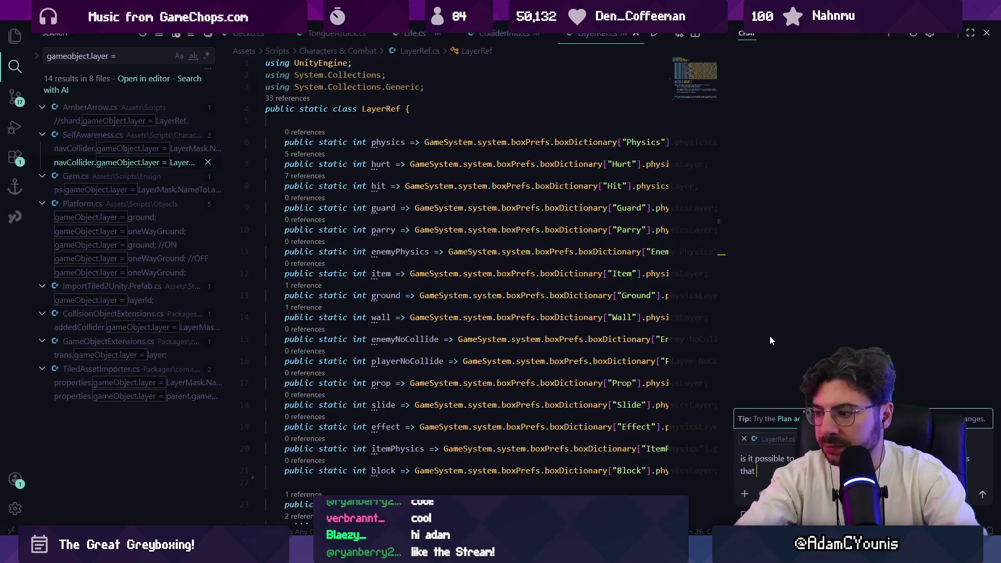
pyautogui.write(' are')
pyautogui.hscroll(5, 465, 313)
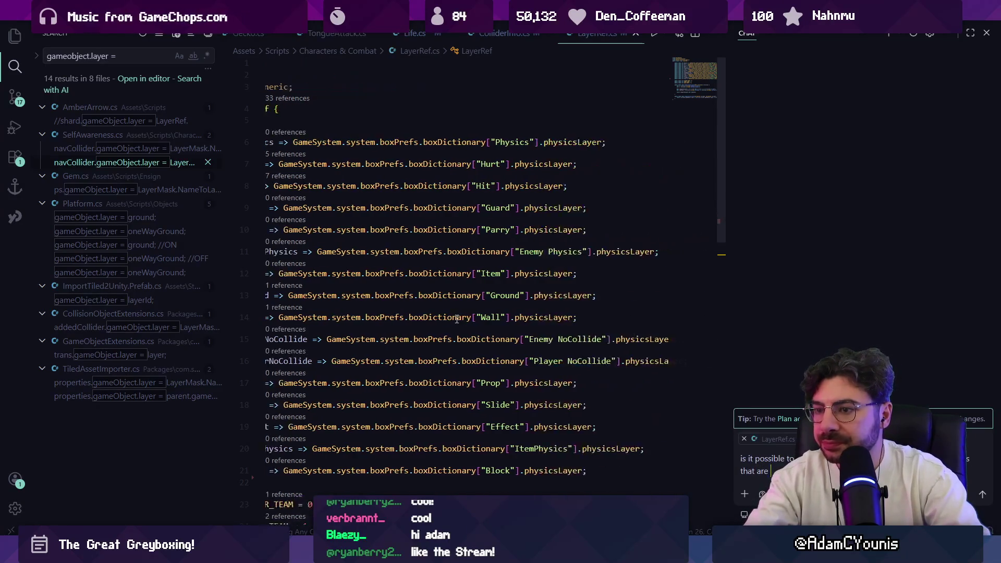
pyautogui.hscroll(3, 465, 313)
pyautogui.hscroll(-10, 469, 312)
pyautogui.scroll(-2, 475, 311)
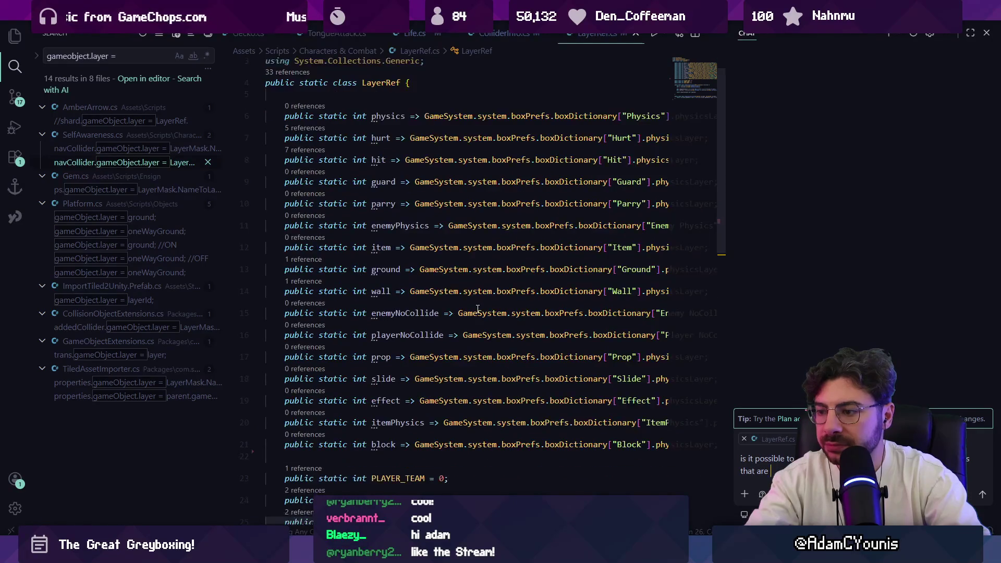
pyautogui.hscroll(2, 478, 310)
pyautogui.write('tag')
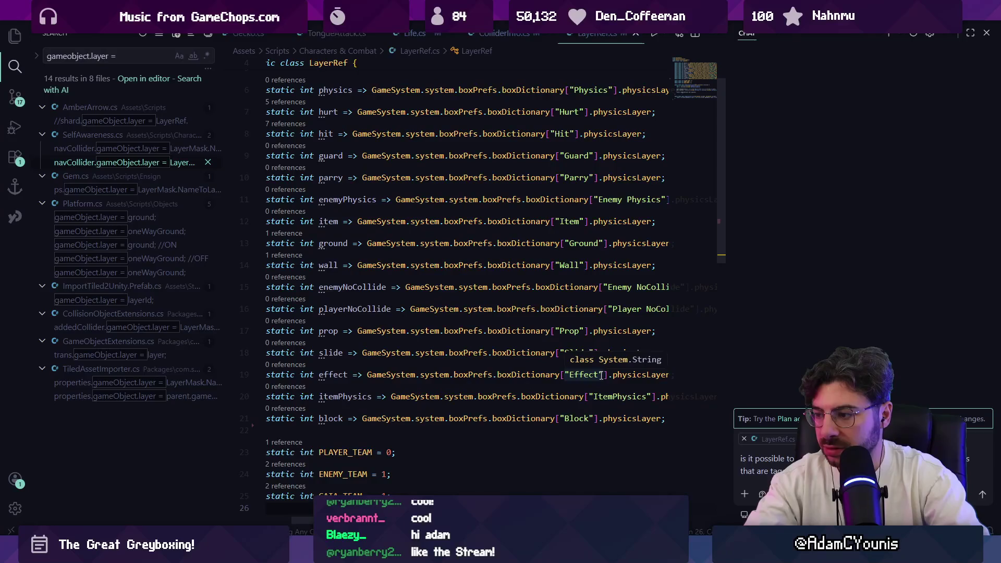
# Check the box types in Unity's Retrobox Preferences, then return to VS Code.
pyautogui.hotkey('alt', 'Tab')
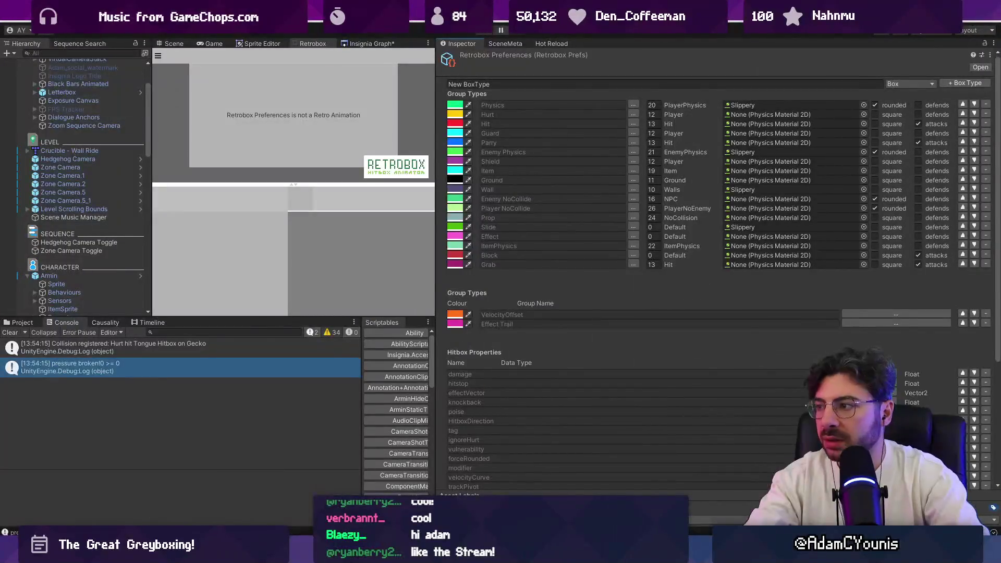
pyautogui.moveTo(407, 553)
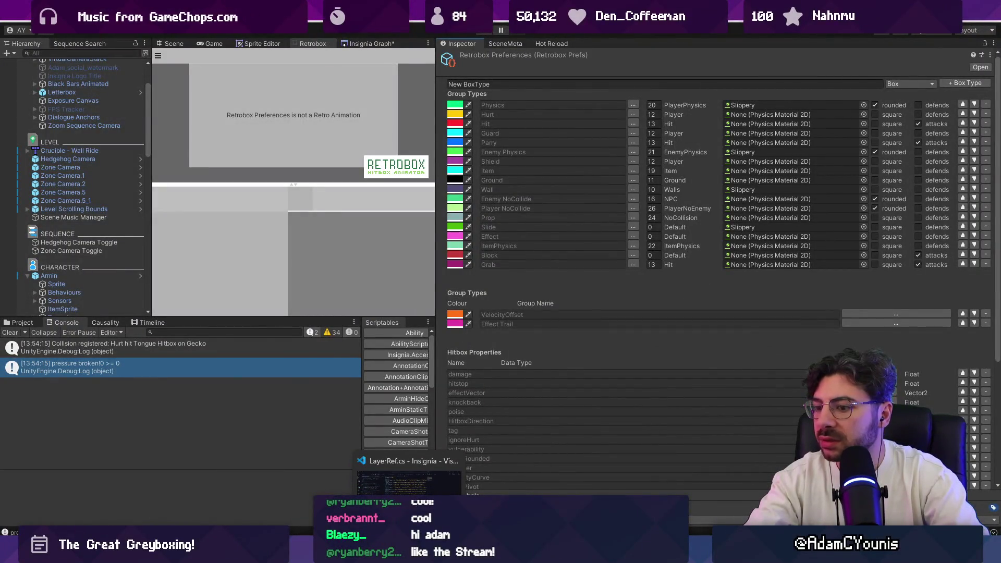
pyautogui.click(407, 479)
pyautogui.scroll(-5, 425, 386)
pyautogui.hscroll(3, 425, 386)
pyautogui.hscroll(-2, 426, 385)
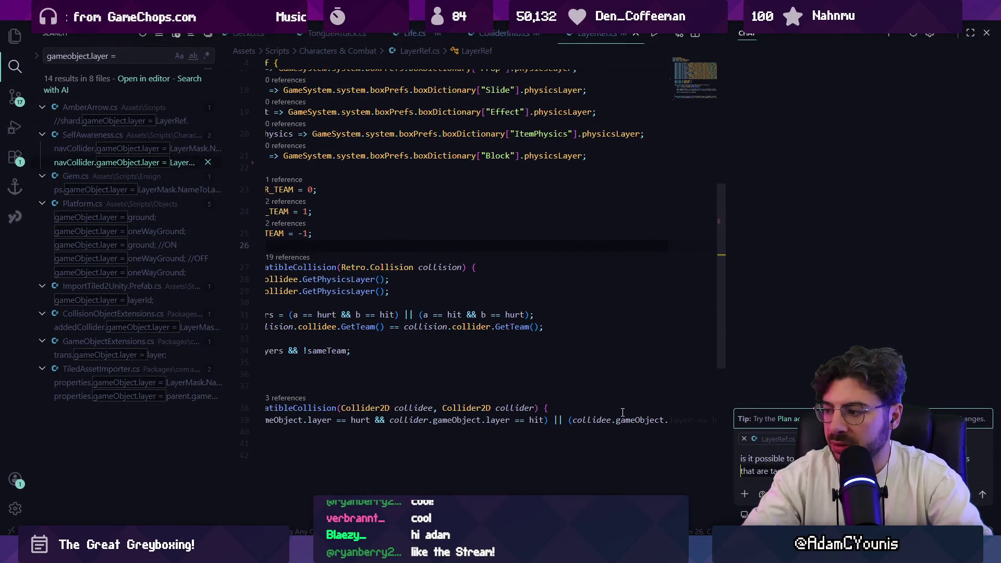
# Finish and send the question about building the box dictionary layers once in memory.
pyautogui.hotkey('ctrl', 'BackSpace')
pyautogui.hotkey('ctrl', 'BackSpace')
pyautogui.hotkey('ctrl', 'BackSpace')
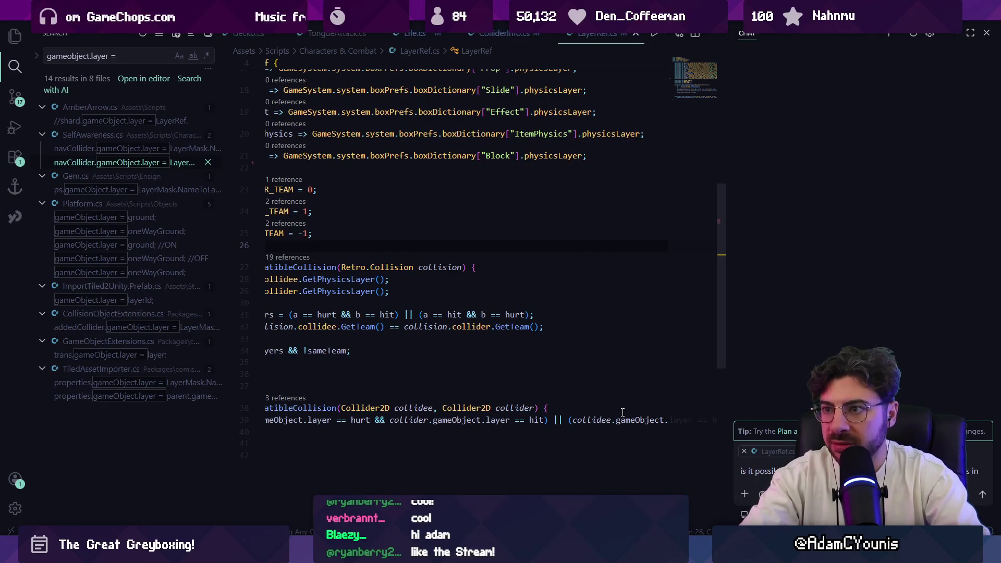
pyautogui.write('box')
pyautogui.write('nary')
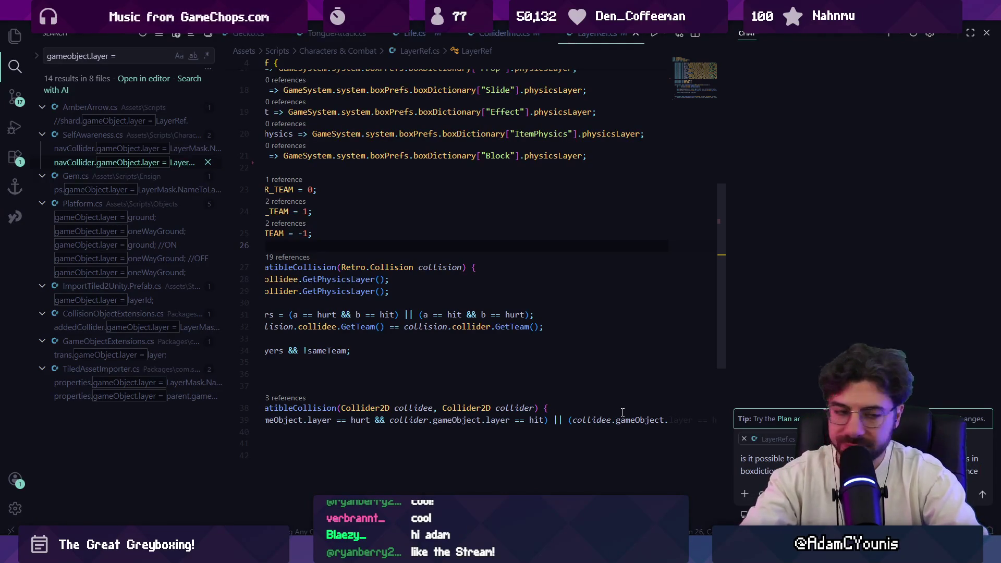
pyautogui.write('when the')
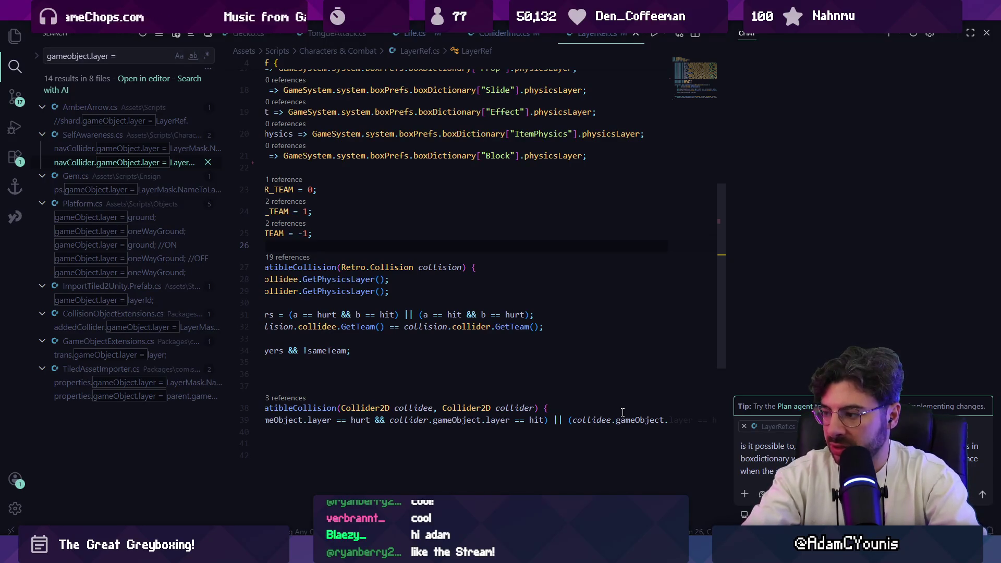
pyautogui.write('memory o')
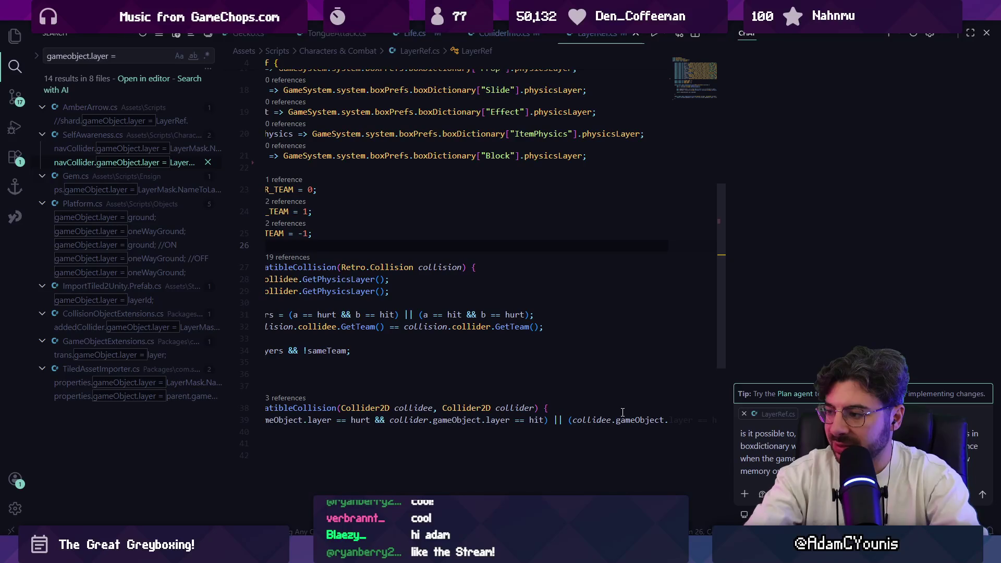
pyautogui.write('hat from i')
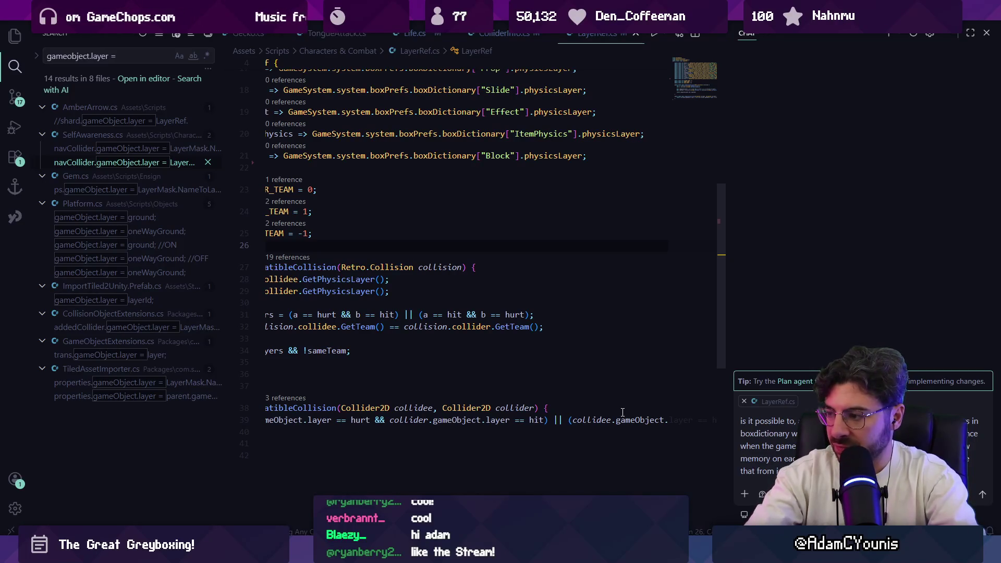
pyautogui.press('Return')
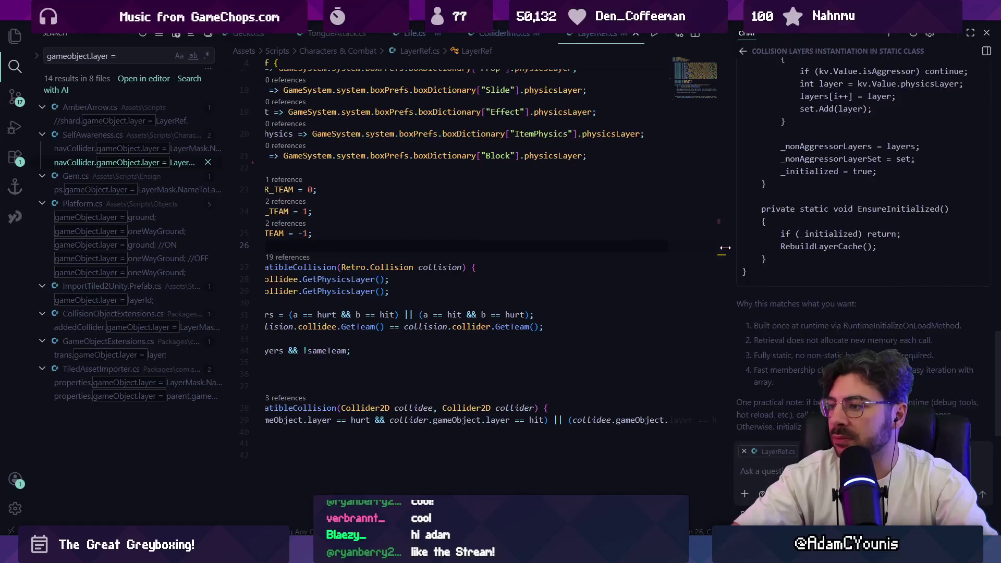
# Widen the chat panel and read through the assistant's LayerRef answer.
pyautogui.moveTo(724, 252); pyautogui.dragTo(497, 263)
pyautogui.scroll(10, 612, 295)
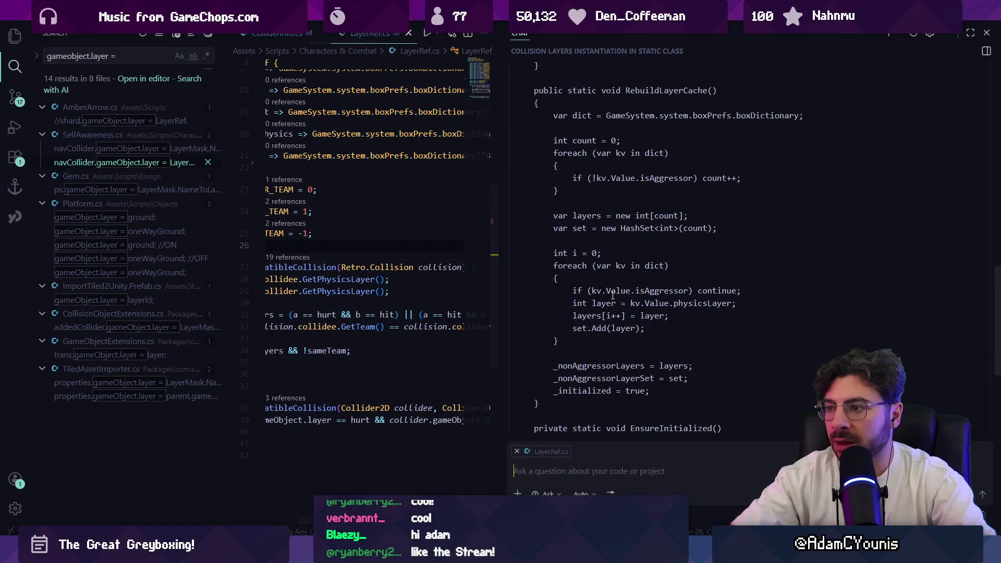
pyautogui.scroll(2, 613, 295)
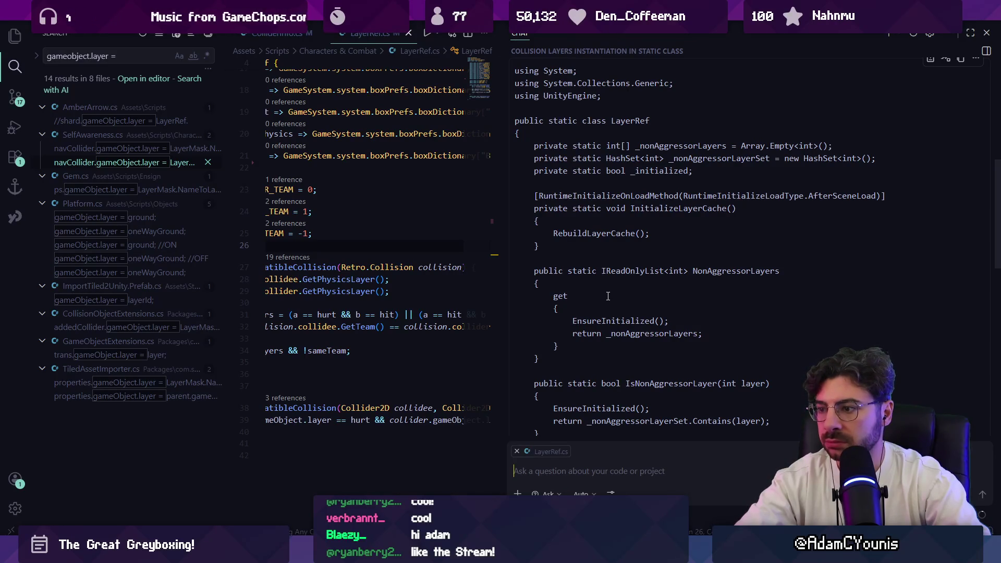
pyautogui.scroll(-1, 613, 295)
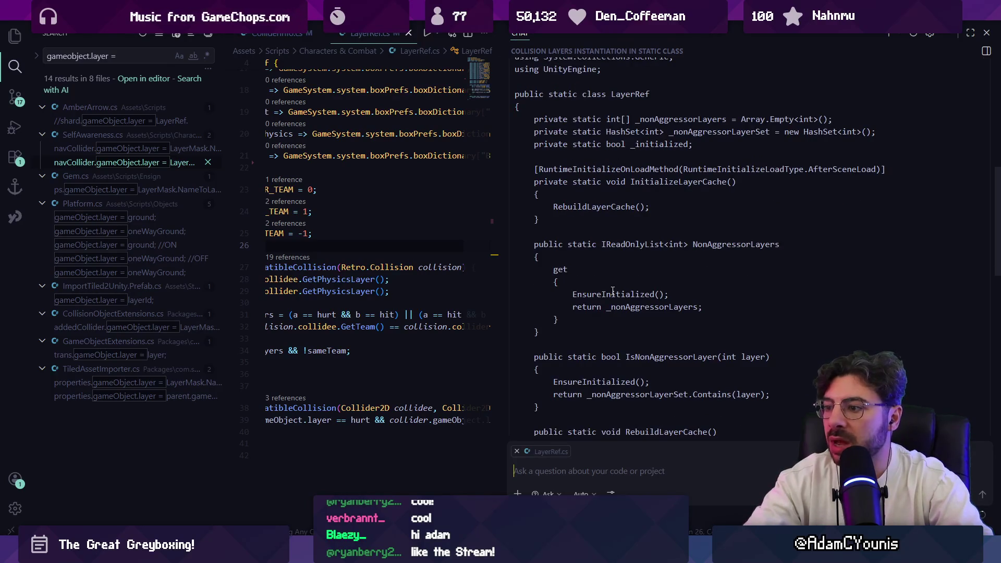
pyautogui.scroll(-4, 607, 287)
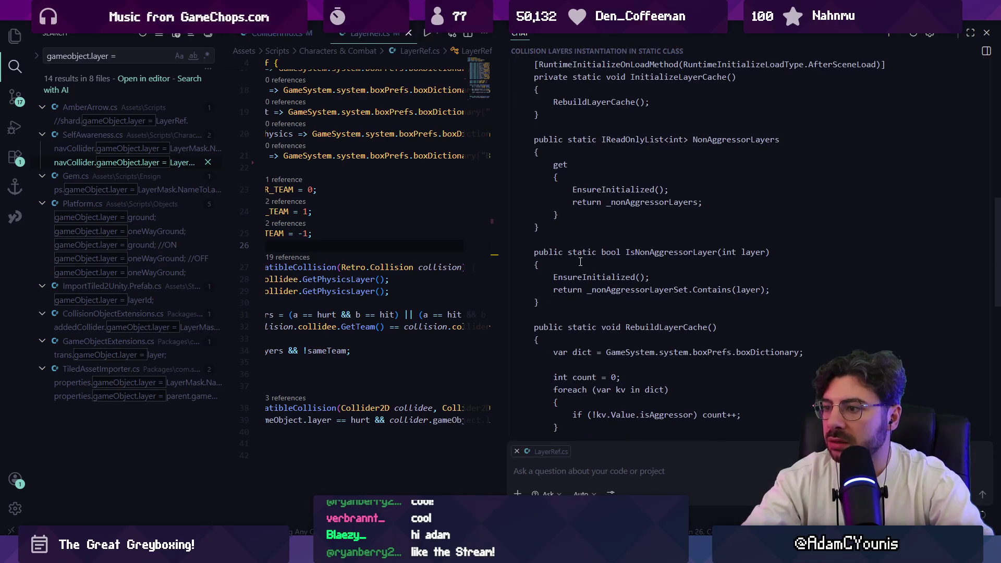
pyautogui.scroll(-5, 583, 265)
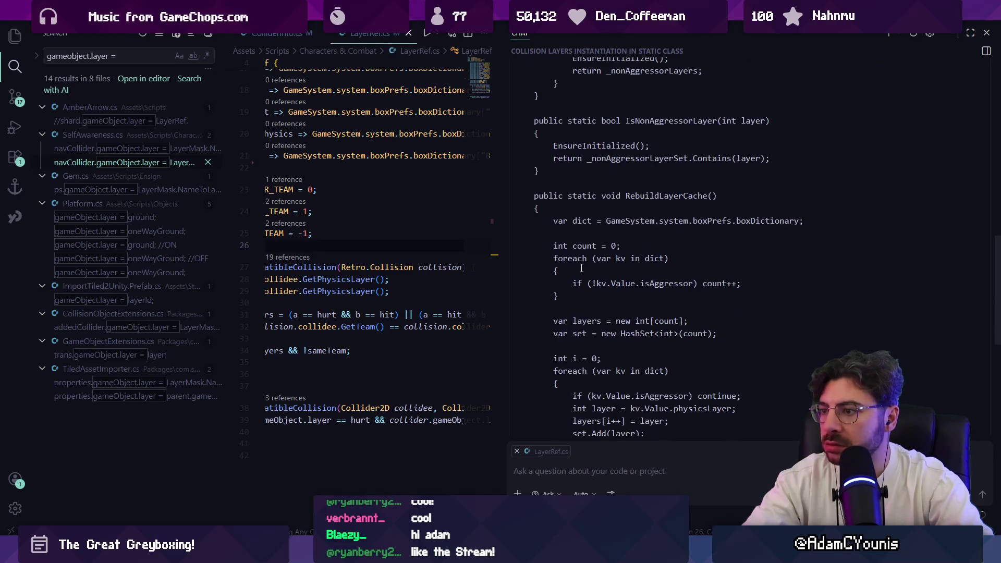
pyautogui.scroll(-6, 581, 268)
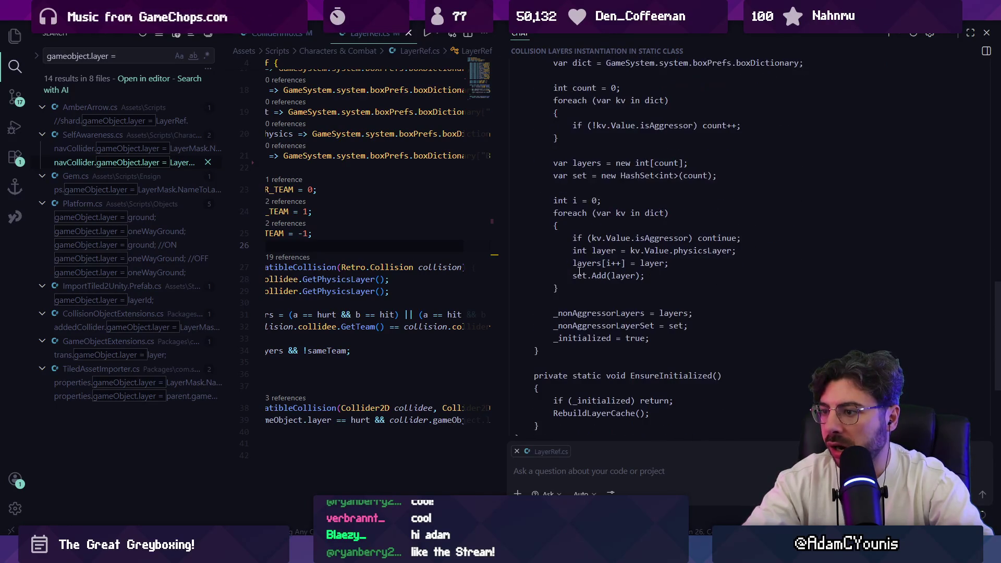
pyautogui.scroll(-4, 579, 271)
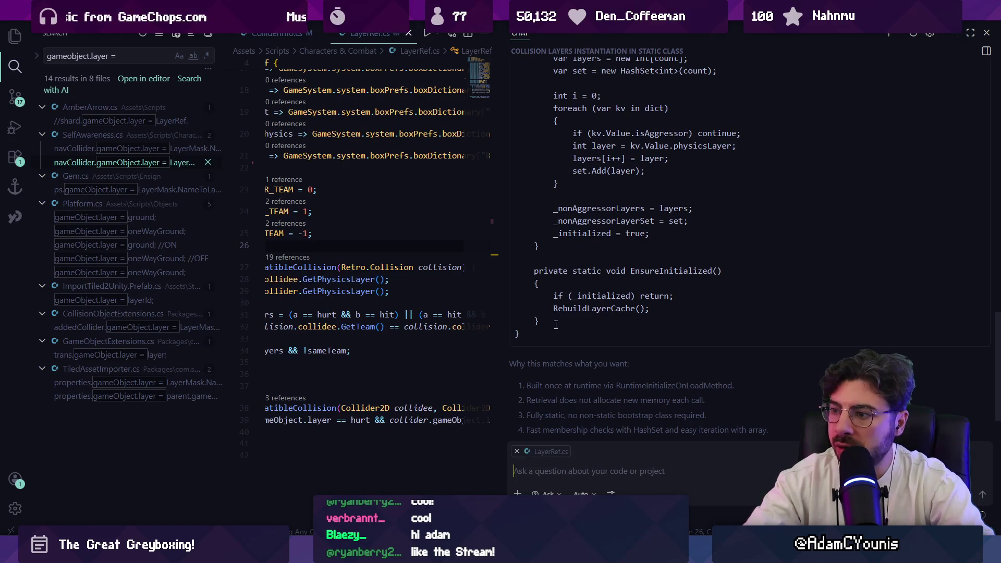
pyautogui.scroll(7, 555, 325)
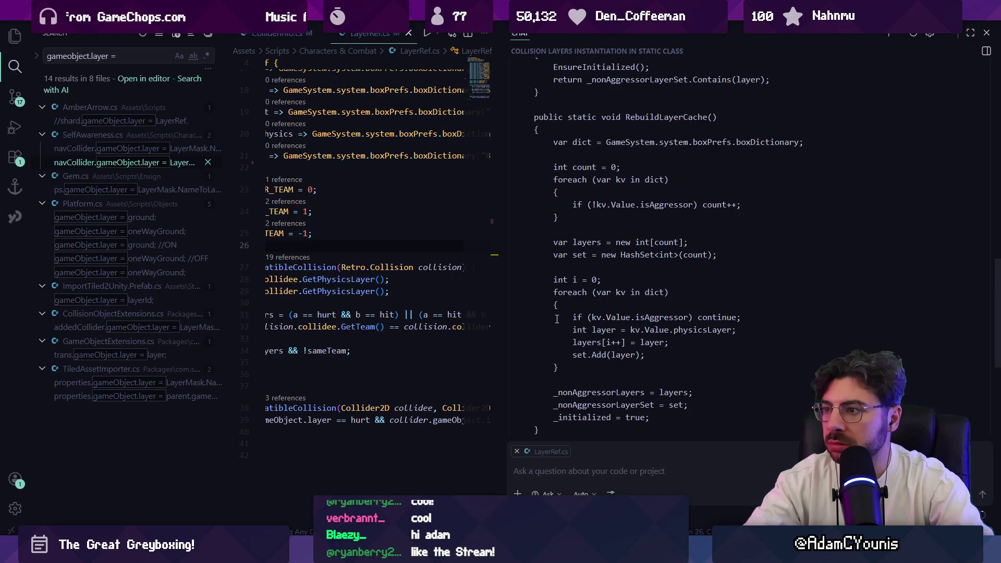
pyautogui.scroll(-9, 556, 319)
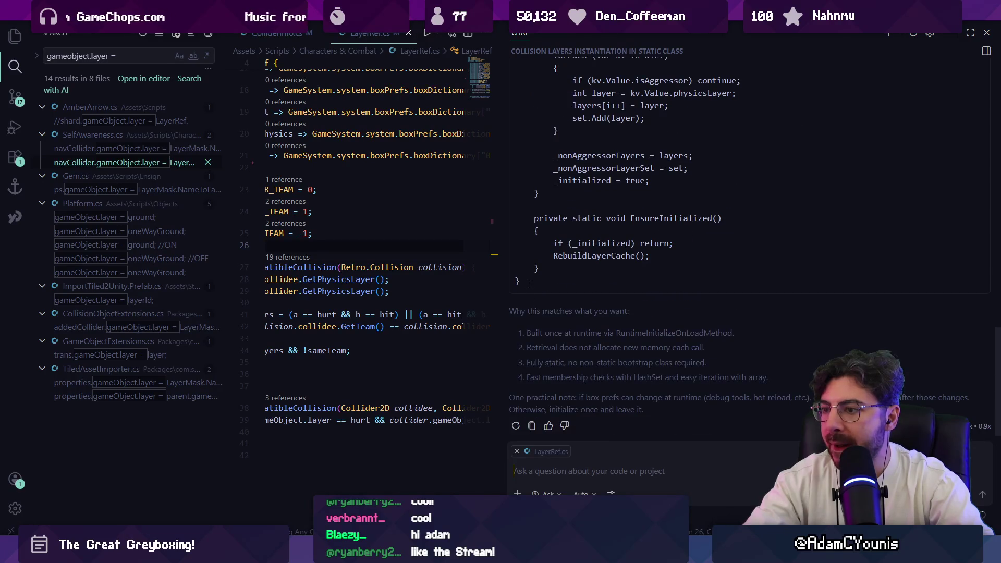
# Select the suggested static LayerRef cache code in the reply and hide the chat panel.
pyautogui.moveTo(532, 280)
pyautogui.mouseDown()
pyautogui.moveTo(532, 156)
pyautogui.moveTo(515, 172)
pyautogui.mouseUp()
pyautogui.scroll(20, 531, 156)
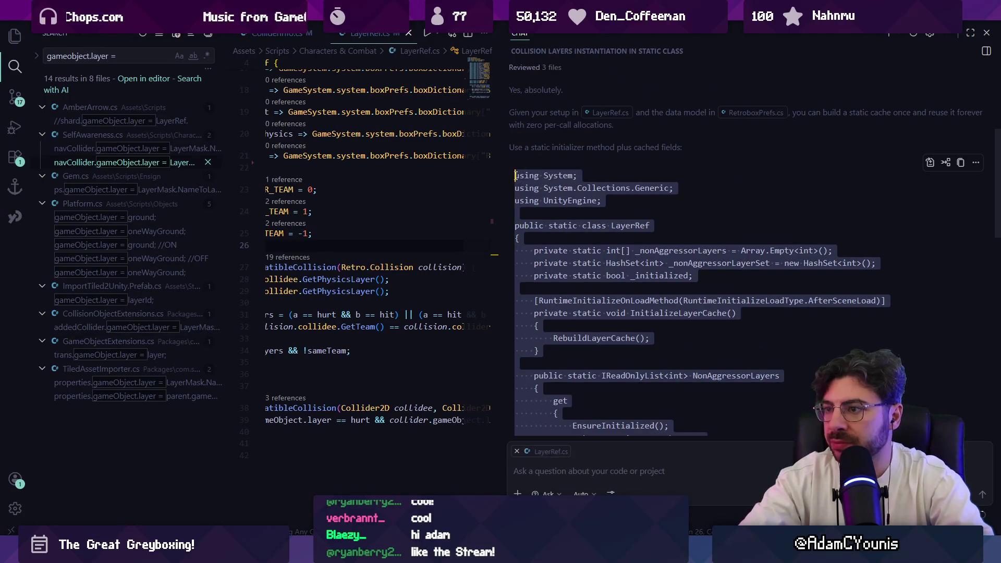
pyautogui.press('super+v')
pyautogui.press('Escape')
pyautogui.press('super')
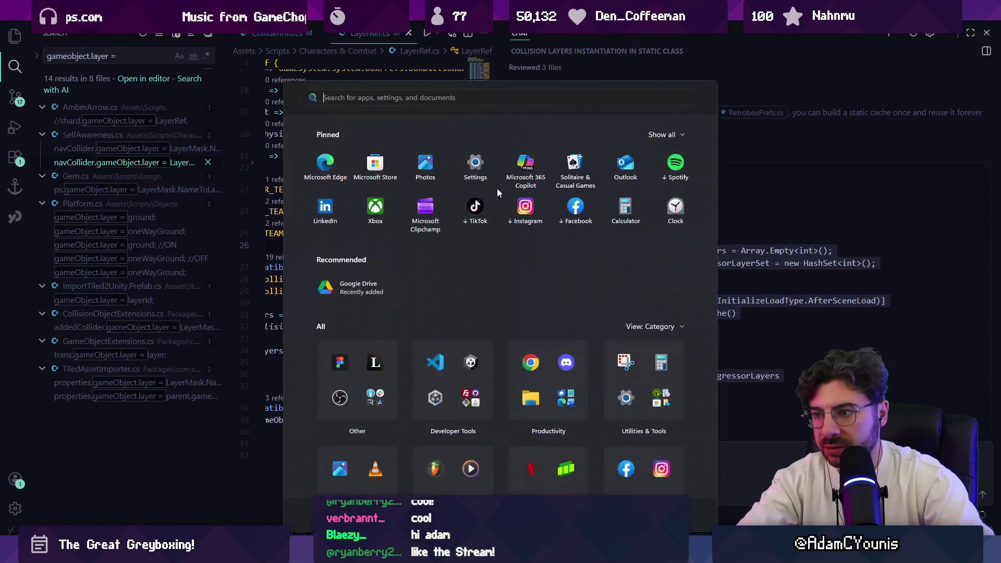
pyautogui.press('Escape')
pyautogui.moveTo(515, 174)
pyautogui.mouseDown()
pyautogui.moveTo(610, 231)
pyautogui.moveTo(613, 396)
pyautogui.moveTo(613, 313)
pyautogui.mouseUp()
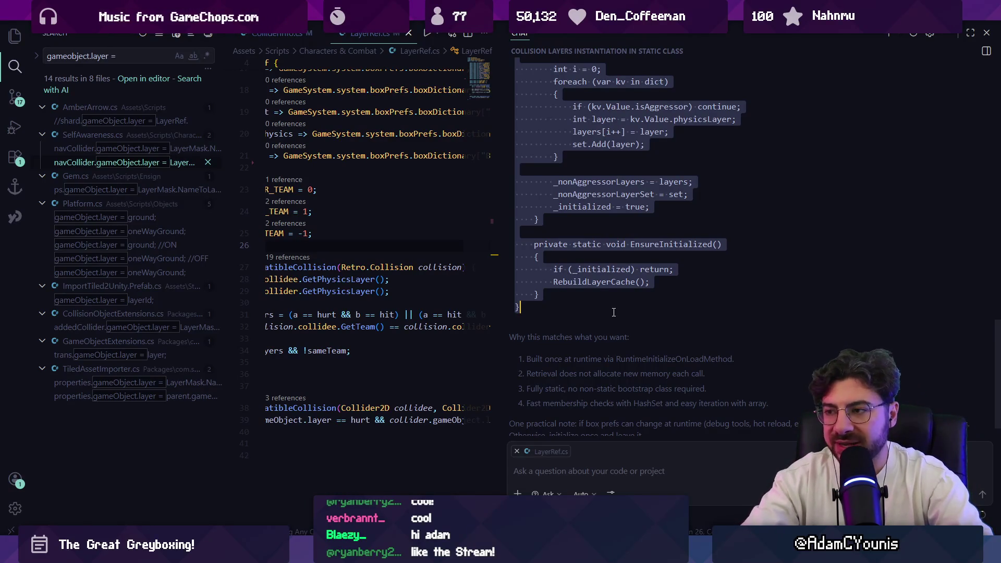
pyautogui.hotkey('ctrl', 'alt', 'b')
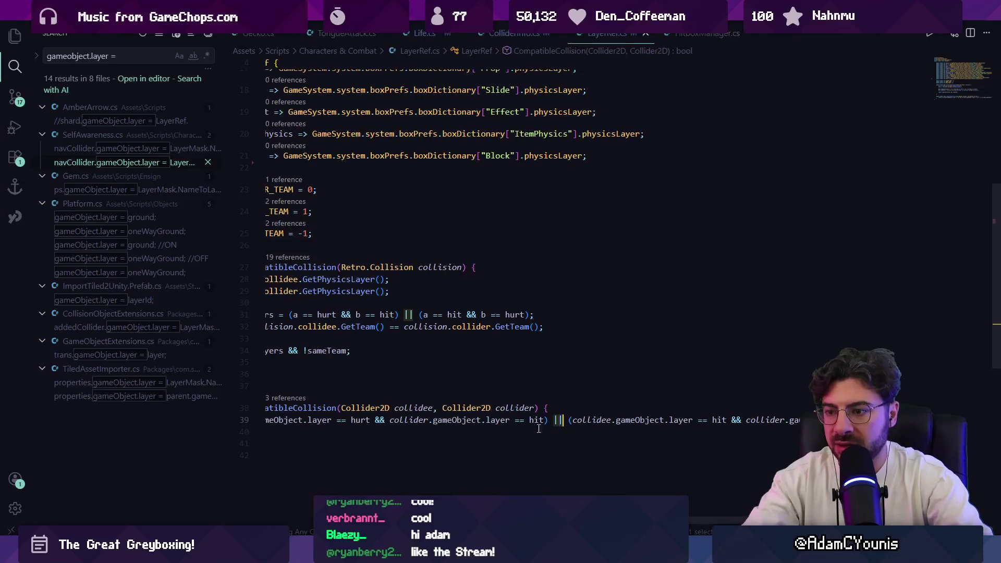
# Paste the copied cache code into LayerRef.cs at line 42, keeping same-line braces.
pyautogui.click(395, 469)
pyautogui.press('BackSpace')
pyautogui.press('BackSpace')
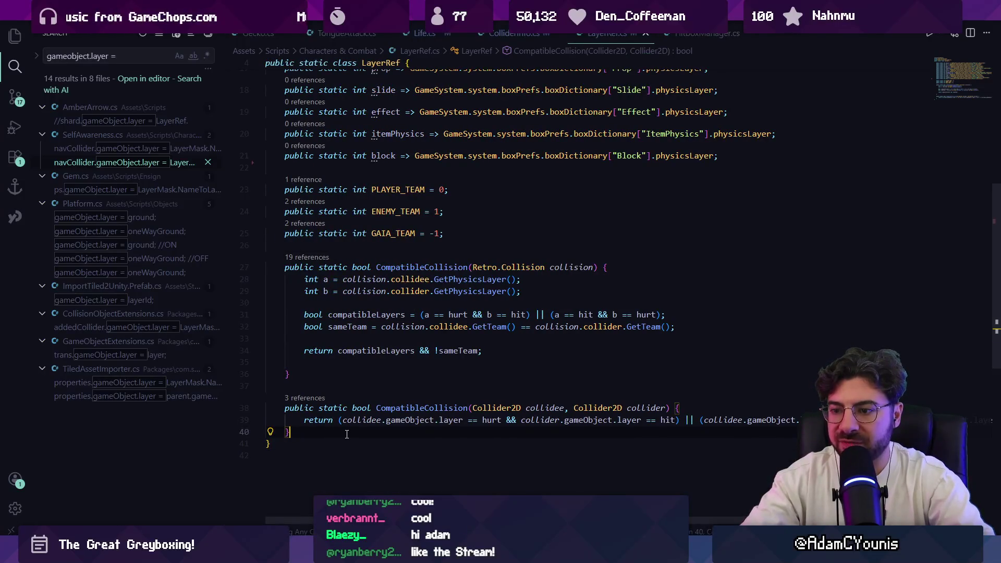
pyautogui.hotkey('ctrl', 'v')
pyautogui.scroll(10, 346, 434)
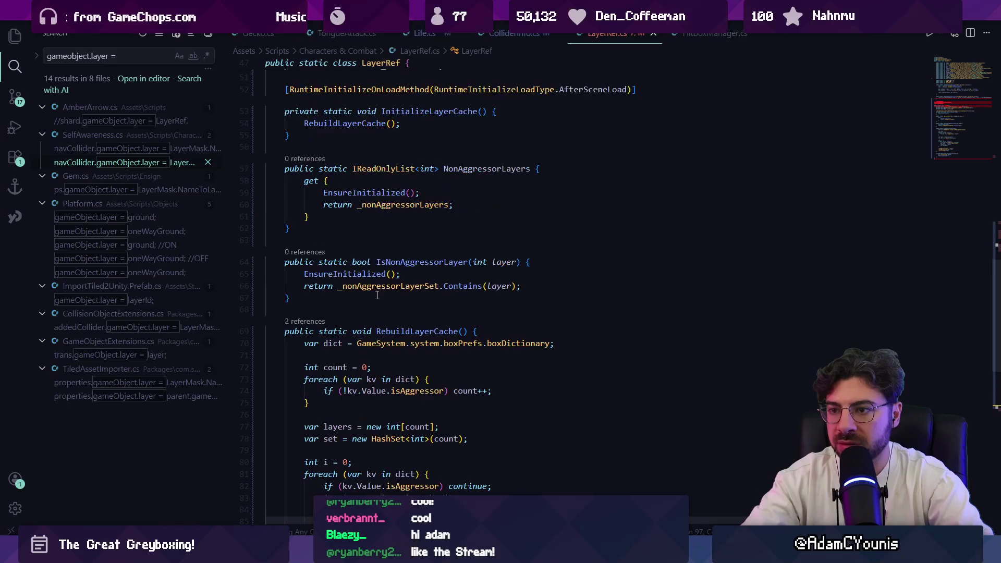
pyautogui.scroll(5, 378, 295)
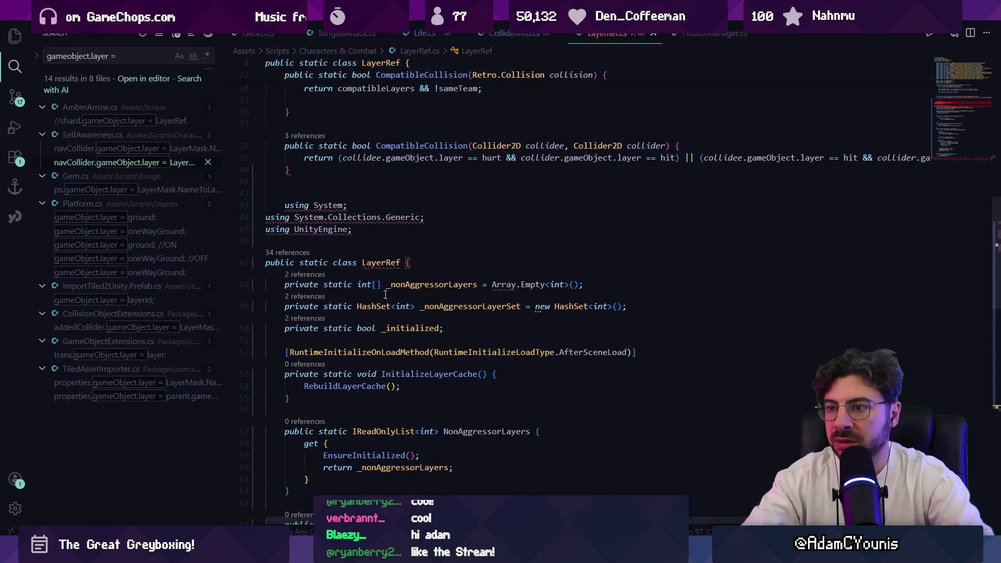
pyautogui.scroll(-15, 385, 292)
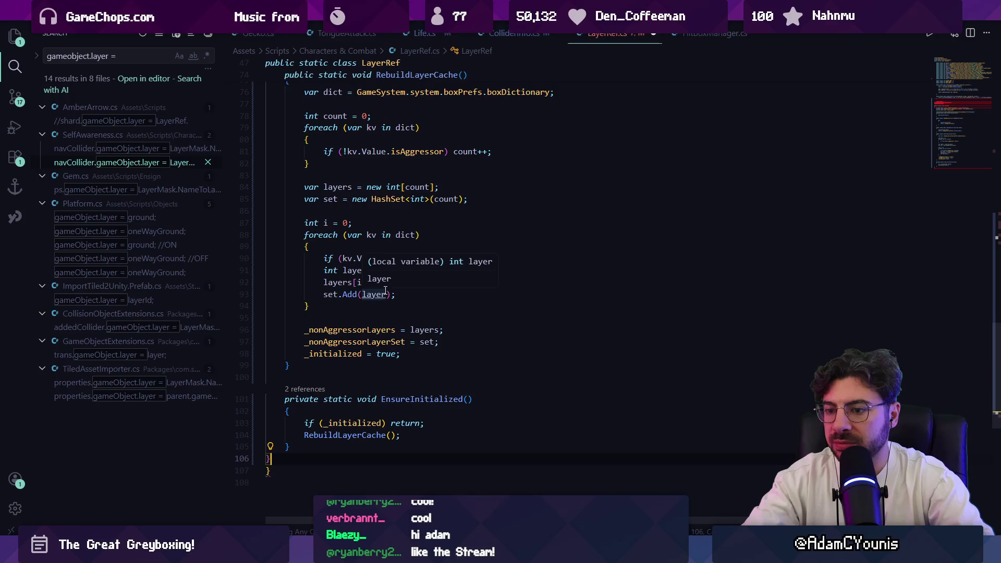
pyautogui.hotkey('ctrl', 'z')
pyautogui.hotkey('ctrl', 'z')
pyautogui.hotkey('ctrl', 'z')
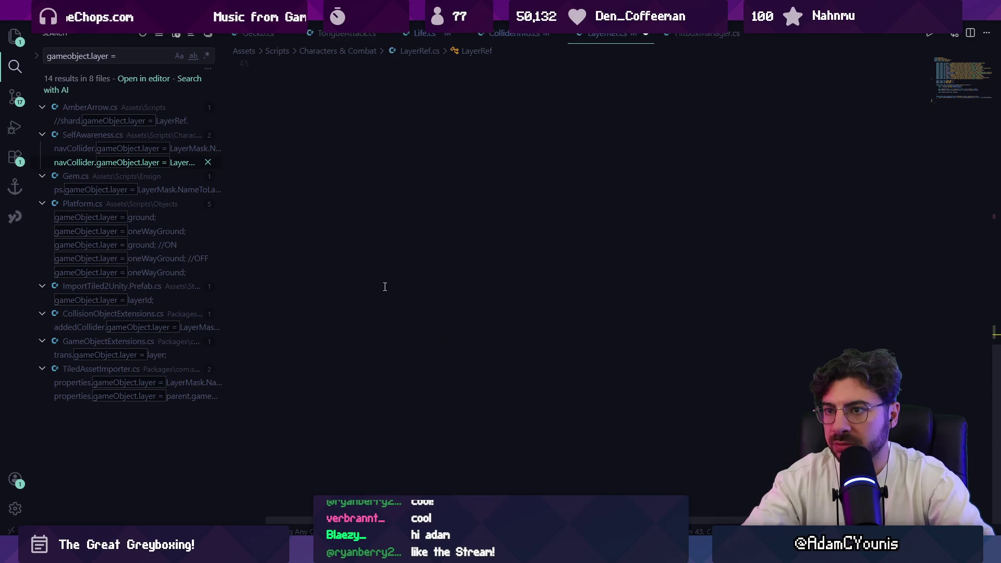
pyautogui.hotkey('ctrl', 'y')
pyautogui.hotkey('ctrl', 'y')
pyautogui.hotkey('ctrl', 'y')
pyautogui.hotkey('ctrl', 'z')
pyautogui.hotkey('ctrl', 'z')
pyautogui.hotkey('ctrl', 'z')
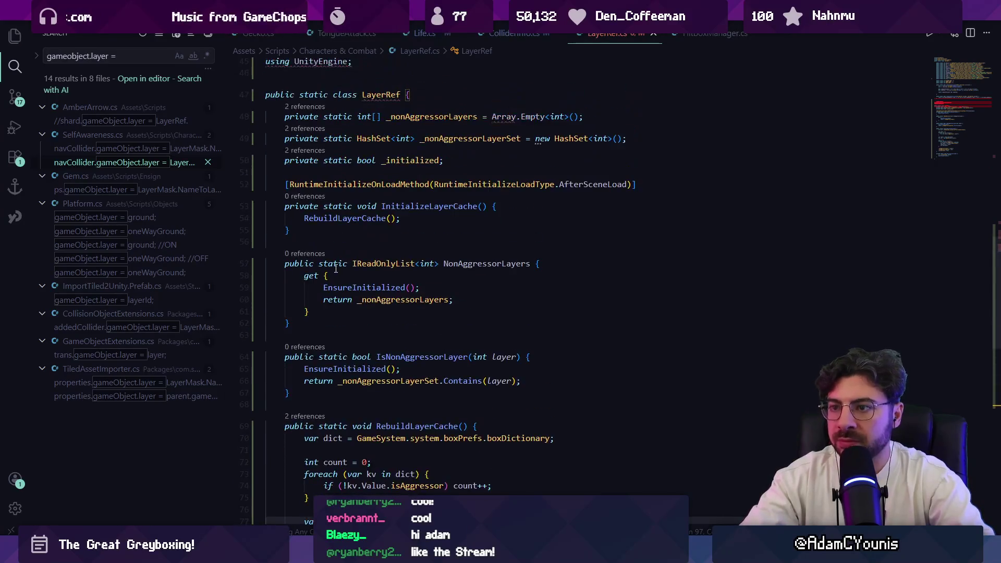
# Delete the duplicate using lines, class header and leftover empty line from the pasted code.
pyautogui.click(335, 243)
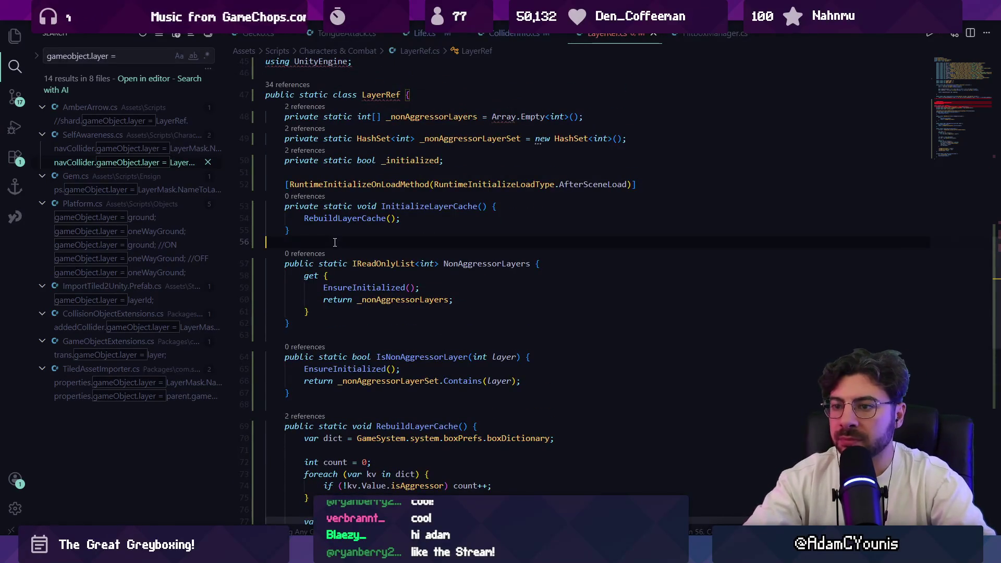
pyautogui.moveTo(365, 263)
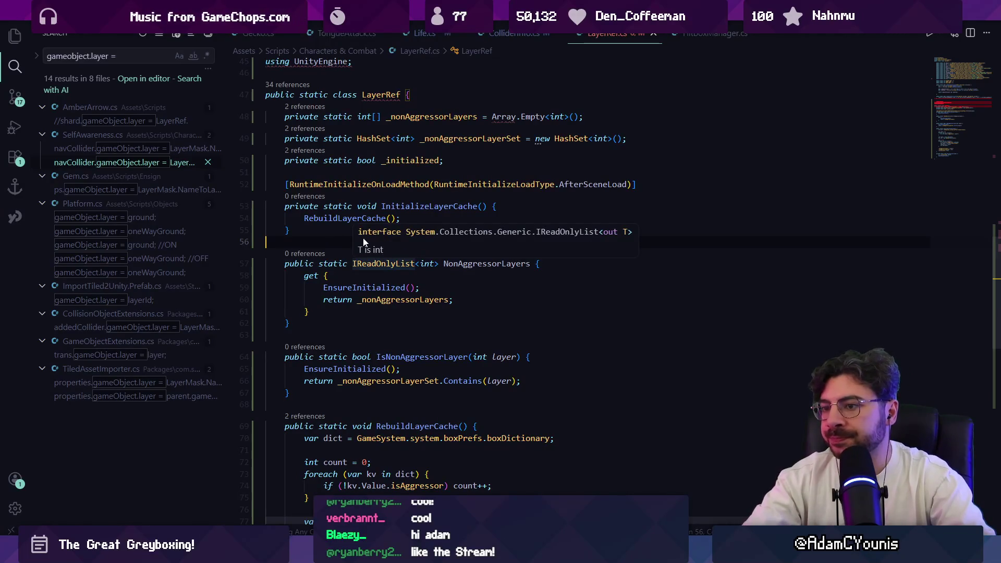
pyautogui.scroll(2, 325, 243)
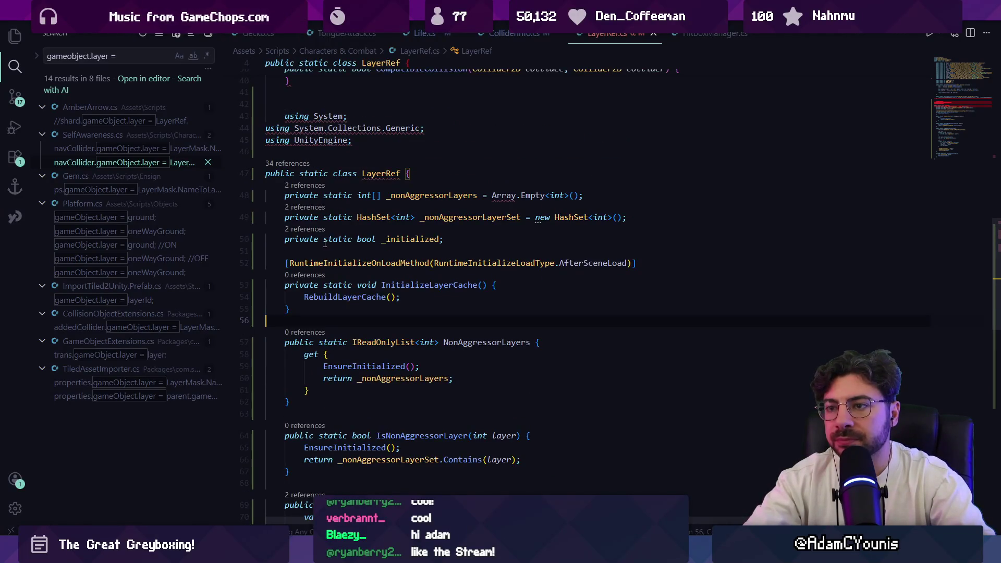
pyautogui.scroll(2, 324, 243)
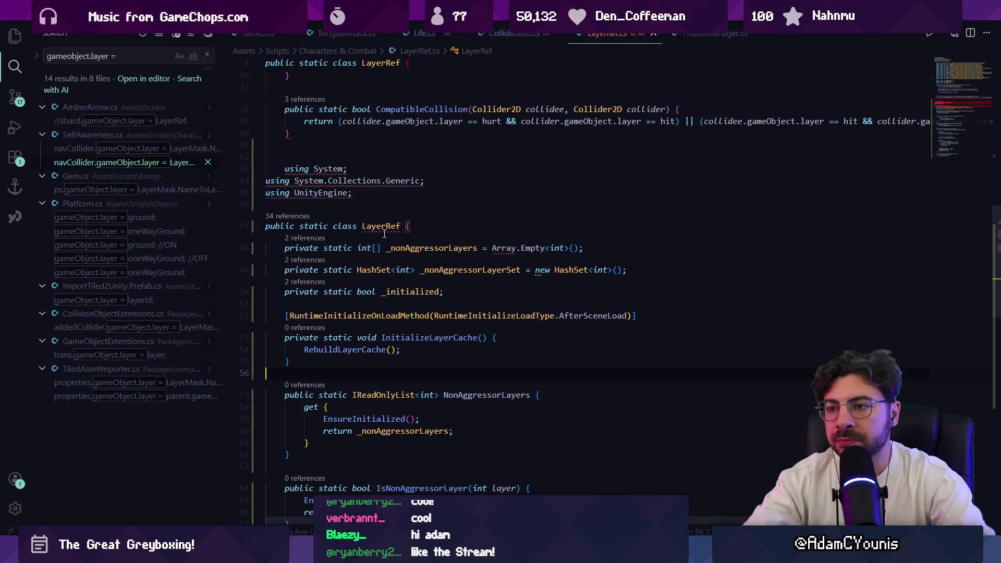
pyautogui.moveTo(412, 227)
pyautogui.mouseDown()
pyautogui.moveTo(261, 188)
pyautogui.moveTo(234, 167)
pyautogui.mouseUp()
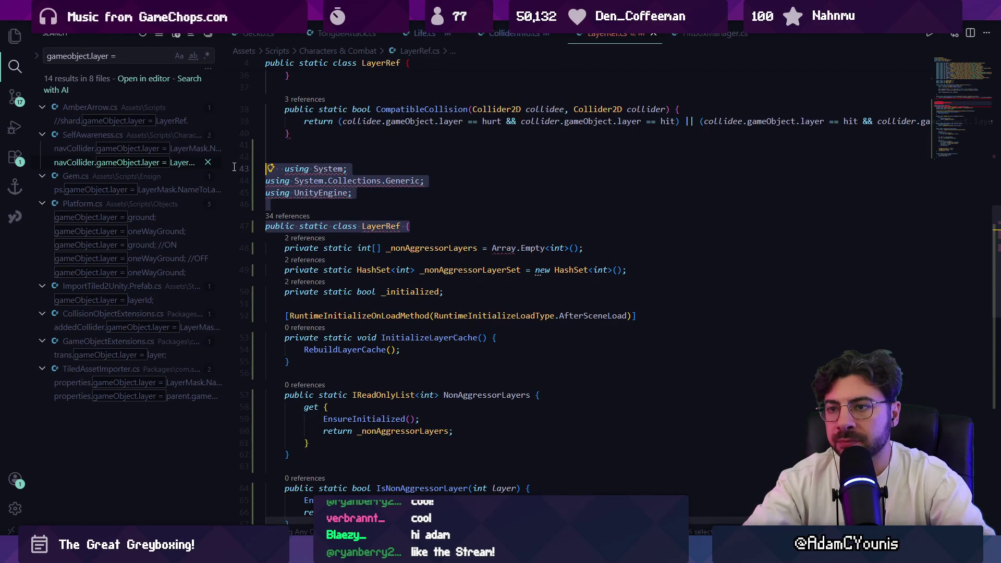
pyautogui.press('BackSpace')
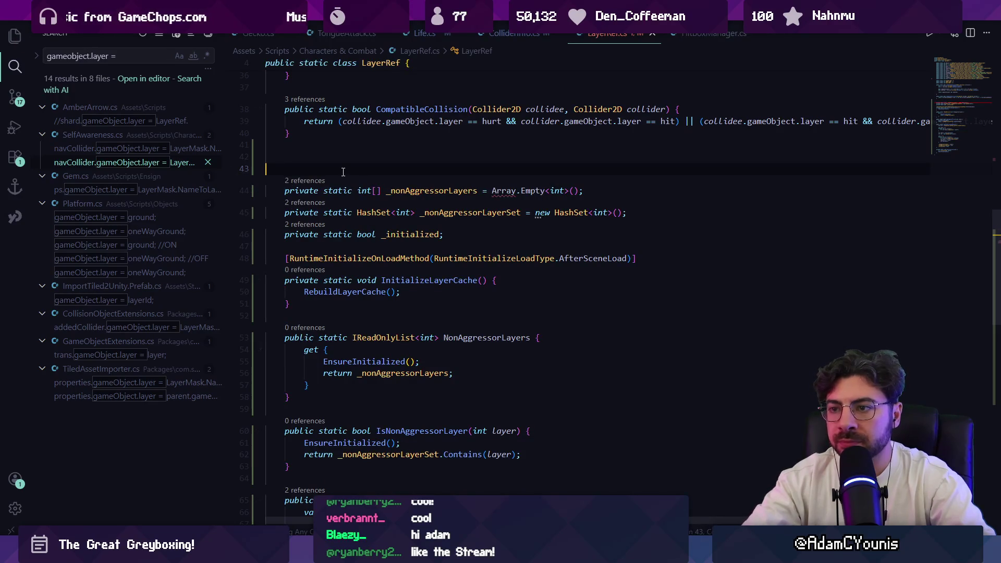
pyautogui.press('BackSpace')
# Replace Array.Empty<int>() with new int[0] on line 43.
pyautogui.scroll(4, 417, 235)
pyautogui.moveTo(508, 308)
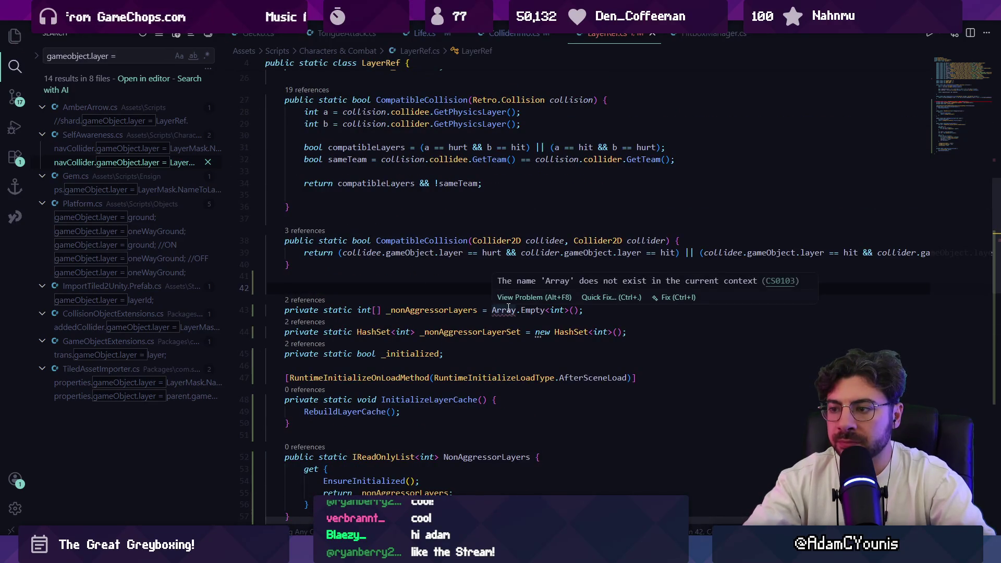
pyautogui.doubleClick(504, 309)
pyautogui.press('Left')
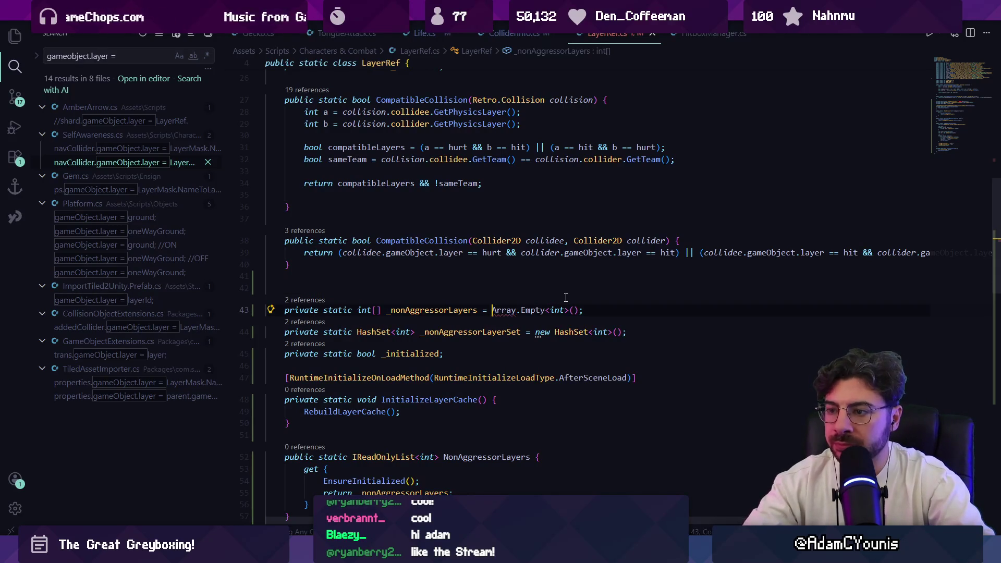
pyautogui.hotkey('ctrl', 'shift', 'Right')
pyautogui.hotkey('ctrl', 'shift', 'Right')
pyautogui.hotkey('ctrl', 'shift', 'Right')
pyautogui.hotkey('shift', 'Left')
pyautogui.hotkey('shift', 'Left')
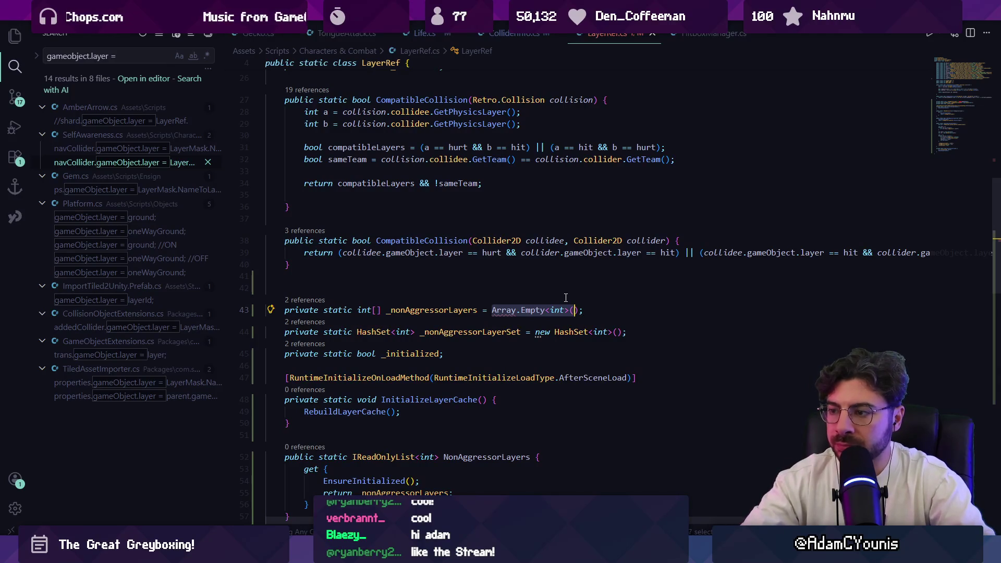
pyautogui.write('new')
pyautogui.press('BackSpace')
pyautogui.write('int[0]')
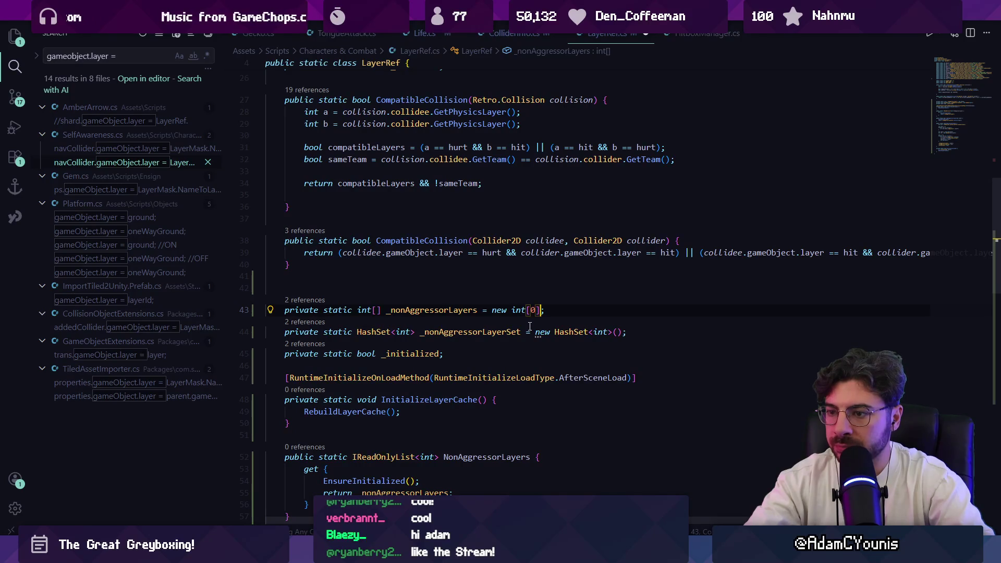
# Move the three private cache fields below the GAIA_TEAM constant.
pyautogui.moveTo(268, 309); pyautogui.dragTo(453, 355)
pyautogui.hotkey('ctrl', 'c')
pyautogui.press('Delete')
pyautogui.scroll(7, 365, 258)
pyautogui.scroll(-3, 365, 258)
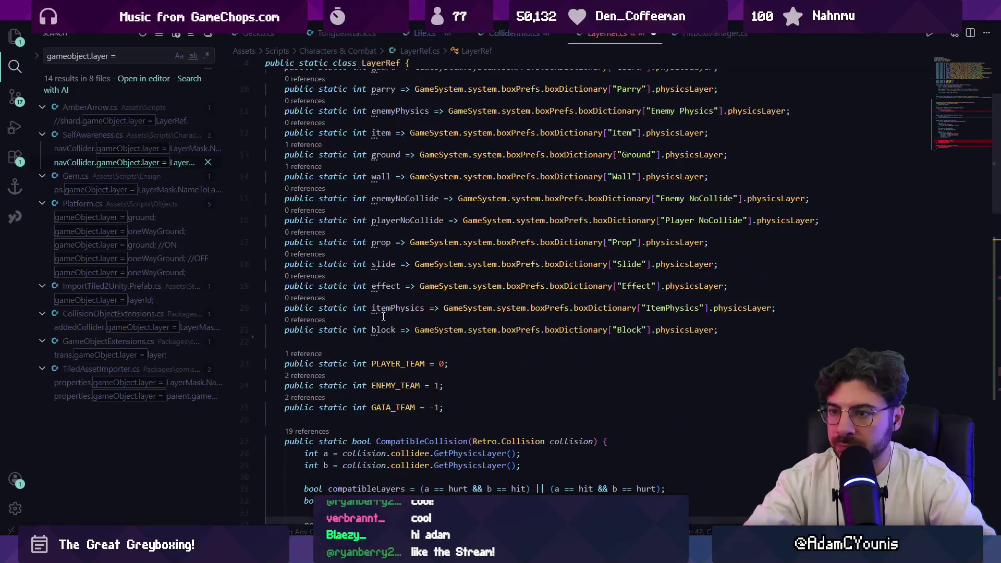
pyautogui.click(444, 408)
pyautogui.press('Return')
pyautogui.hotkey('ctrl', 'v')
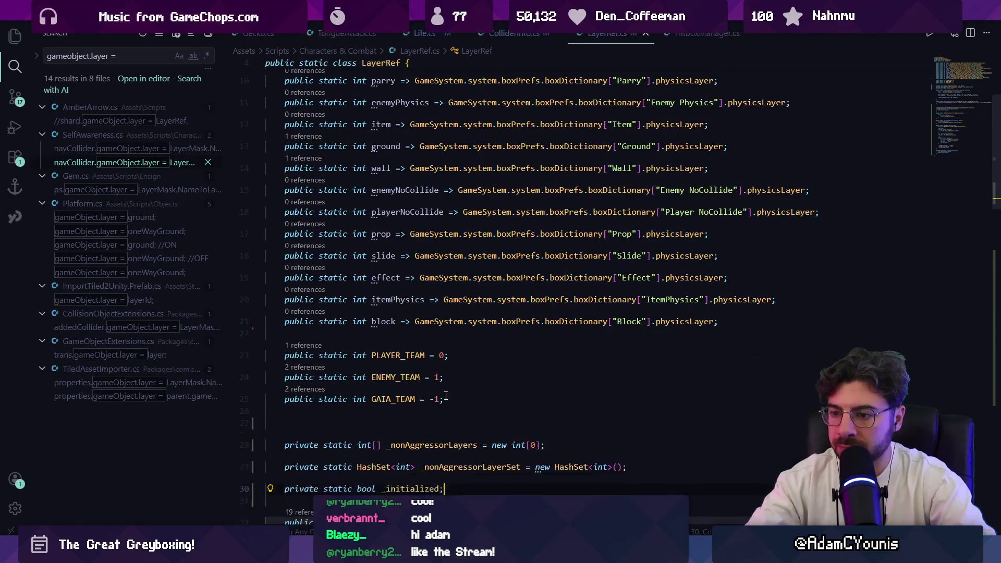
# Remove the extra blank lines and the stray backslash around line 46.
pyautogui.scroll(-5, 432, 327)
pyautogui.scroll(-8, 432, 327)
pyautogui.click(425, 298)
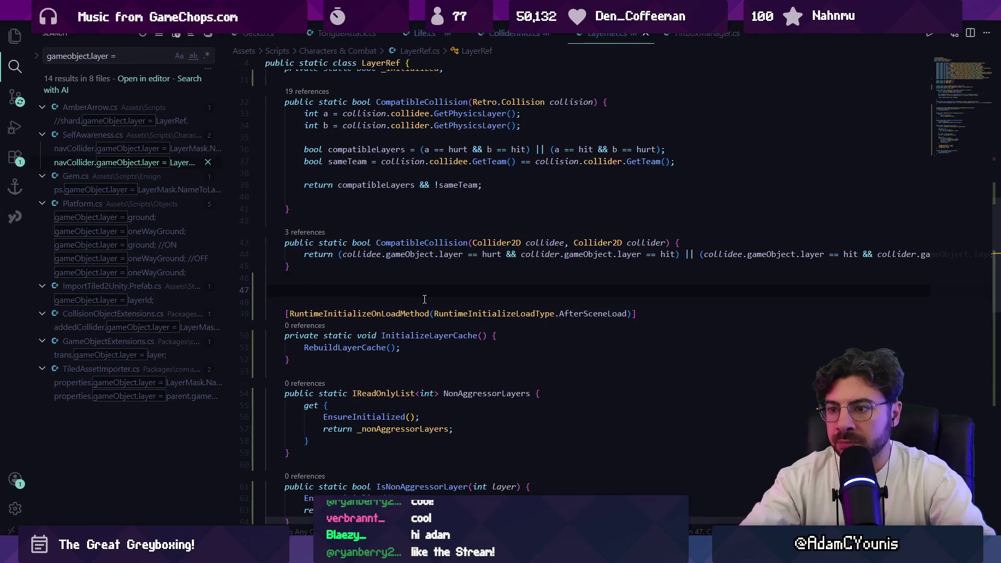
pyautogui.press('BackSpace')
pyautogui.press('BackSpace')
pyautogui.press('Down')
pyautogui.press('Down')
pyautogui.press('Home')
pyautogui.press('Up')
pyautogui.press('BackSpace')
pyautogui.scroll(-2, 421, 236)
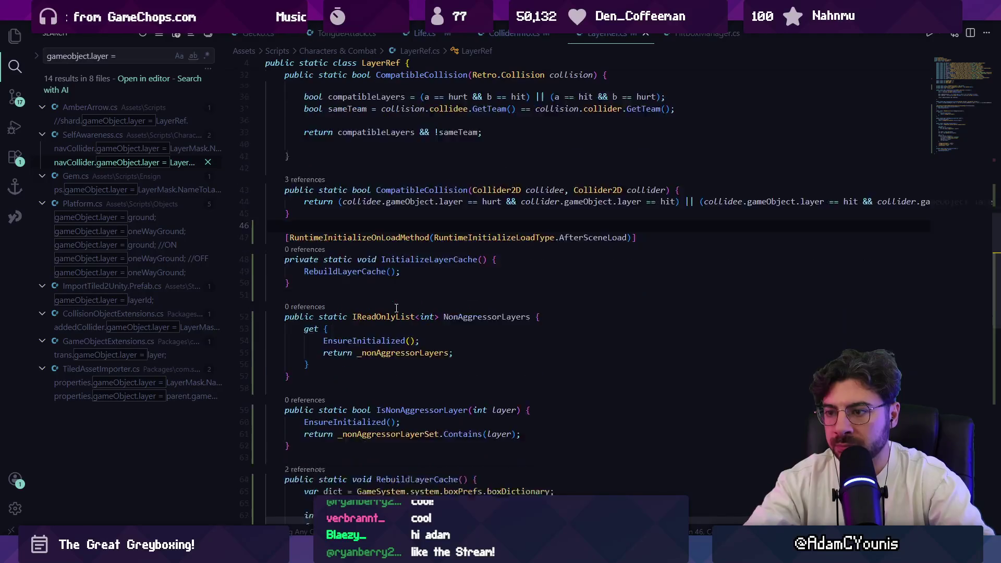
# Inspect the RebuildLayerCache, EnsureInitialized and non-aggressor layer set references.
pyautogui.click(355, 245)
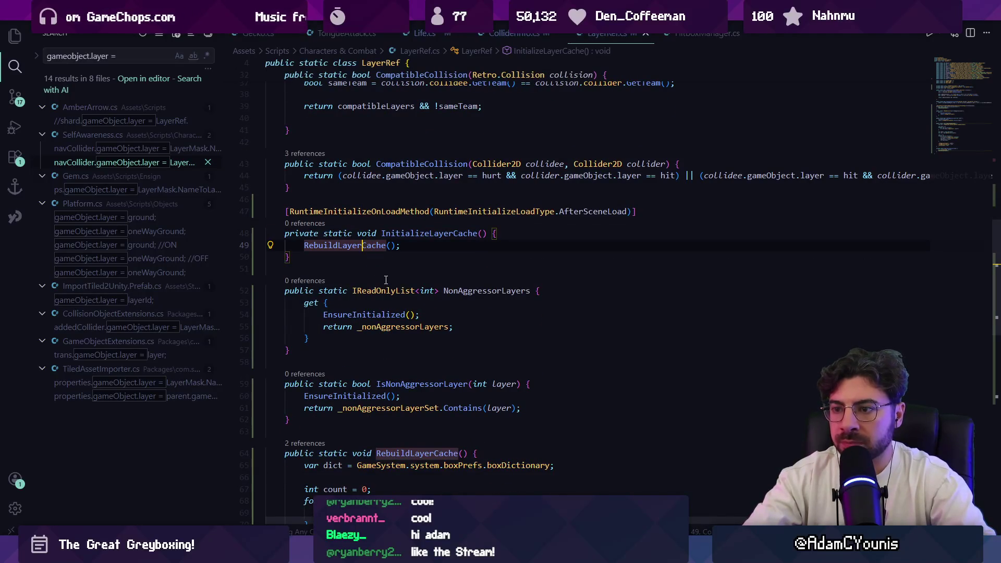
pyautogui.scroll(-2, 376, 267)
pyautogui.click(367, 262)
pyautogui.click(360, 273)
pyautogui.scroll(-1, 386, 292)
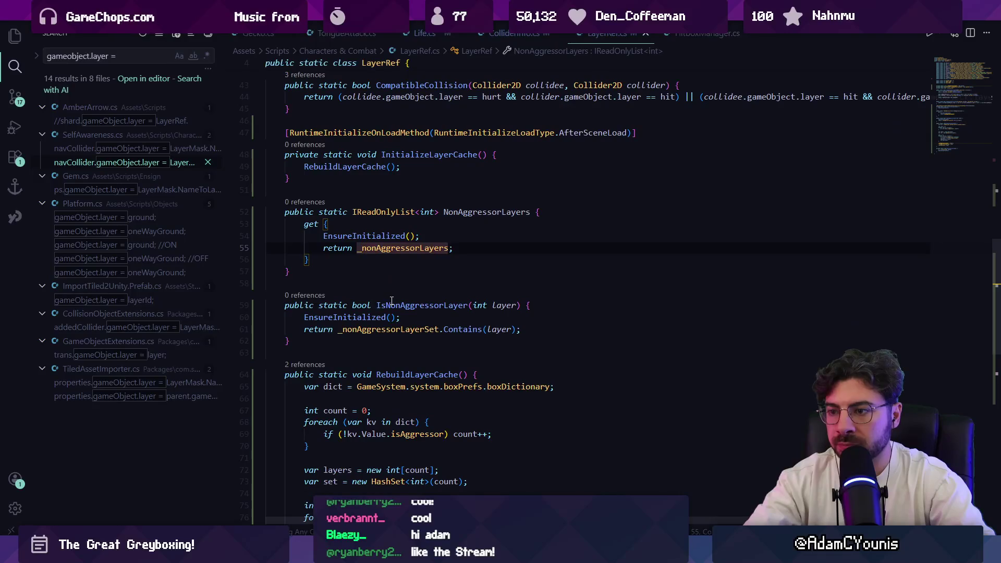
pyautogui.click(386, 317)
pyautogui.click(377, 329)
pyautogui.scroll(-4, 395, 286)
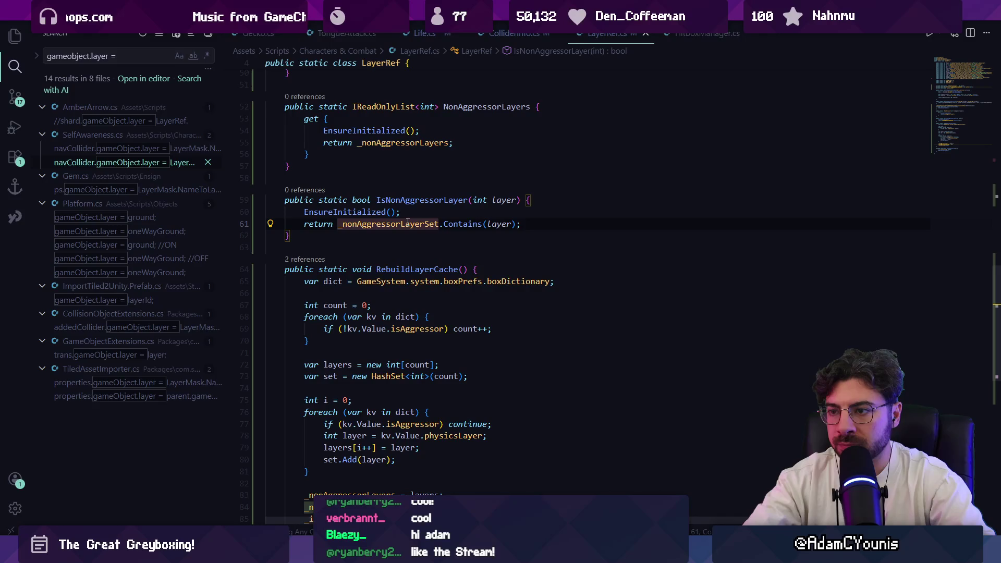
pyautogui.scroll(2, 422, 239)
# Highlight every use of isAggressor, then scroll back to the top of the file.
pyautogui.click(417, 289)
pyautogui.scroll(-3, 417, 289)
pyautogui.scroll(-2, 365, 241)
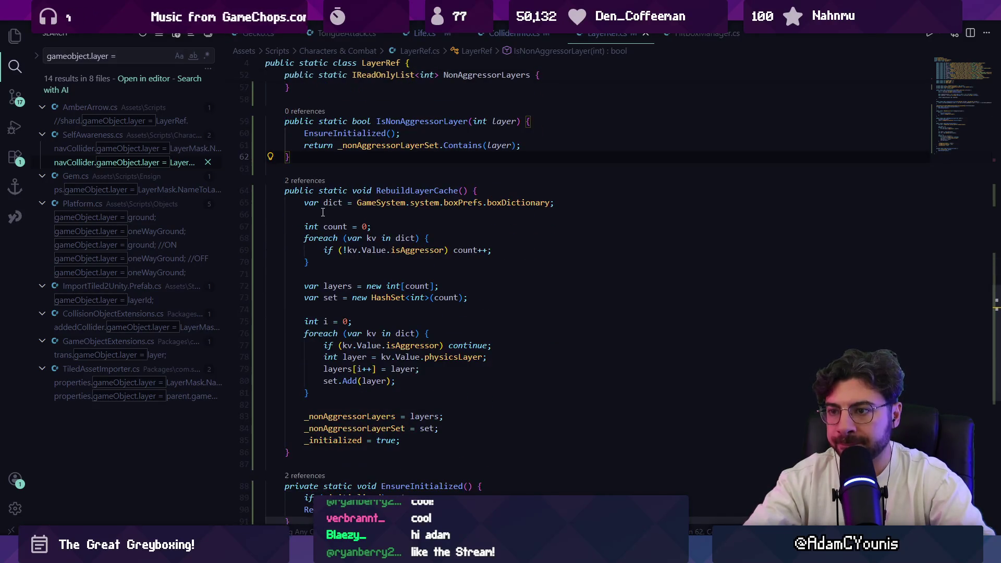
pyautogui.click(411, 250)
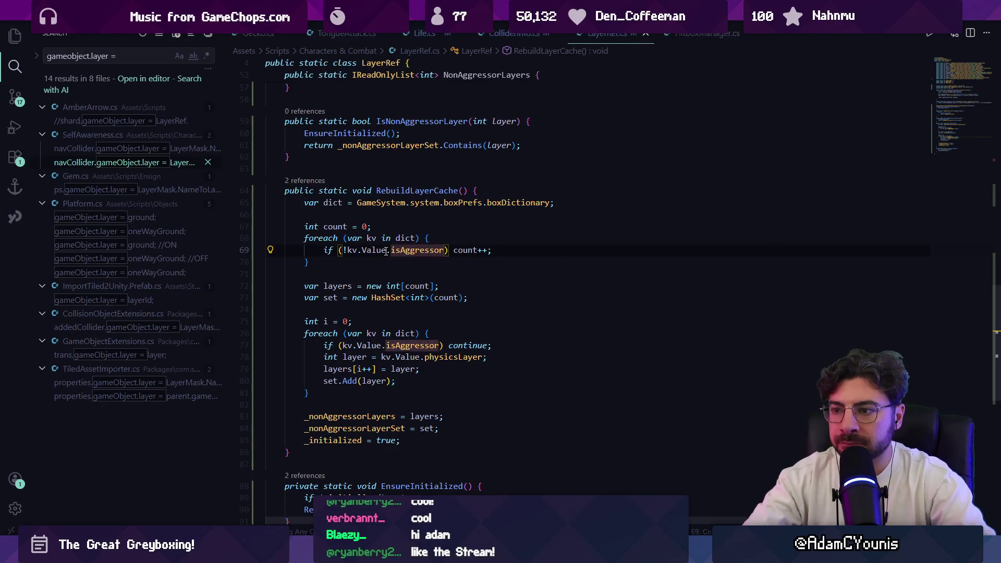
pyautogui.scroll(-4, 402, 273)
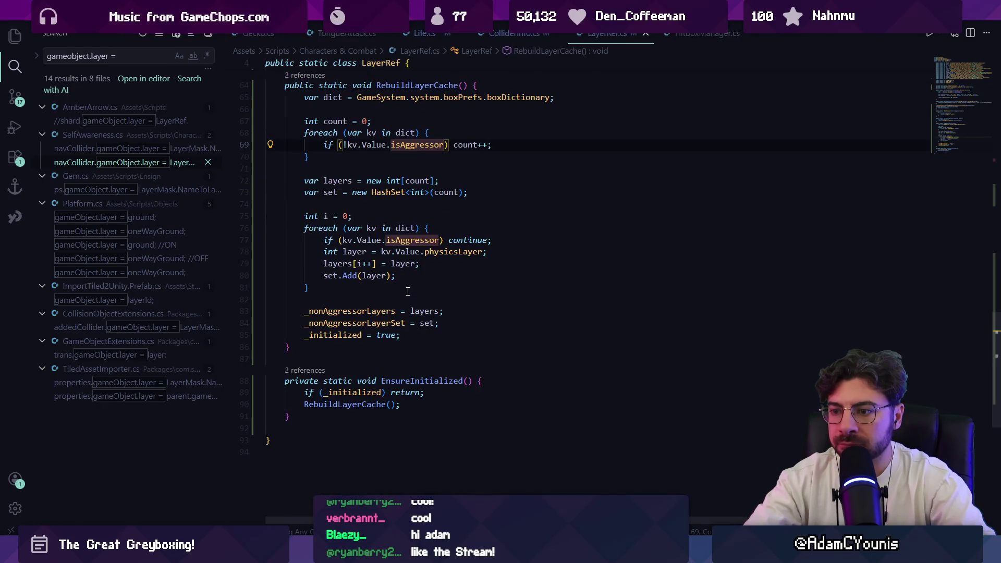
pyautogui.scroll(8, 407, 291)
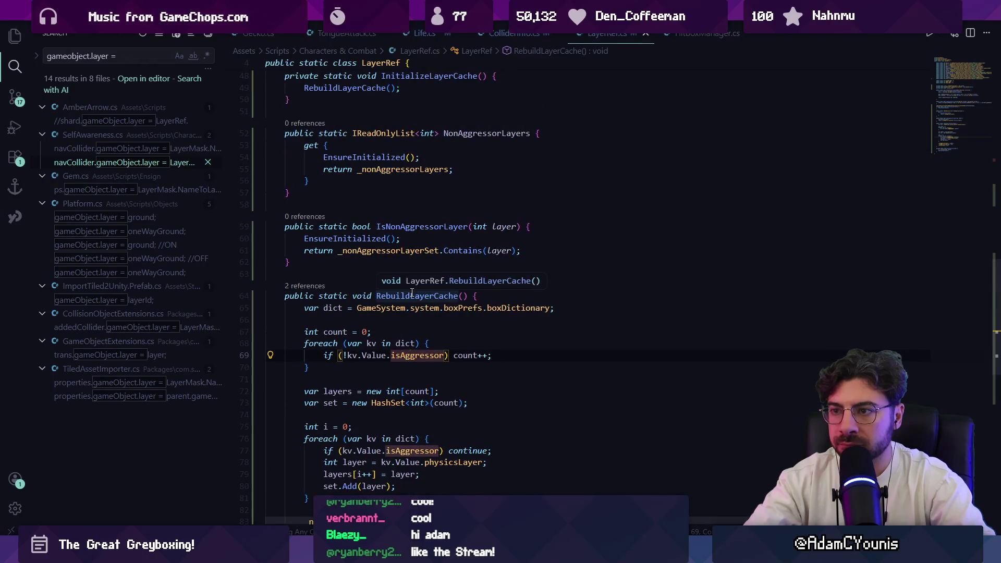
pyautogui.click(477, 304)
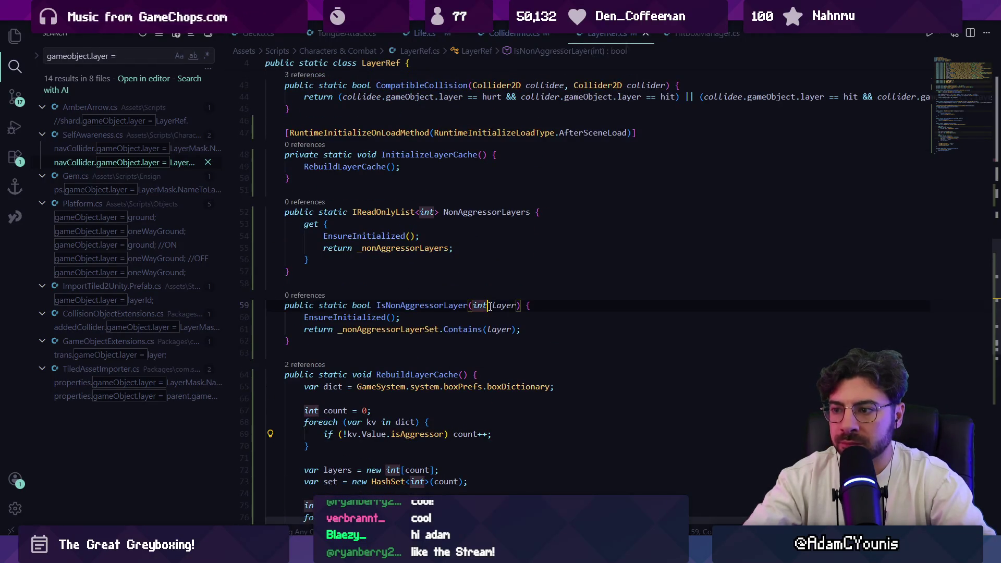
pyautogui.scroll(5, 474, 291)
pyautogui.scroll(7, 473, 290)
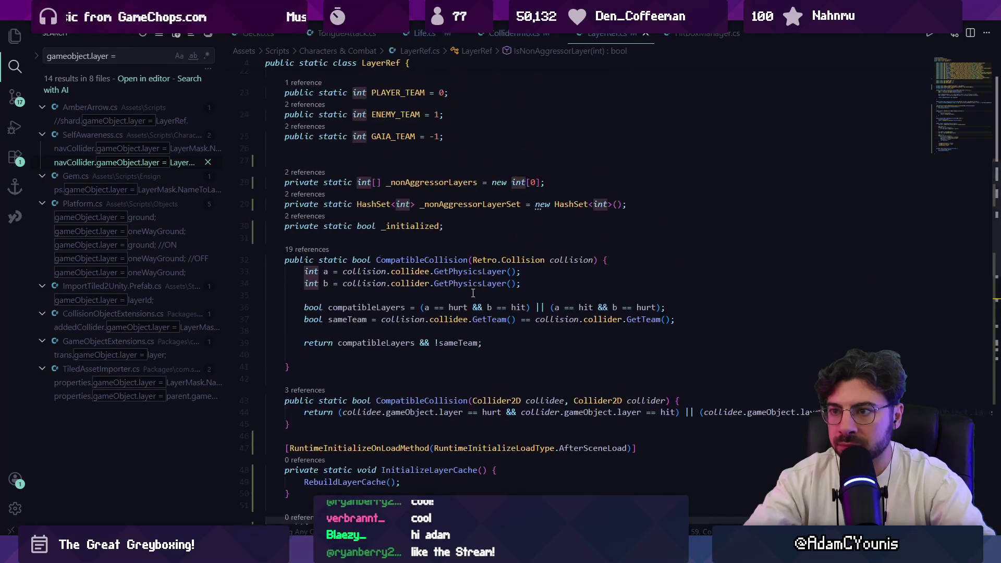
pyautogui.scroll(4, 472, 295)
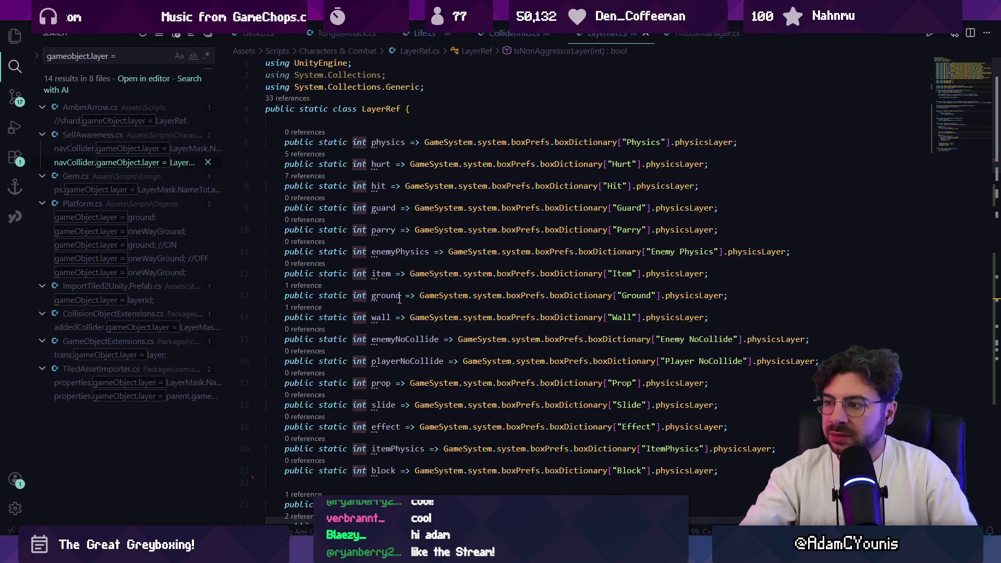
# Review the ground layer property and Physics box-type lookup, then switch to Unity.
pyautogui.moveTo(399, 300)
pyautogui.moveTo(459, 322)
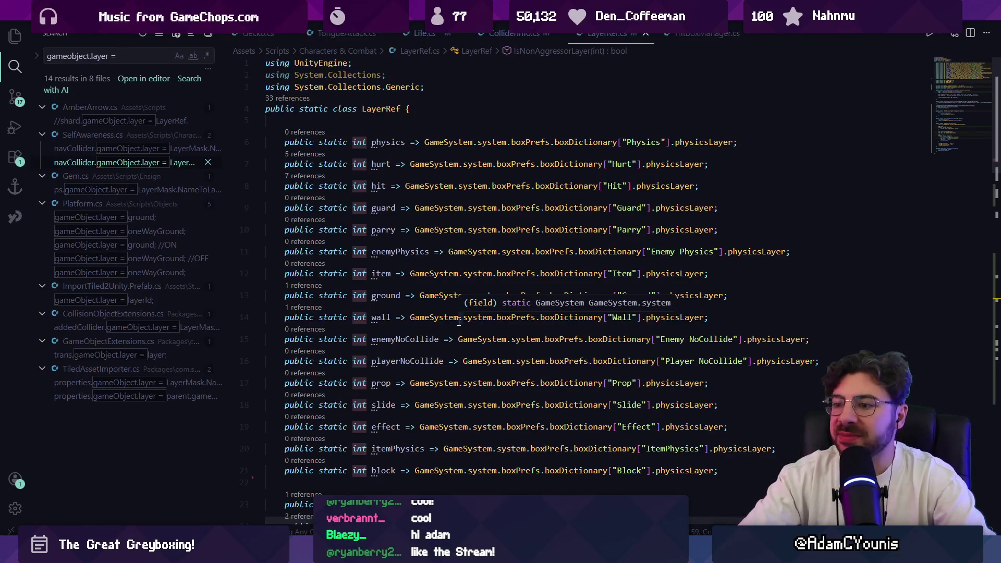
pyautogui.click(744, 297)
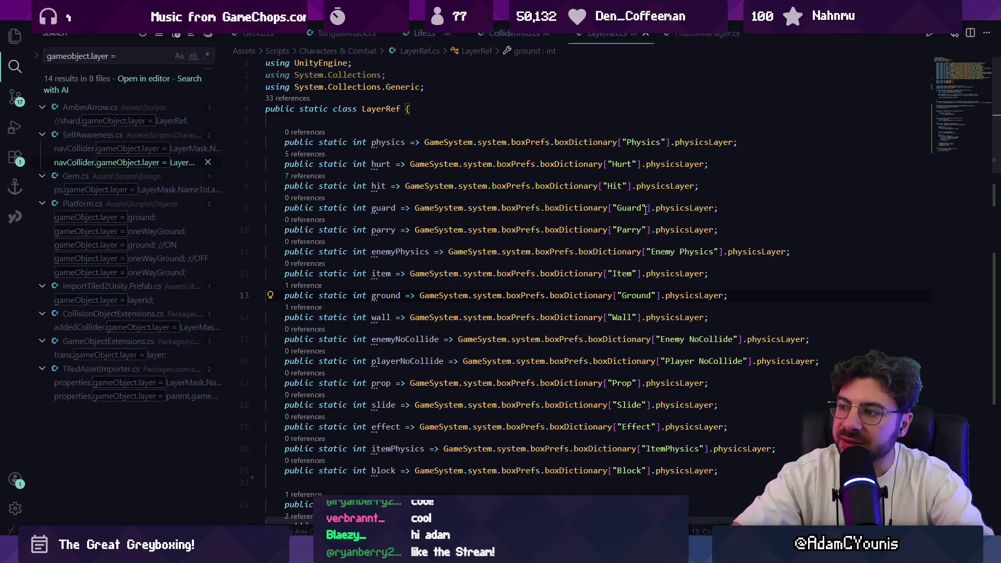
pyautogui.click(628, 207)
pyautogui.click(642, 142)
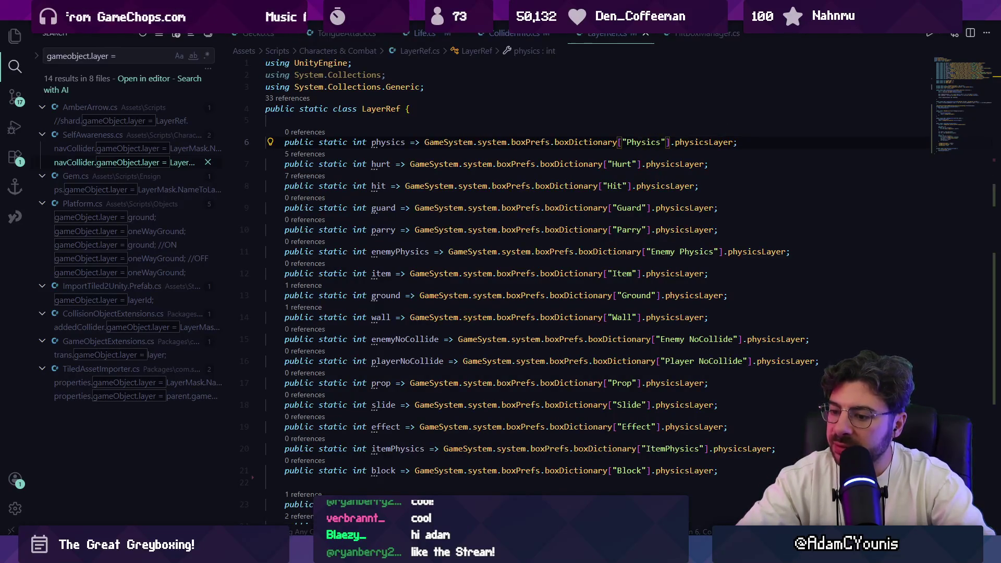
pyautogui.hotkey('alt', 'Tab')
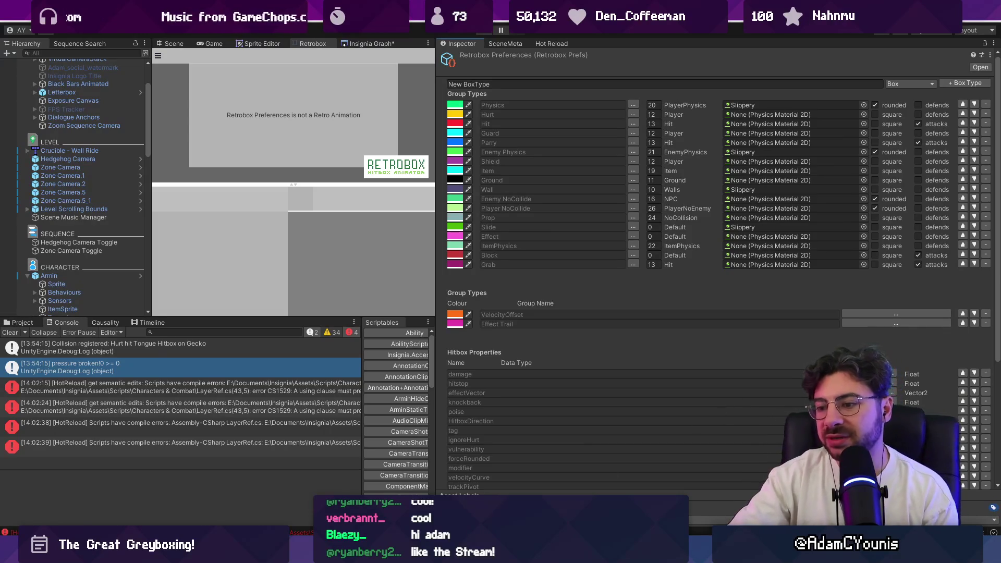
# Bring LayerRef.cs back to the front after a glance at the Retrobox Preferences inspector.
pyautogui.moveTo(409, 553)
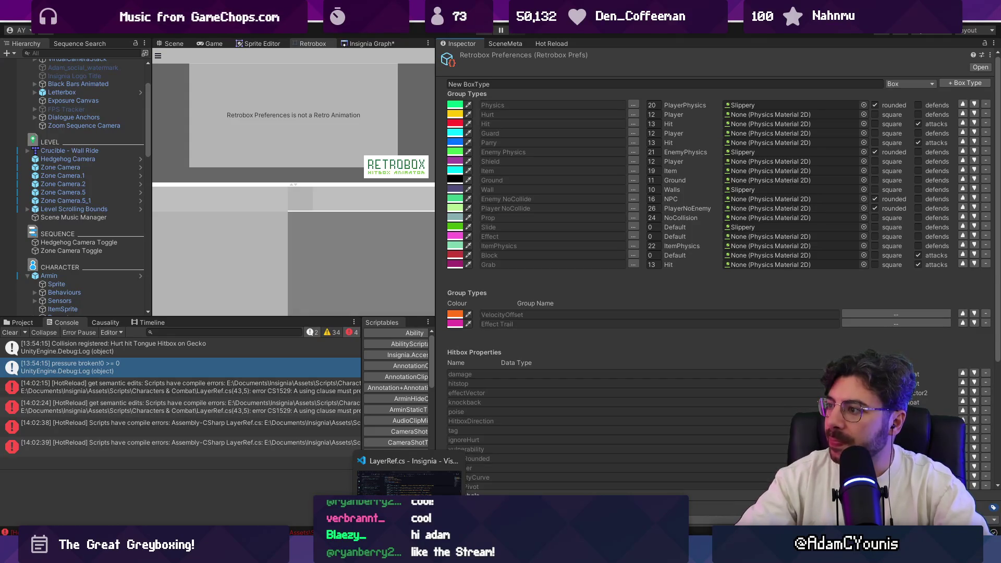
pyautogui.click(408, 480)
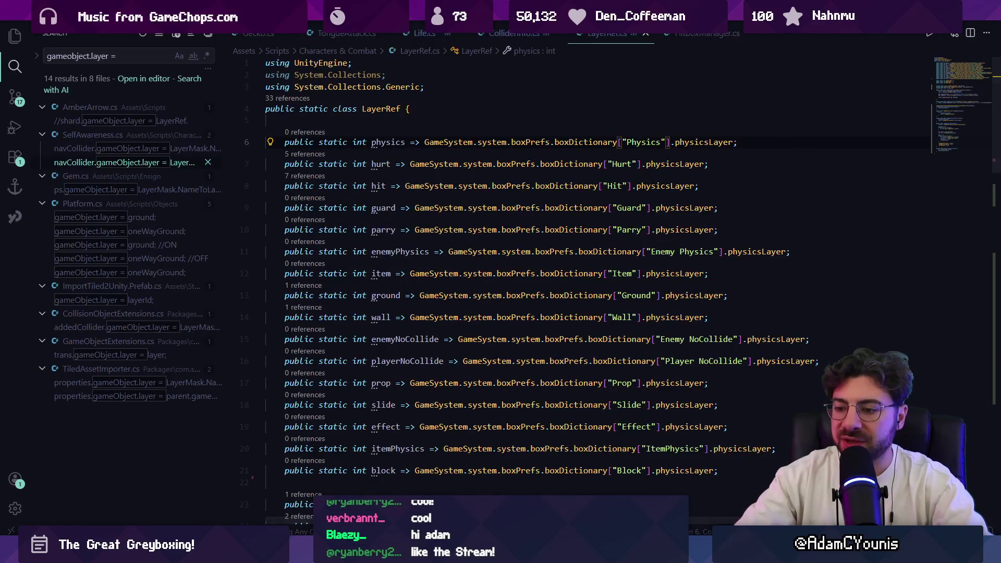
pyautogui.hotkey('alt', 'Tab')
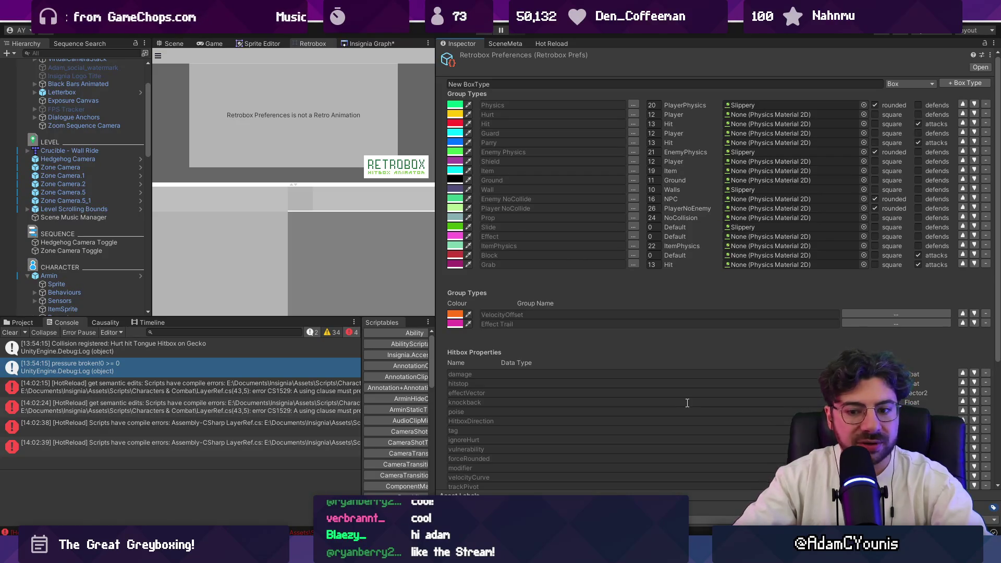
pyautogui.hotkey('alt', 'Tab')
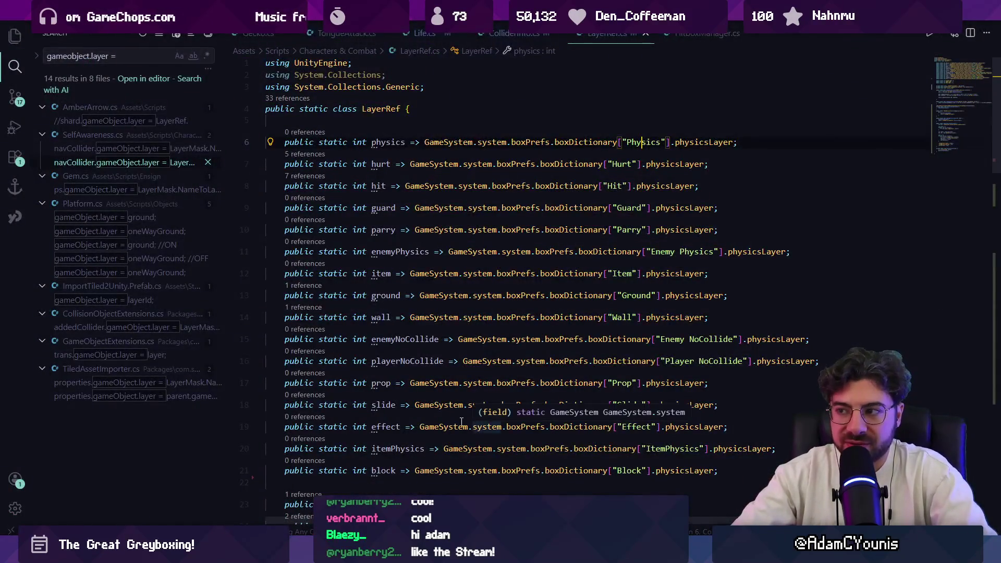
pyautogui.click(451, 395)
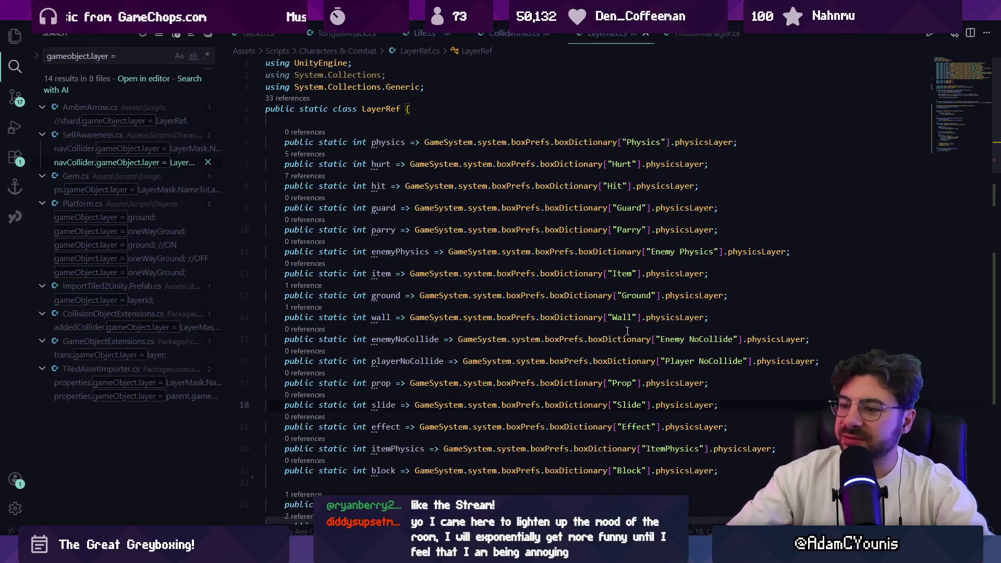
# Delete the extra blank line under GAIA_TEAM and save LayerRef.cs.
pyautogui.scroll(-1, 365, 365)
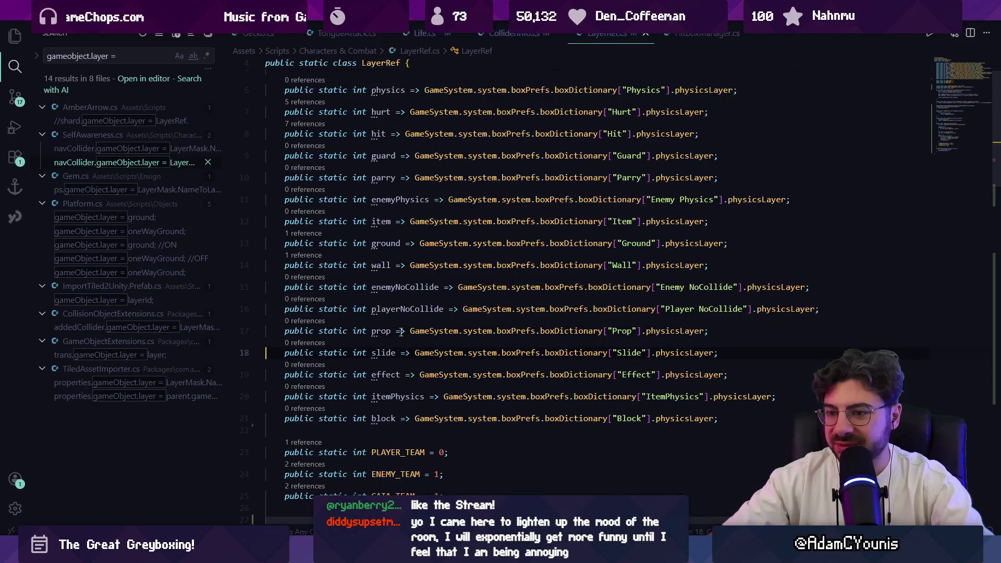
pyautogui.scroll(-2, 445, 347)
pyautogui.click(438, 350)
pyautogui.scroll(-2, 441, 355)
pyautogui.click(451, 361)
pyautogui.press('BackSpace')
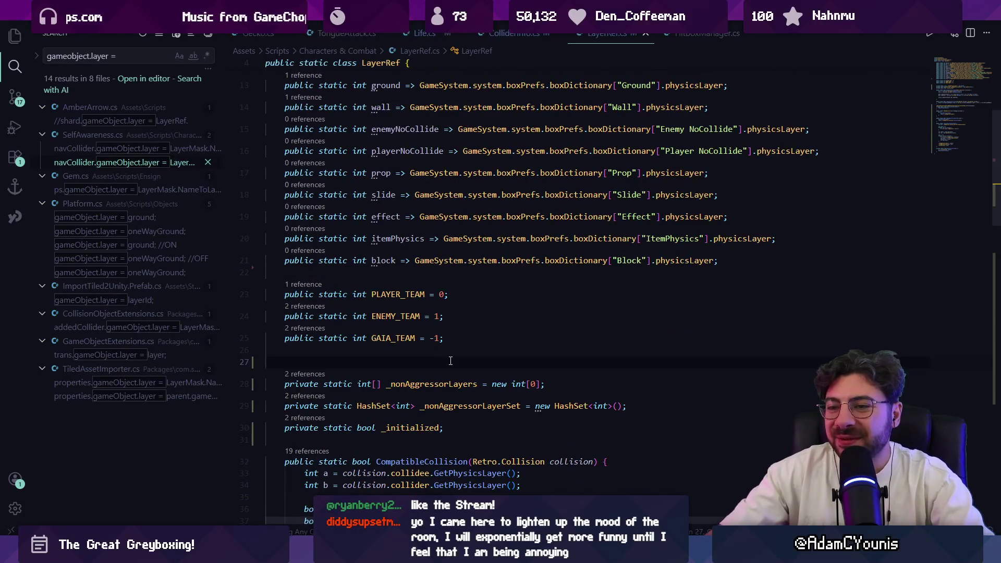
pyautogui.hotkey('ctrl', 's')
# Highlight every use of _nonAggressorLayers and scroll down toward RebuildLayerCache.
pyautogui.scroll(-3, 452, 354)
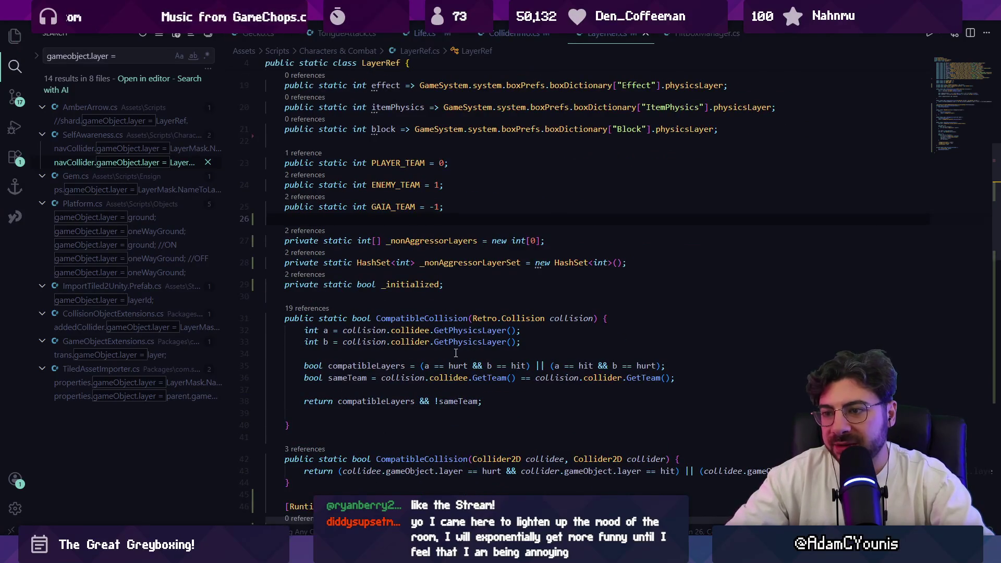
pyautogui.click(385, 413)
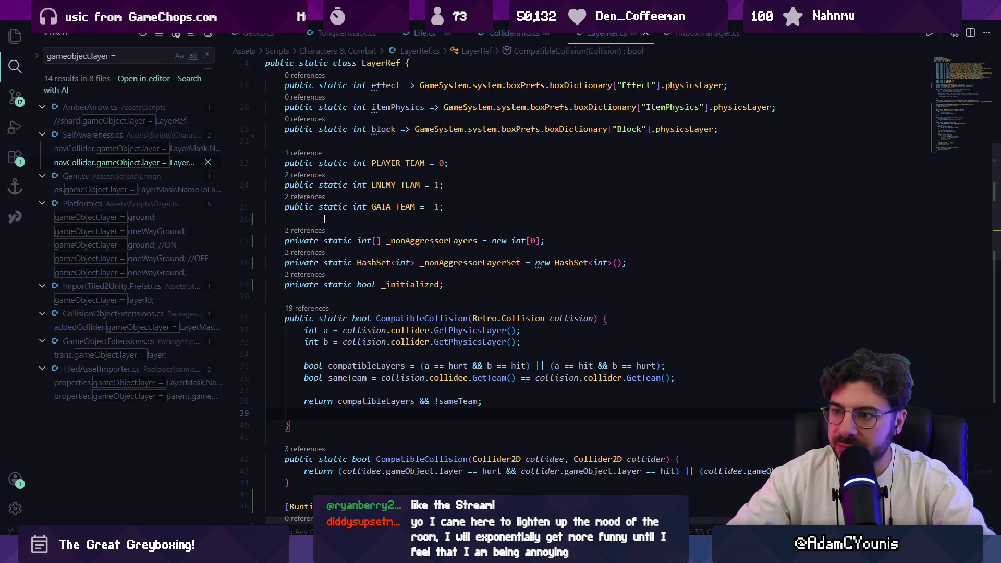
pyautogui.click(436, 240)
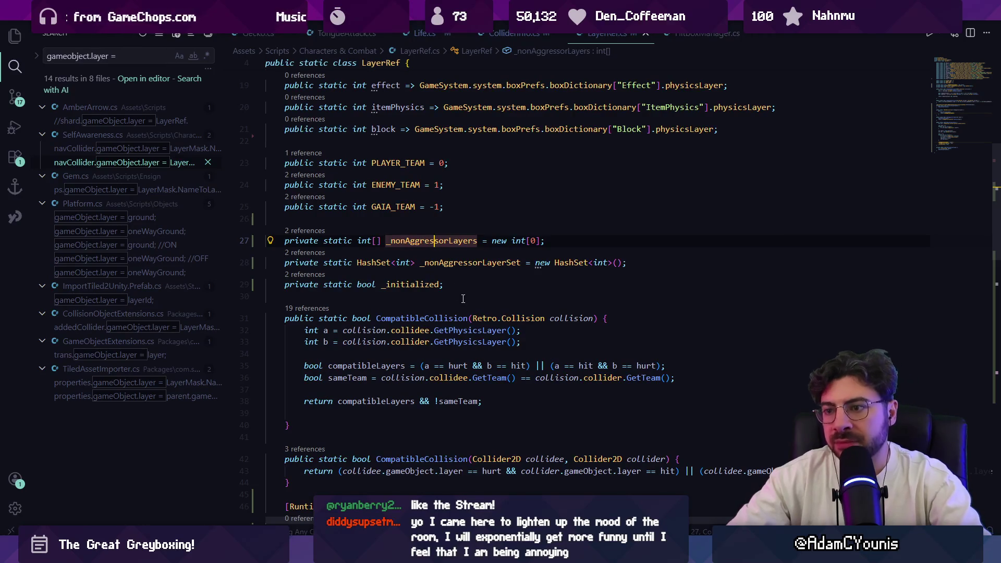
pyautogui.scroll(-2, 461, 300)
pyautogui.scroll(-3, 461, 300)
pyautogui.scroll(-8, 462, 300)
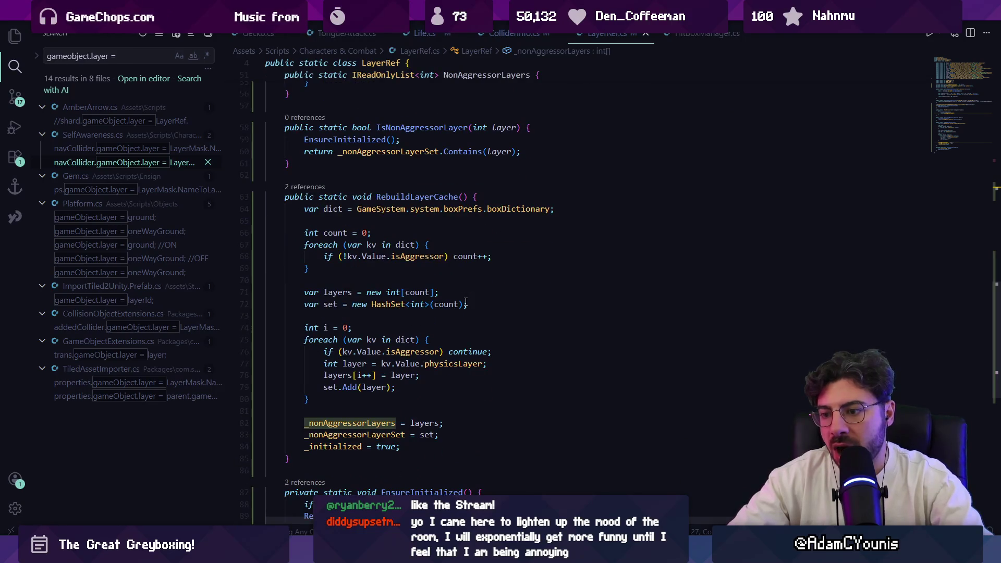
pyautogui.scroll(-4, 466, 302)
# Undo LayerRef.cs back to the version without the three non-aggressor cache fields, then return to Unity.
pyautogui.click(347, 397)
pyautogui.moveTo(347, 397)
pyautogui.mouseDown()
pyautogui.moveTo(365, 385)
pyautogui.moveTo(284, 167)
pyautogui.moveTo(292, 264)
pyautogui.moveTo(275, 242)
pyautogui.moveTo(273, 350)
pyautogui.mouseUp()
pyautogui.scroll(4, 278, 243)
pyautogui.press('Return')
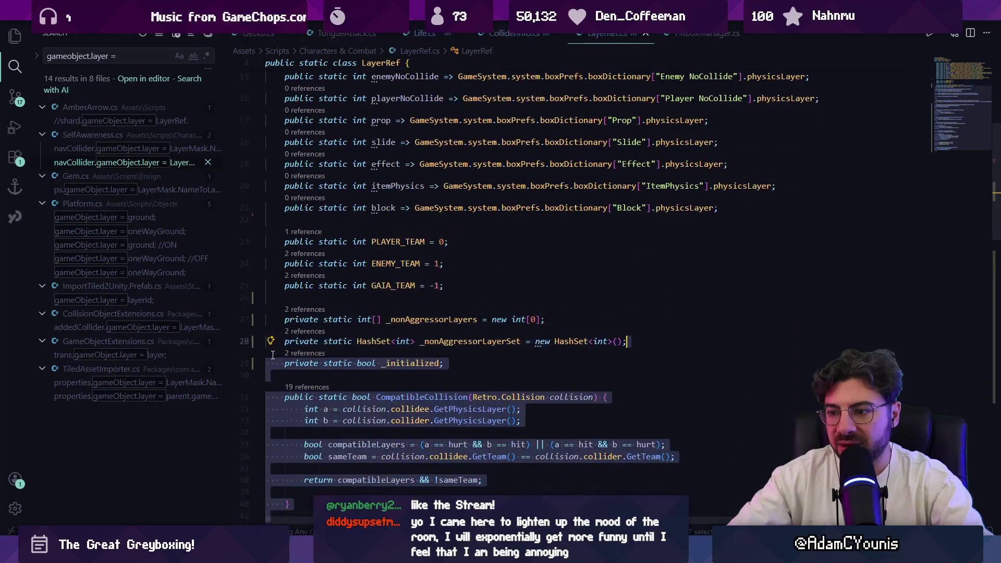
pyautogui.scroll(-2, 272, 355)
pyautogui.hotkey('ctrl', 'z')
pyautogui.hotkey('ctrl', 'z')
pyautogui.hotkey('ctrl', 'z')
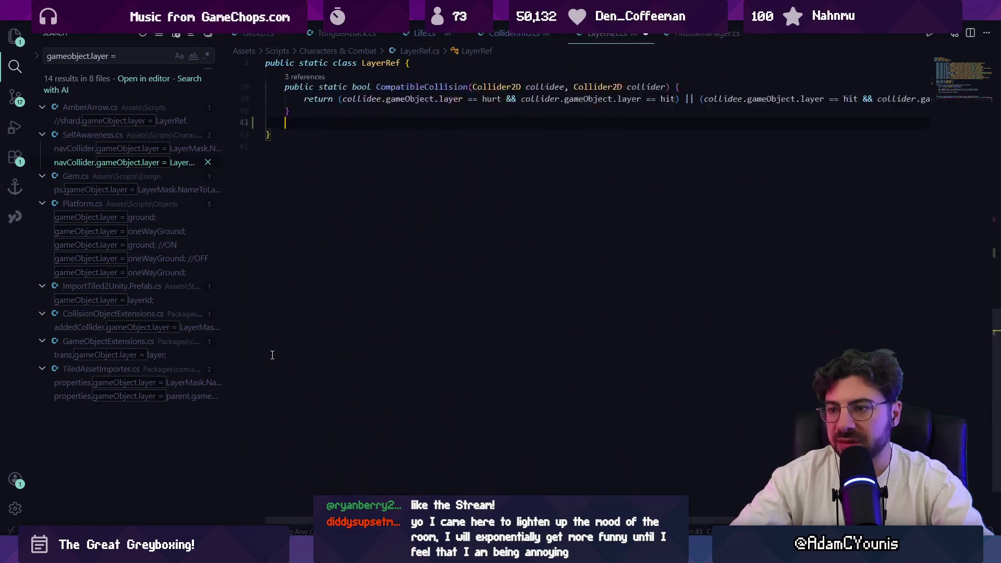
pyautogui.hotkey('ctrl', 'z')
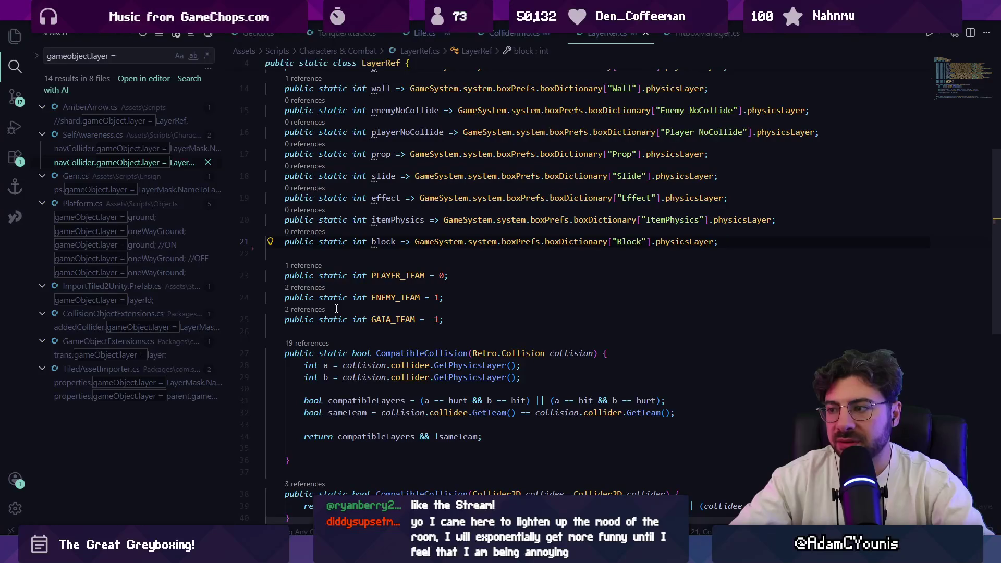
pyautogui.scroll(5, 396, 281)
pyautogui.scroll(-3, 417, 281)
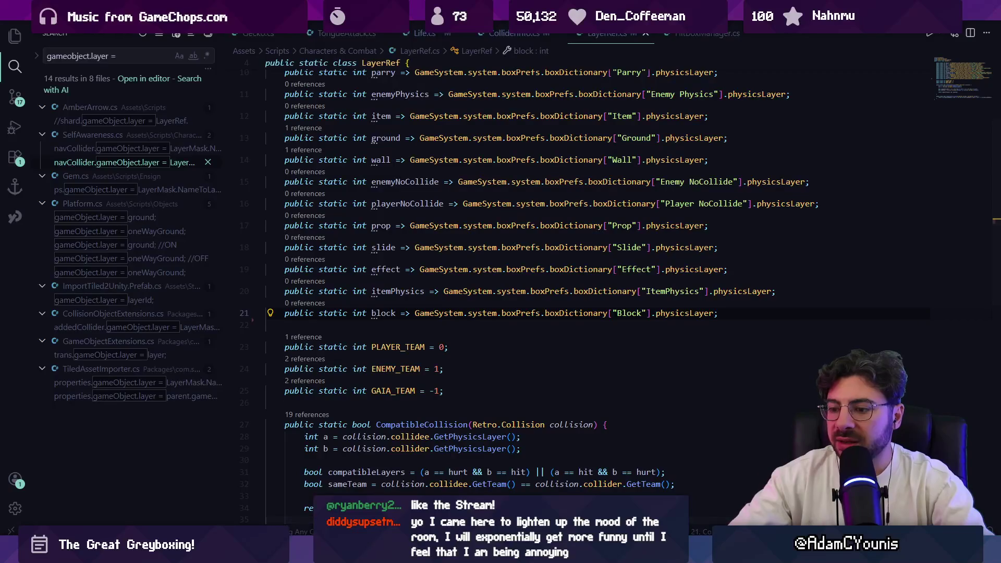
pyautogui.hotkey('alt', 'Tab')
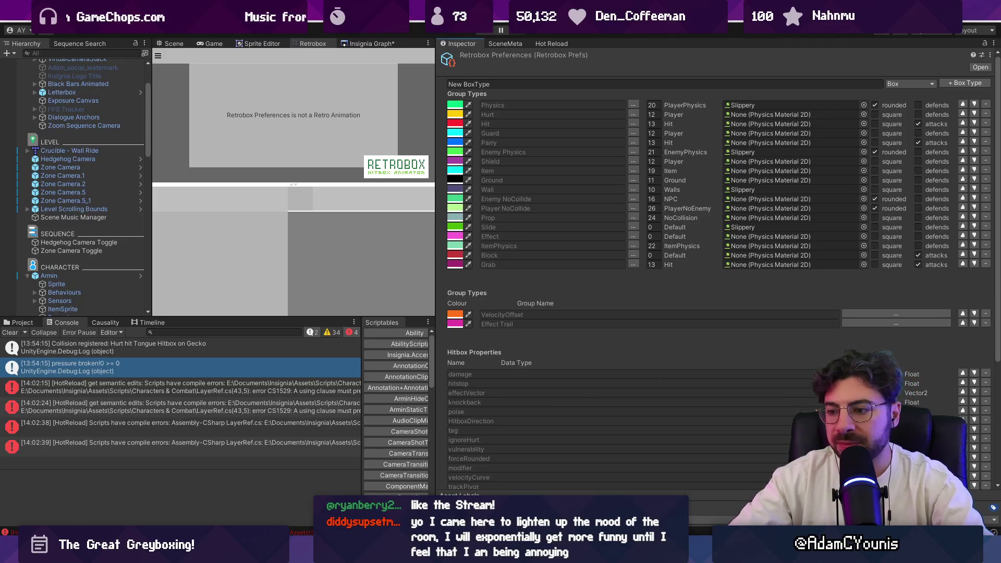
# Compare the Retrobox Preferences box types against the LayerRef layer list, switching between Unity and VS Code.
pyautogui.moveTo(410, 554)
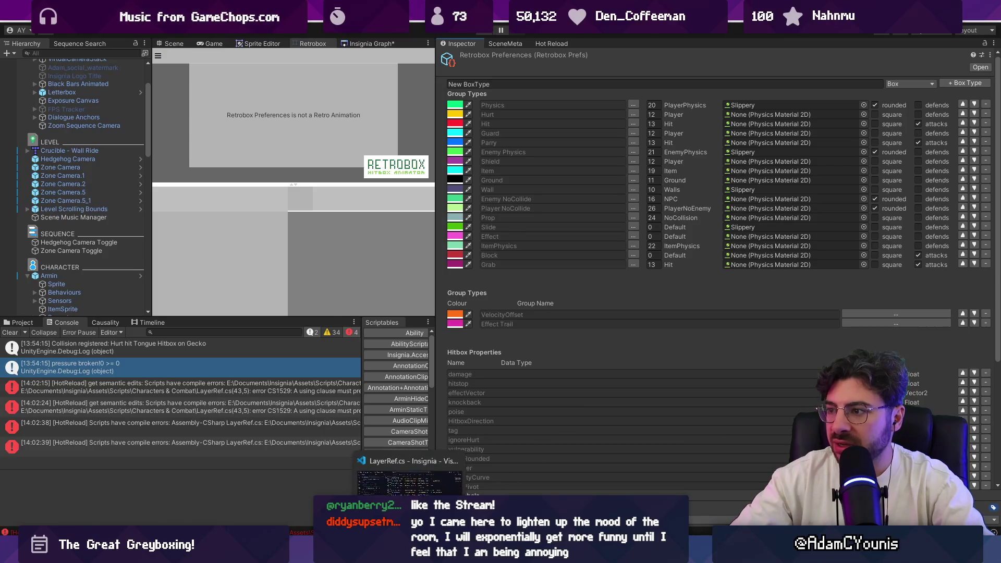
pyautogui.hotkey('alt', 'Tab')
pyautogui.scroll(3, 485, 322)
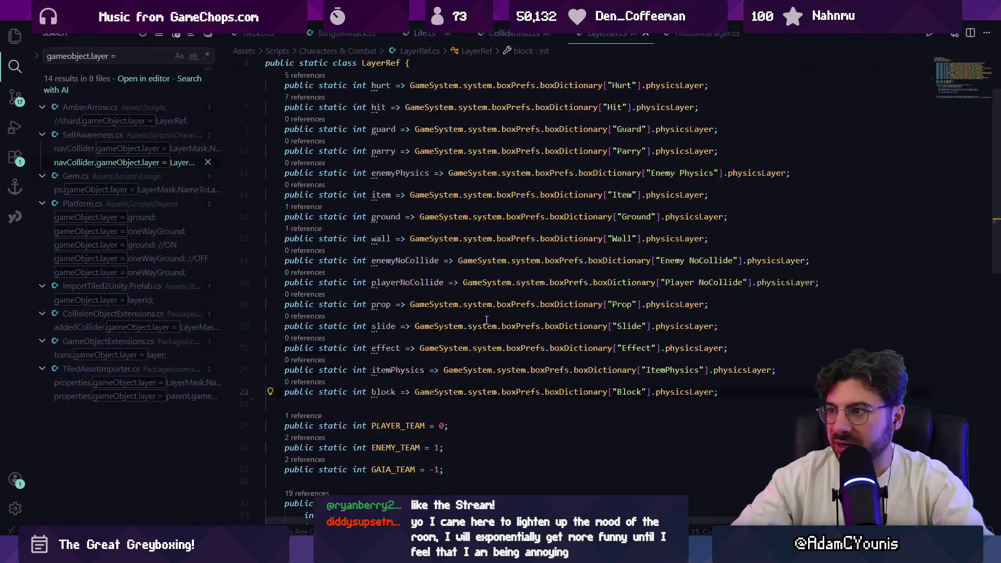
pyautogui.hotkey('alt', 'Tab')
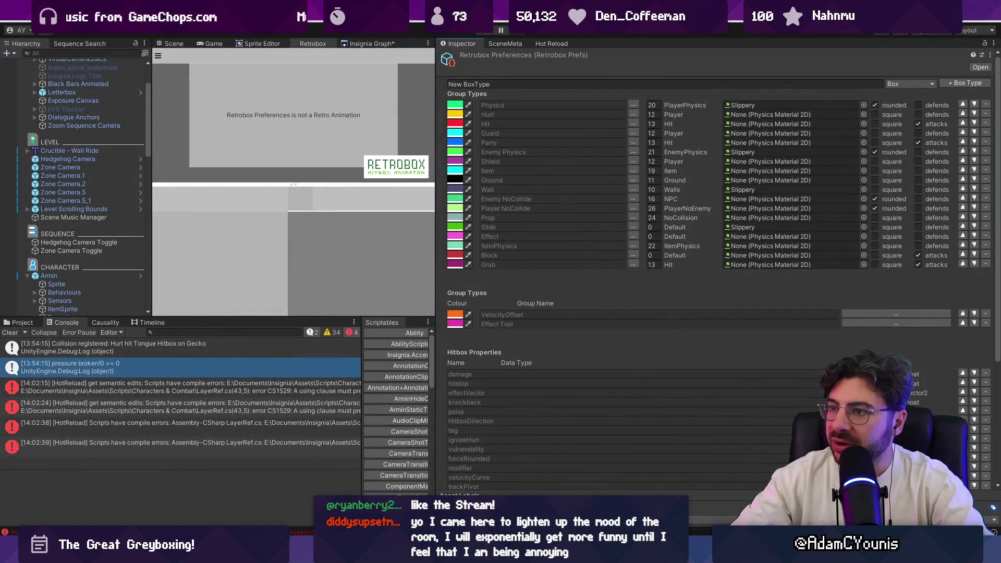
pyautogui.hotkey('alt', 'Tab')
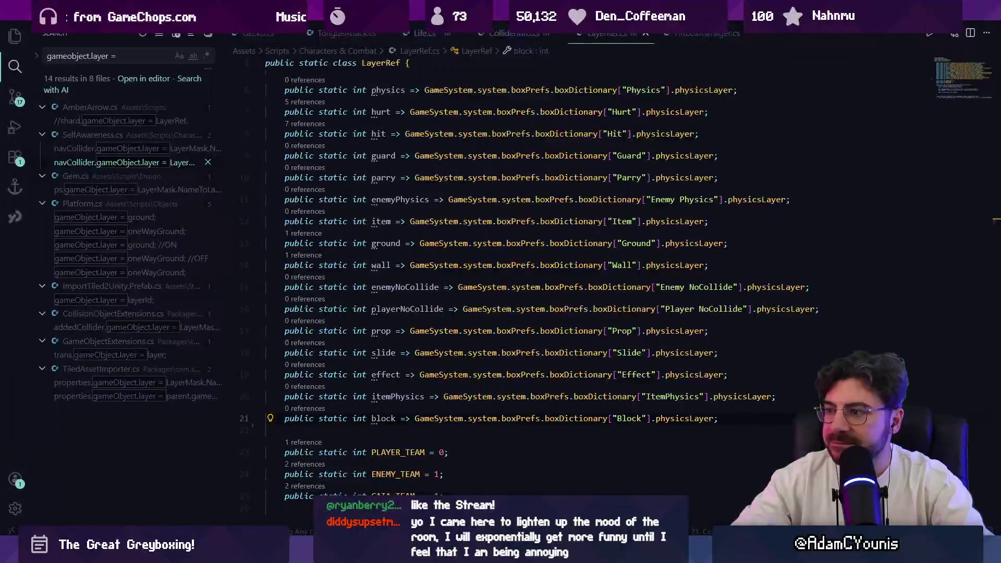
pyautogui.hotkey('alt', 'Tab')
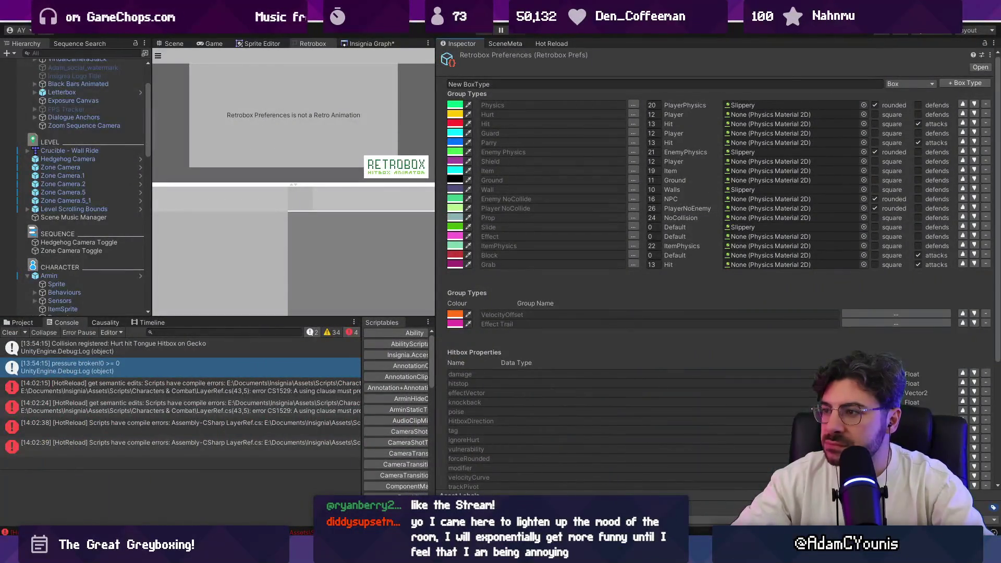
pyautogui.hotkey('alt', 'Tab')
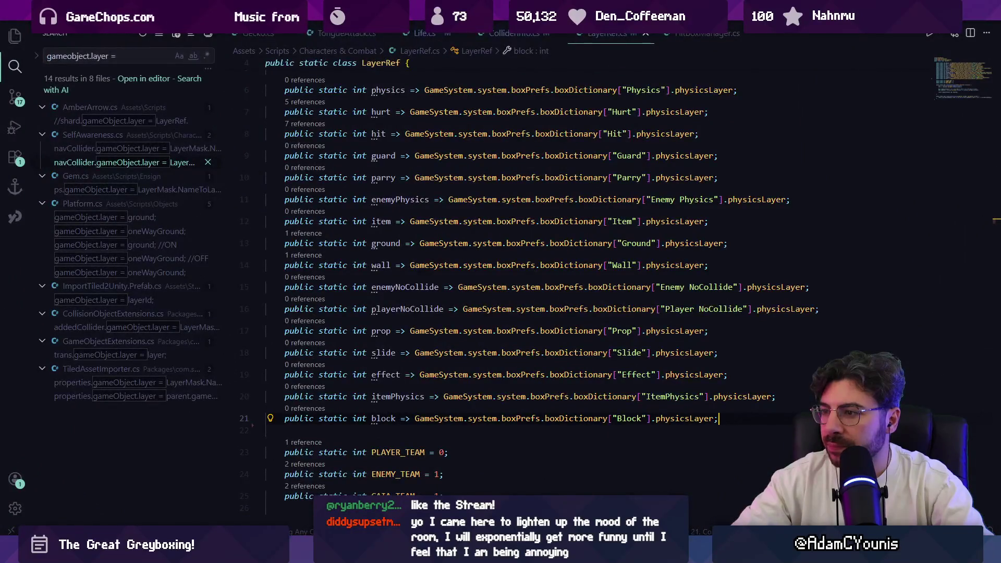
pyautogui.hotkey('alt', 'Tab')
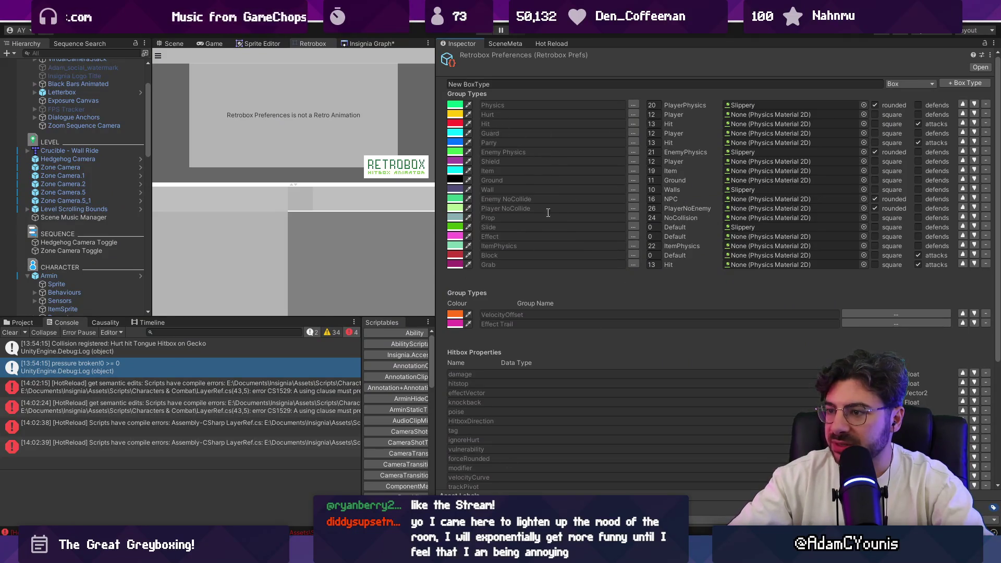
pyautogui.hotkey('alt', 'Tab')
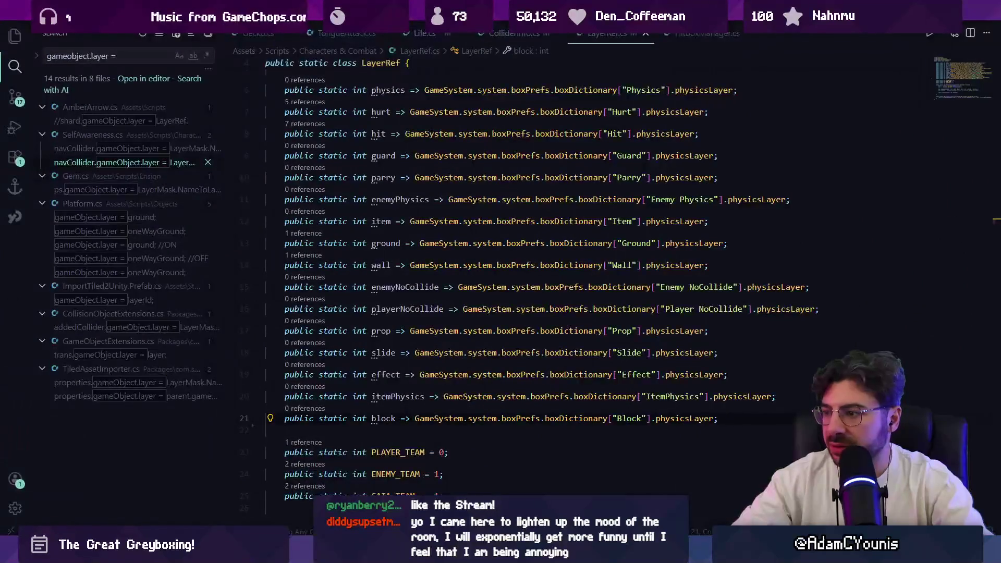
pyautogui.hotkey('alt', 'Tab')
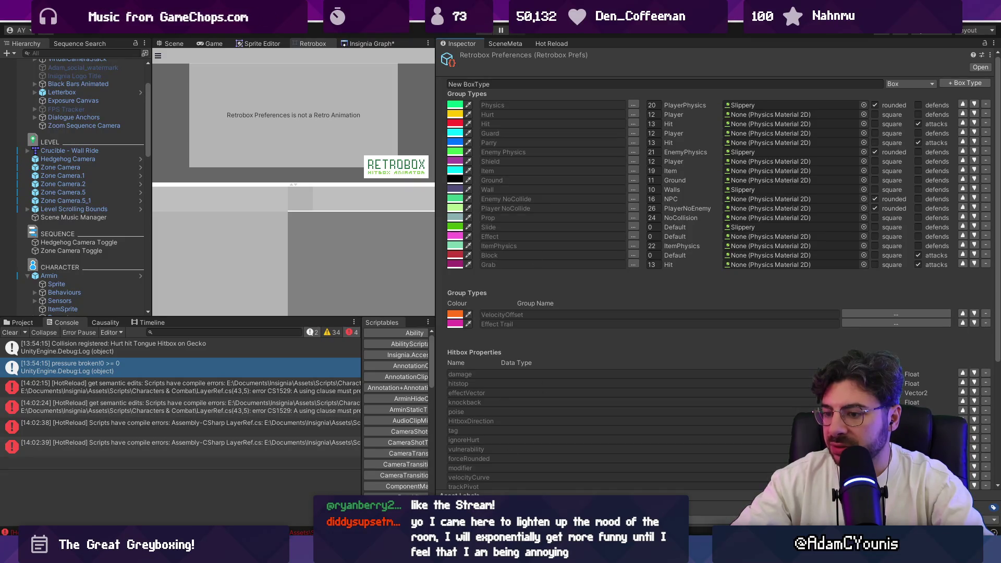
pyautogui.hotkey('alt', 'Tab')
# Select LayerRef's layer properties (lines 6–21) and check them against the Retrobox box types.
pyautogui.moveTo(738, 419); pyautogui.dragTo(732, 375)
pyautogui.moveTo(643, 383)
pyautogui.mouseDown()
pyautogui.moveTo(324, 157)
pyautogui.moveTo(272, 89)
pyautogui.mouseUp()
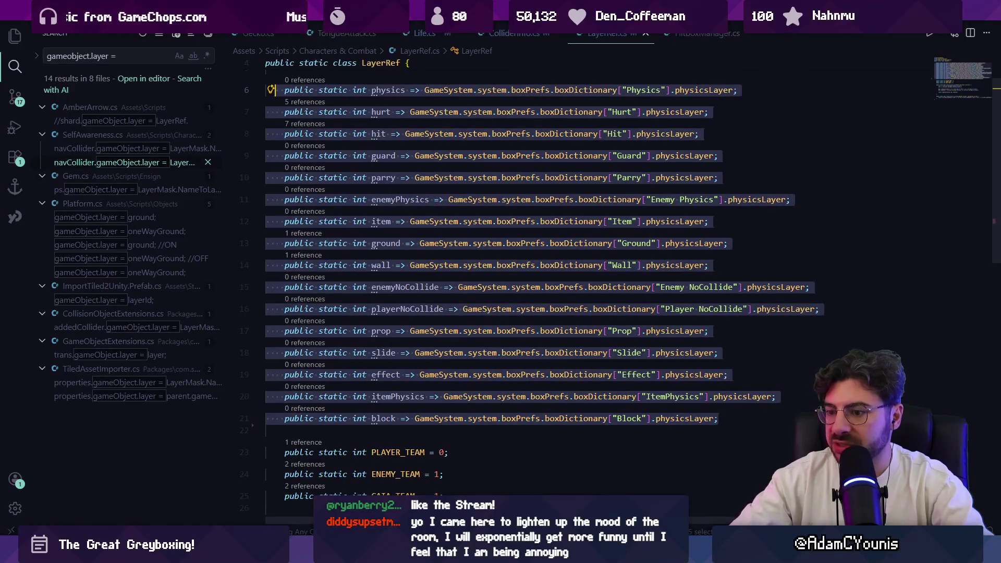
pyautogui.hotkey('alt', 'Tab')
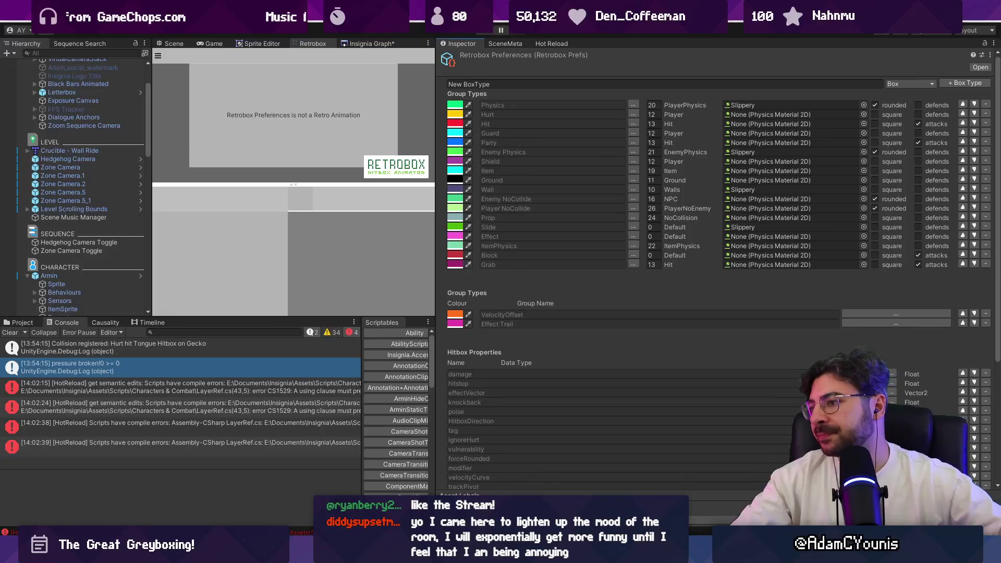
pyautogui.hotkey('alt', 'Tab')
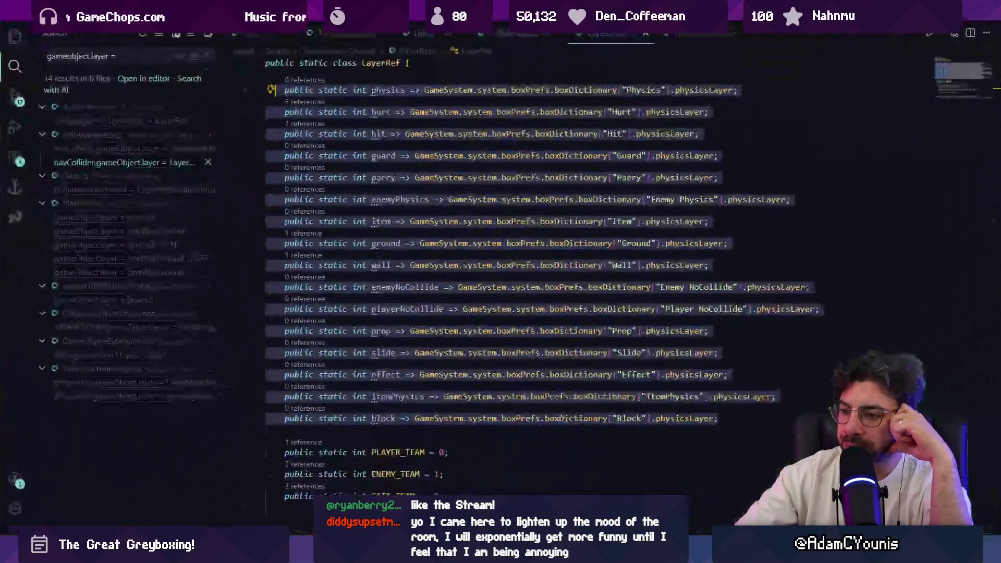
pyautogui.click(472, 430)
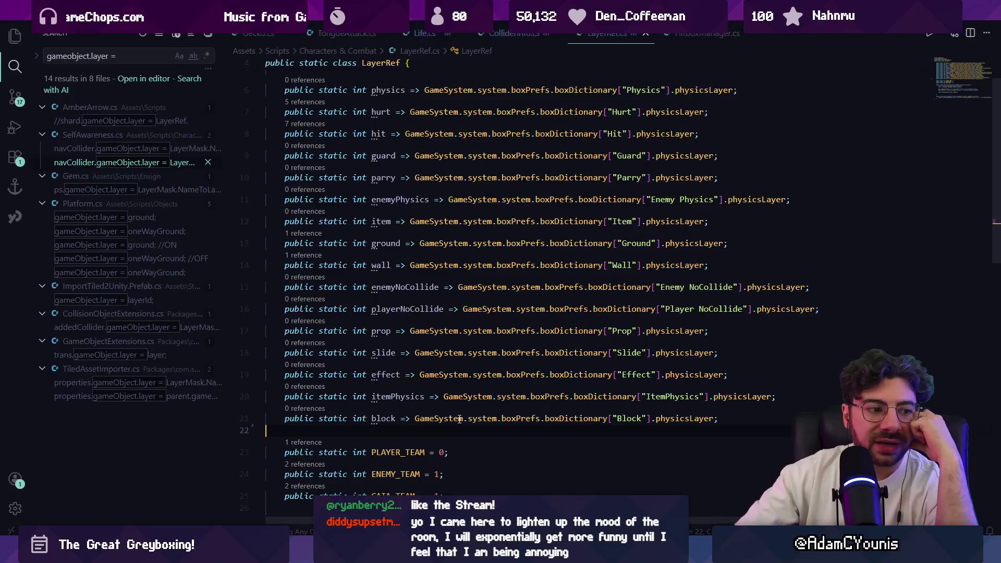
pyautogui.scroll(-5, 459, 419)
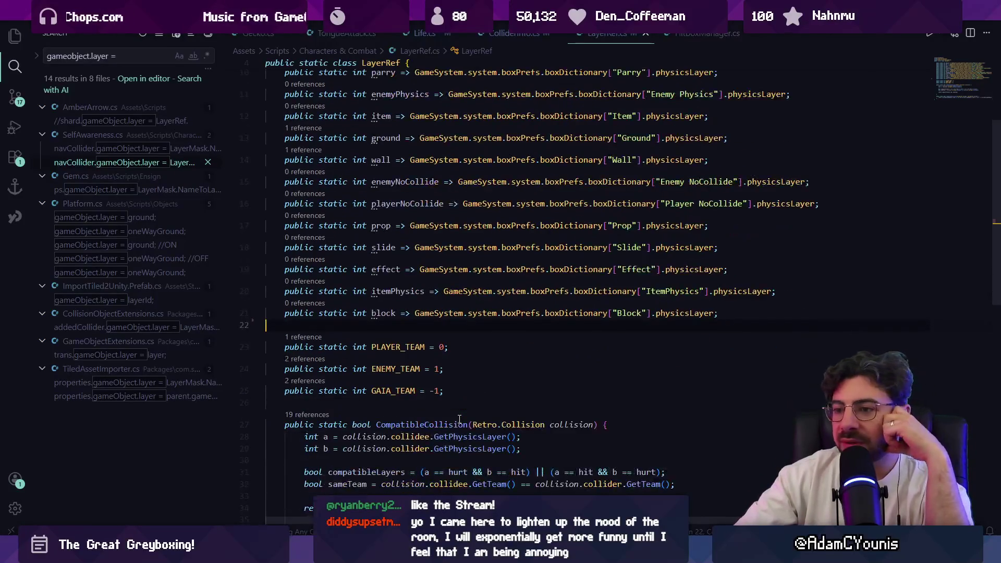
pyautogui.click(461, 407)
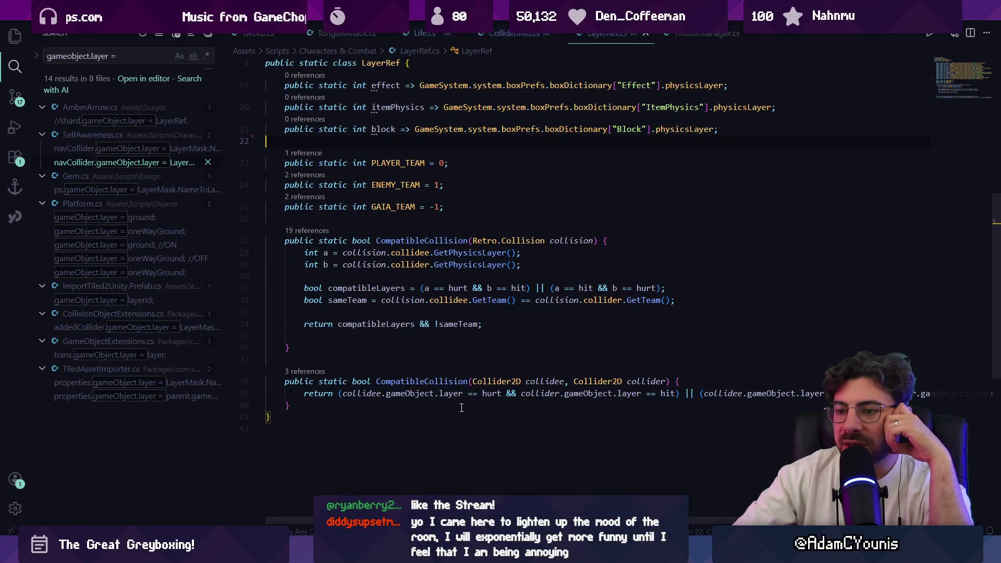
pyautogui.scroll(6, 460, 409)
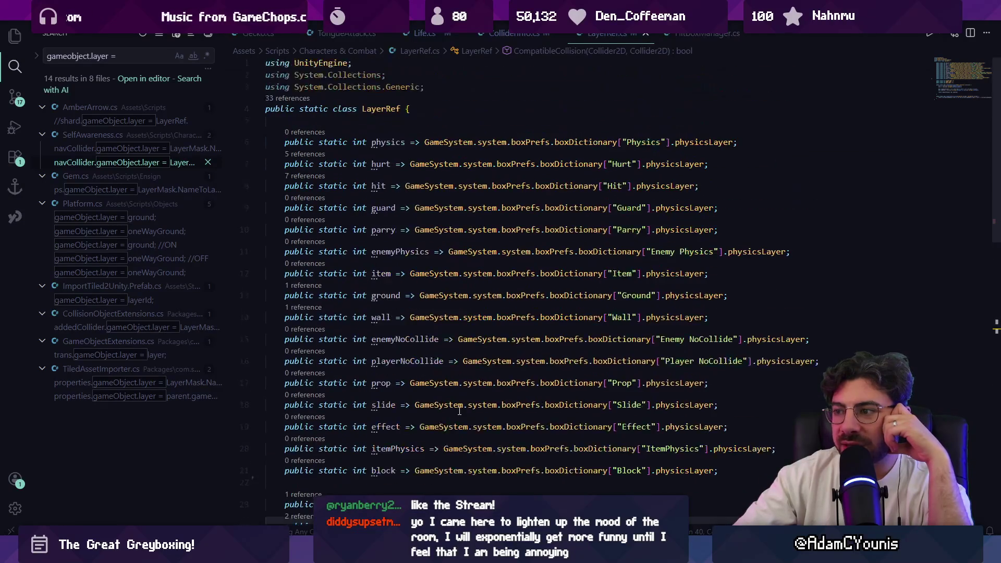
pyautogui.scroll(-5, 458, 413)
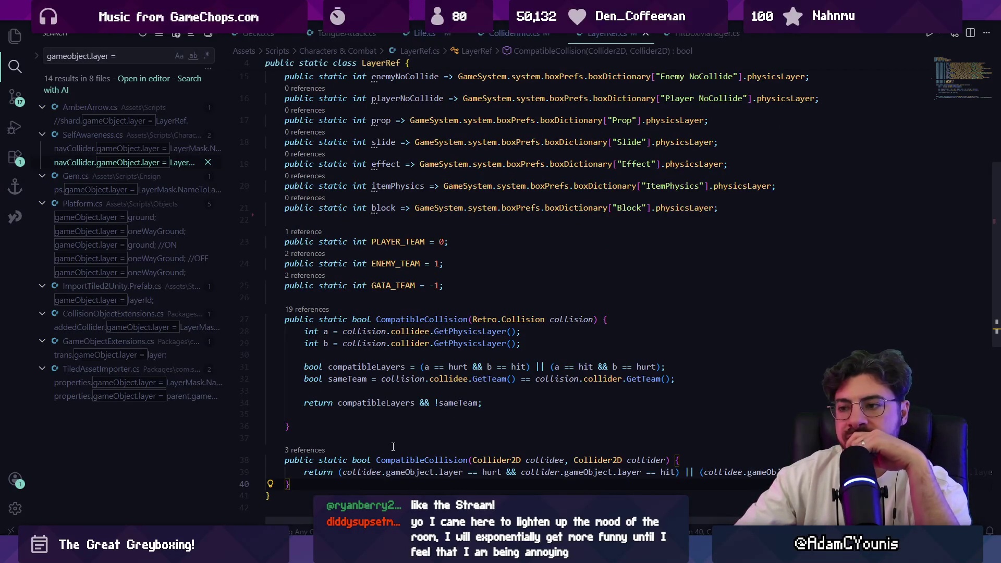
# Review the Retrobox Preferences inspector once more, then close LayerRef.cs to reveal ColliderInfo.cs.
pyautogui.hotkey('alt', 'Tab')
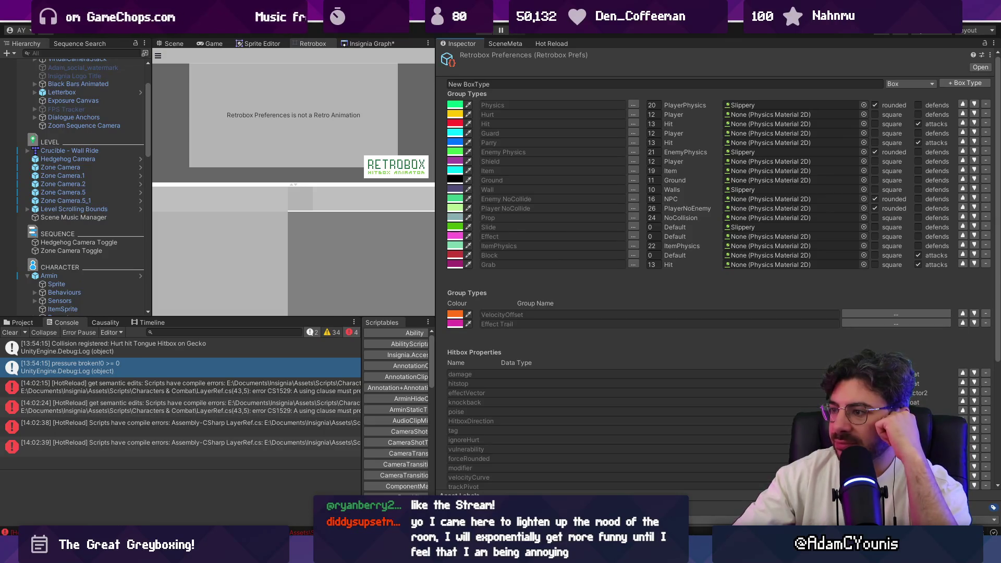
pyautogui.moveTo(409, 554)
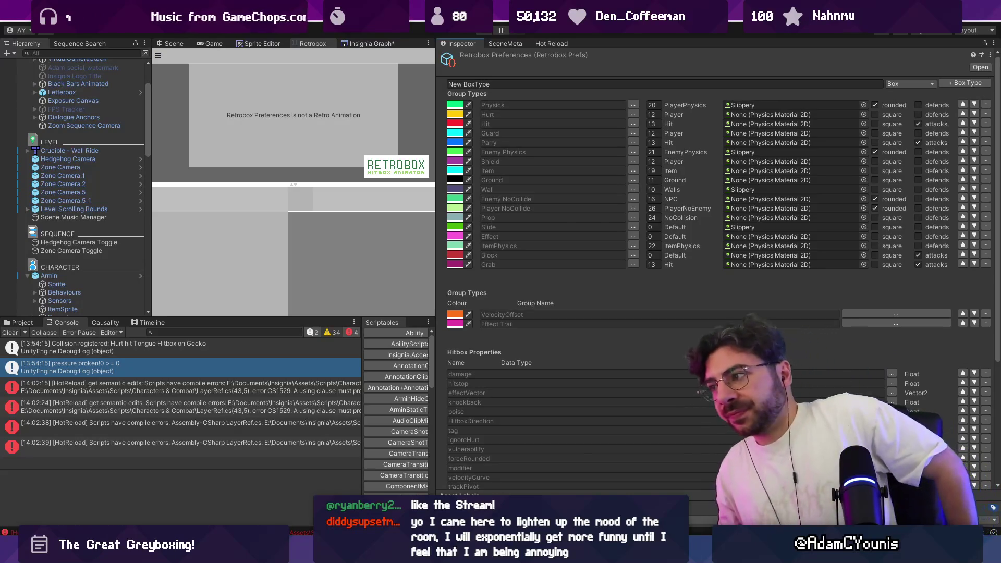
pyautogui.hotkey('alt', 'Tab')
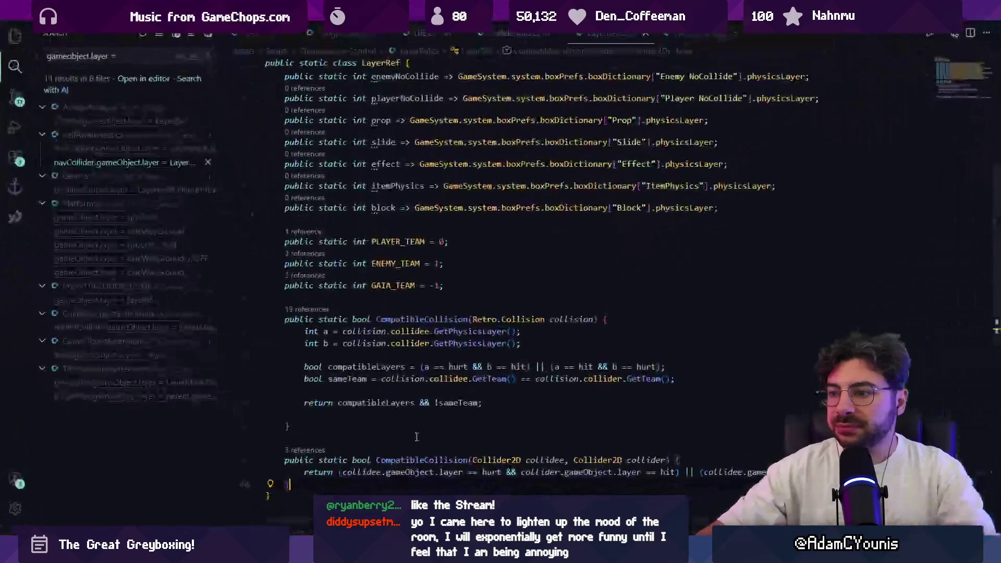
pyautogui.click(647, 37)
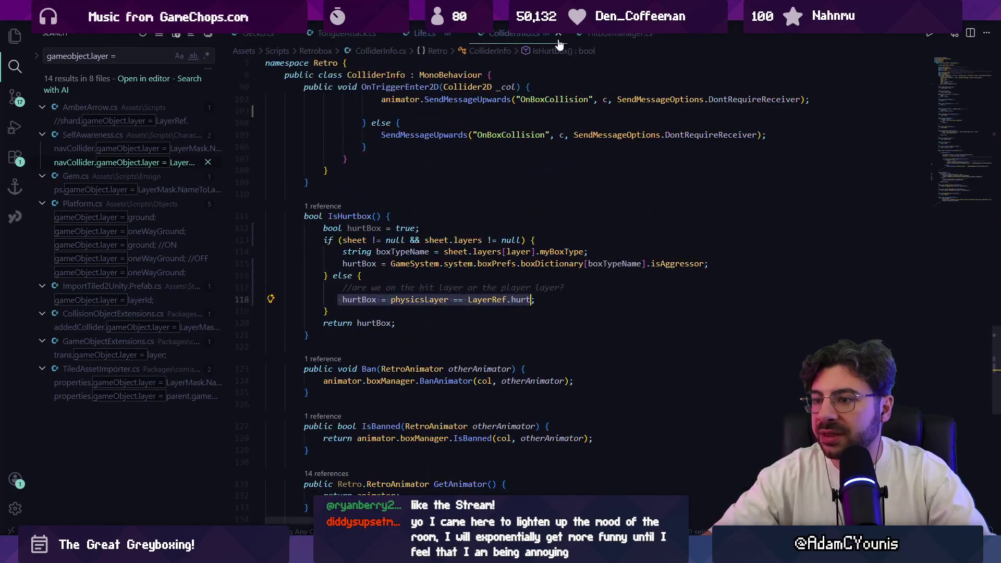
# Select the IsHurtbox method body in ColliderInfo.cs to review it.
pyautogui.moveTo(379, 227); pyautogui.dragTo(424, 329)
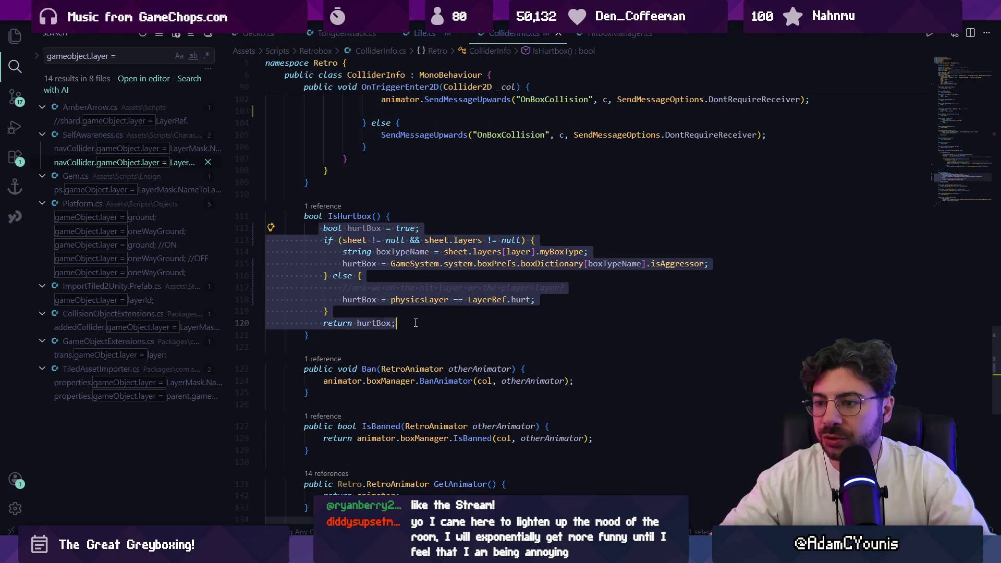
pyautogui.click(424, 329)
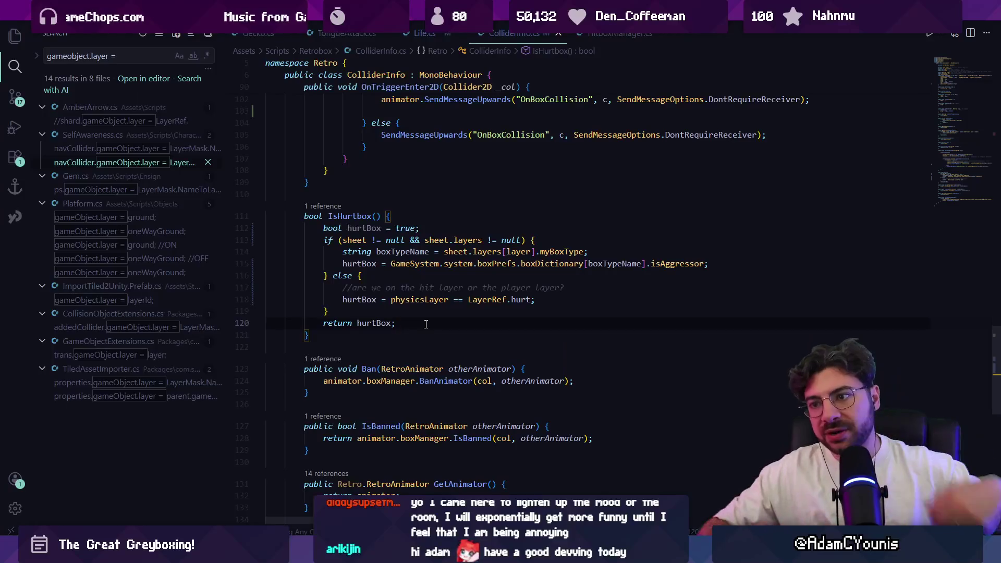
pyautogui.moveTo(324, 223); pyautogui.dragTo(425, 328)
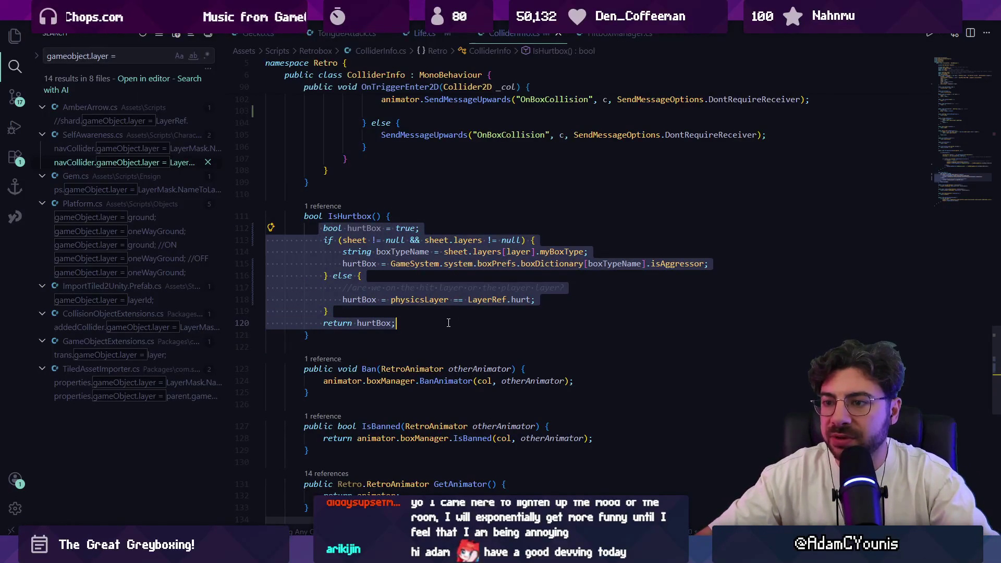
pyautogui.scroll(20, 487, 186)
# Declare a new bool isAggressor field below the collisionTeam field.
pyautogui.click(534, 347)
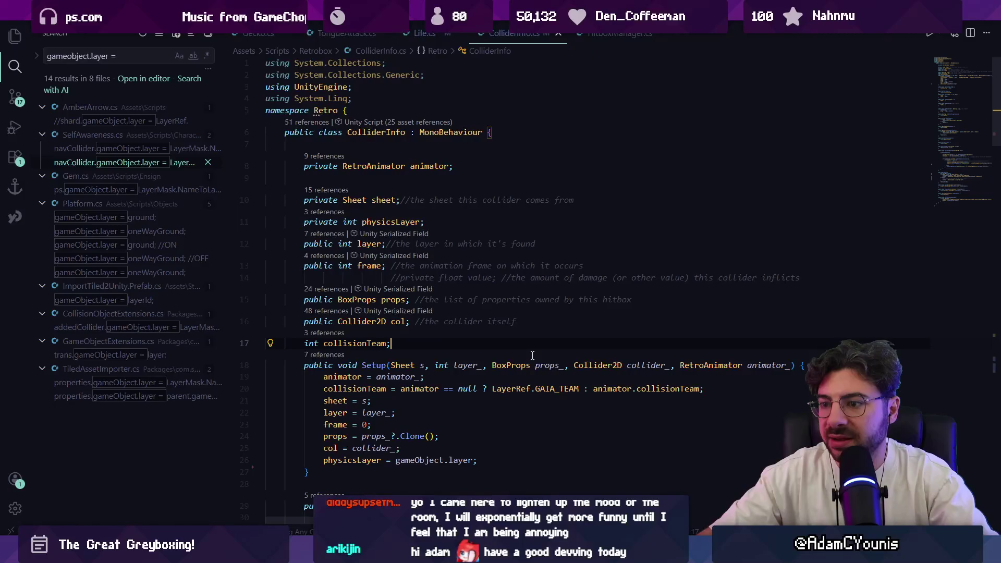
pyautogui.press('Return')
pyautogui.write('pub l')
pyautogui.press('BackSpace')
pyautogui.press('BackSpace')
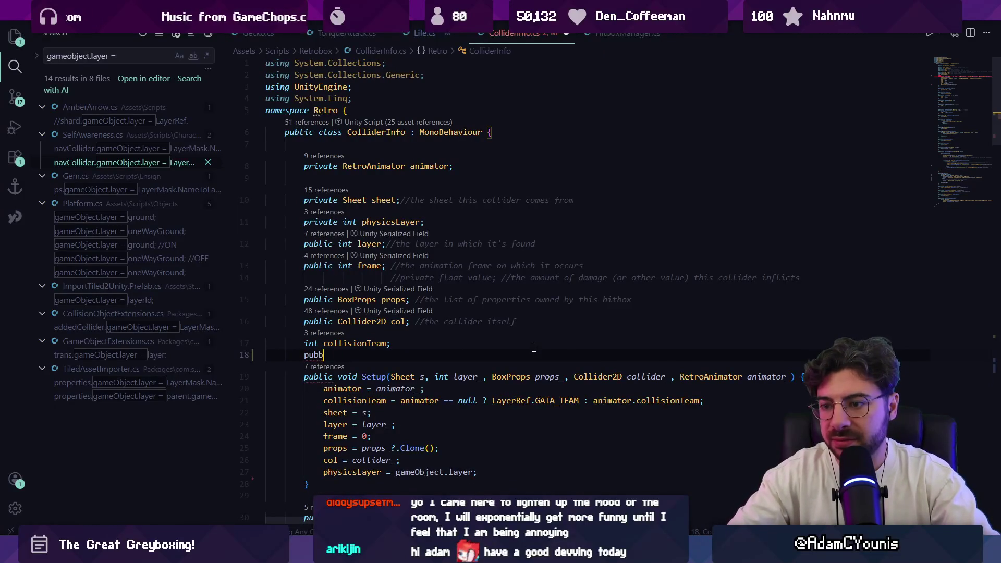
pyautogui.press('BackSpace')
pyautogui.press('BackSpace')
pyautogui.press('BackSpace')
pyautogui.write('bool isHurtbox;')
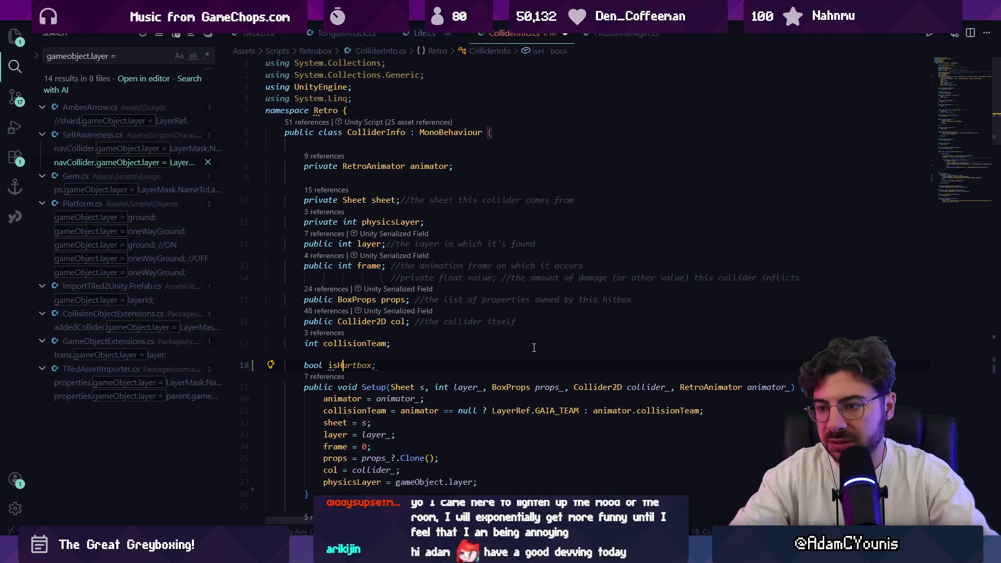
pyautogui.press('Tab')
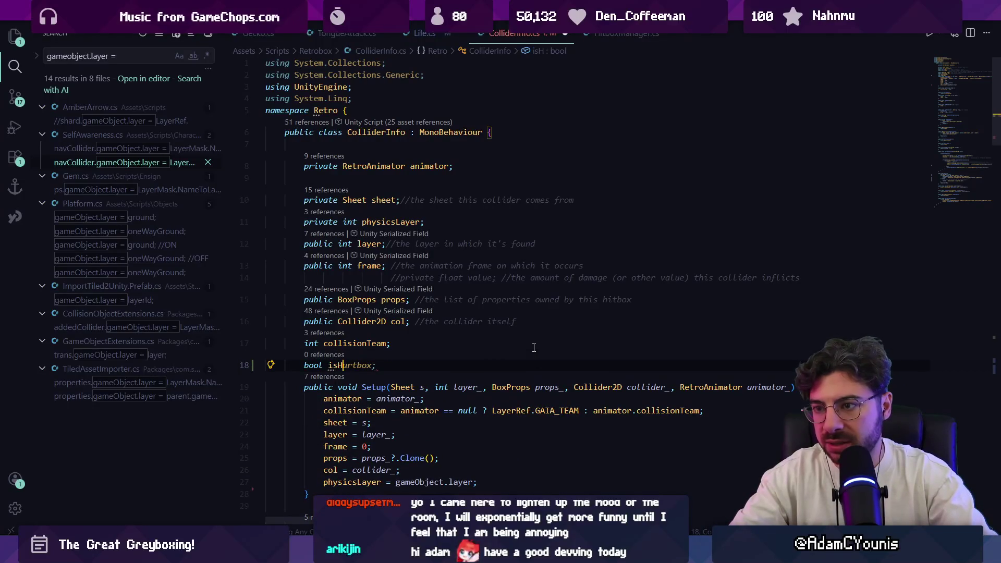
pyautogui.hotkey('shift', 'End')
pyautogui.press('Delete')
pyautogui.write('ut')
pyautogui.press('BackSpace')
pyautogui.write('rtbox')
pyautogui.press('End')
pyautogui.hotkey('ctrl', 'shift', 'Left')
pyautogui.write('isAghgres')
pyautogui.press('BackSpace')
pyautogui.press('BackSpace')
pyautogui.press('BackSpace')
pyautogui.write('gressor')
pyautogui.press('Tab')
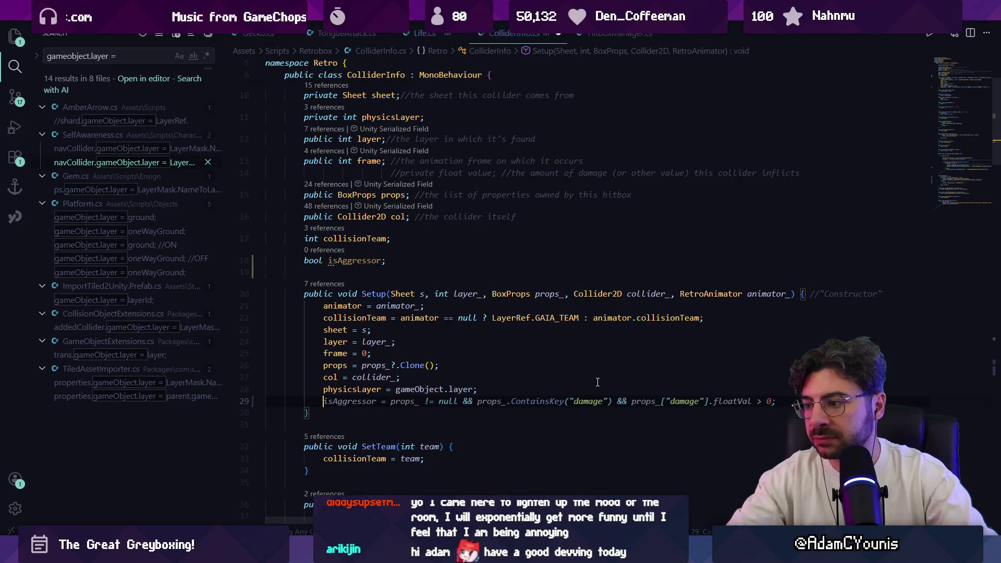
# In Setup, assign isAggressor from a DetermineHitHurt() call instead of IsAggressor().
pyautogui.write('isAggressor = ')
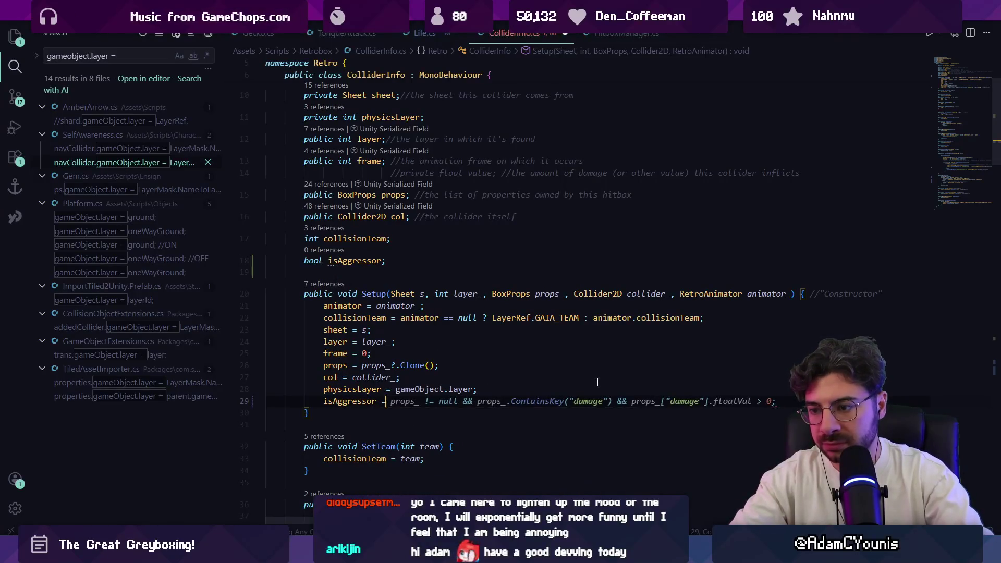
pyautogui.write('IsAg')
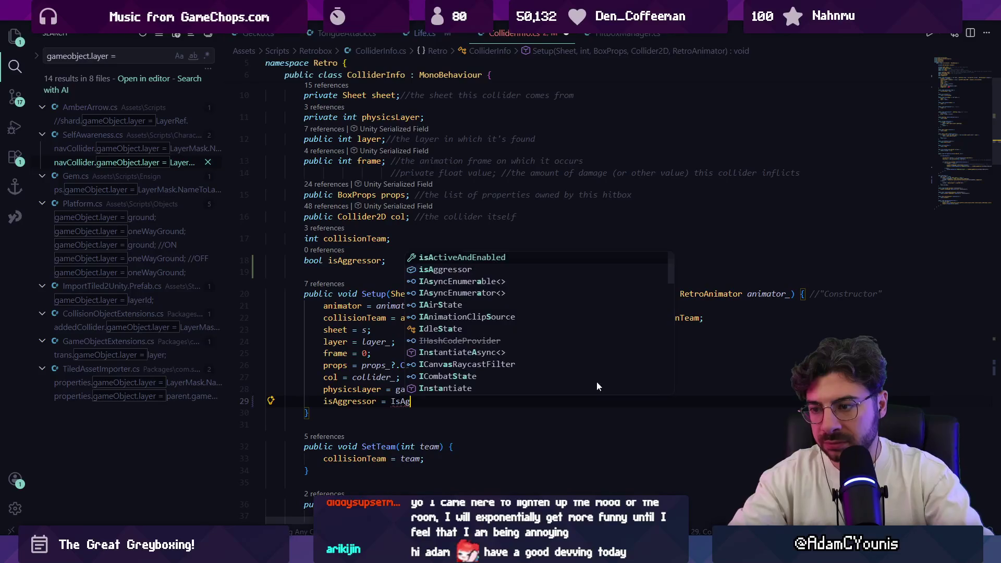
pyautogui.write('gressor();')
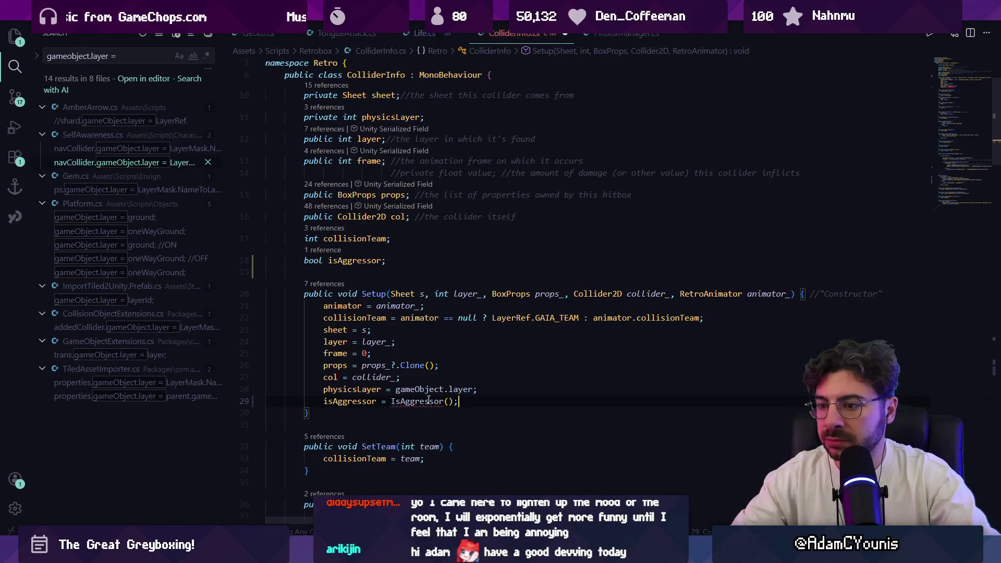
pyautogui.moveTo(425, 401)
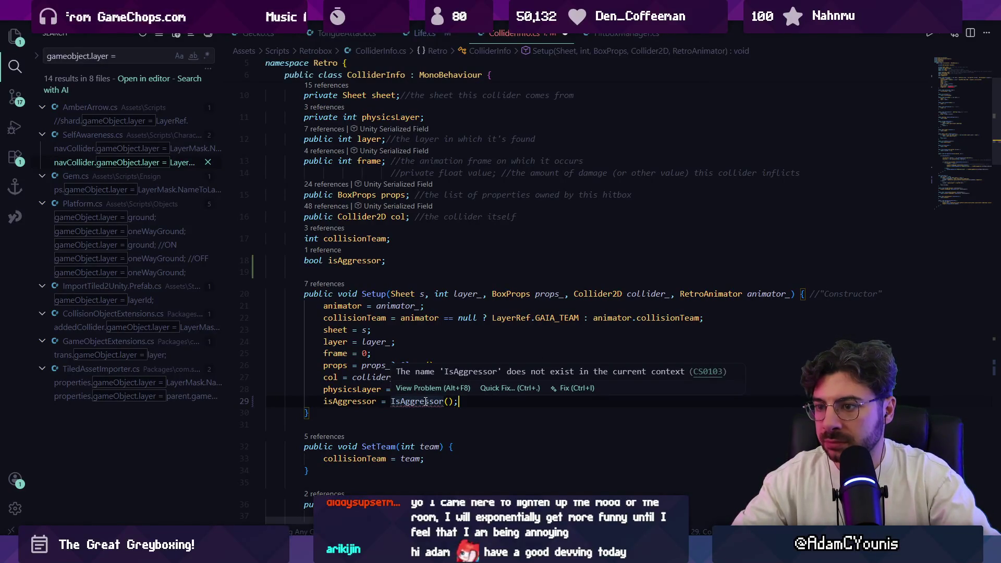
pyautogui.doubleClick(426, 401)
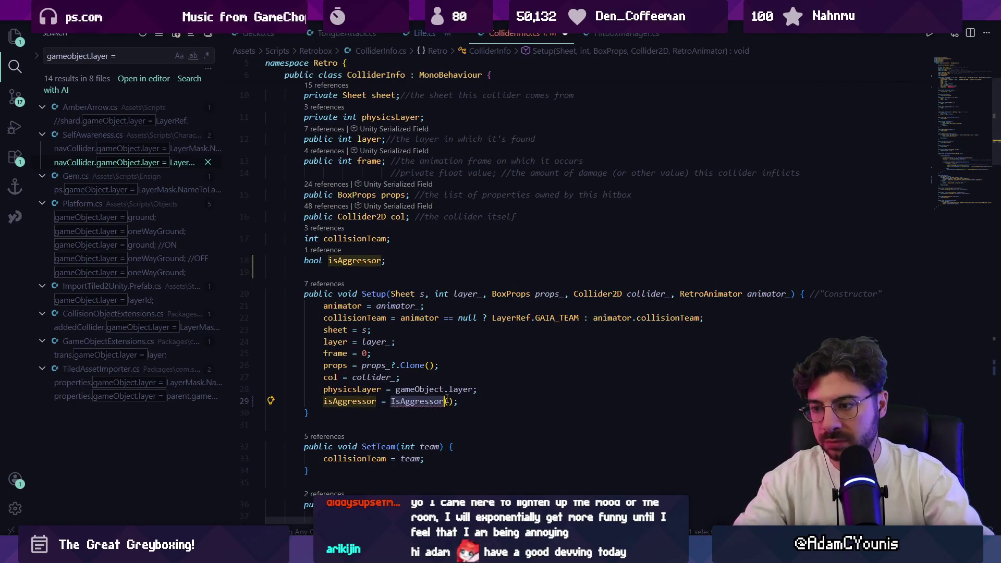
pyautogui.write('Determine')
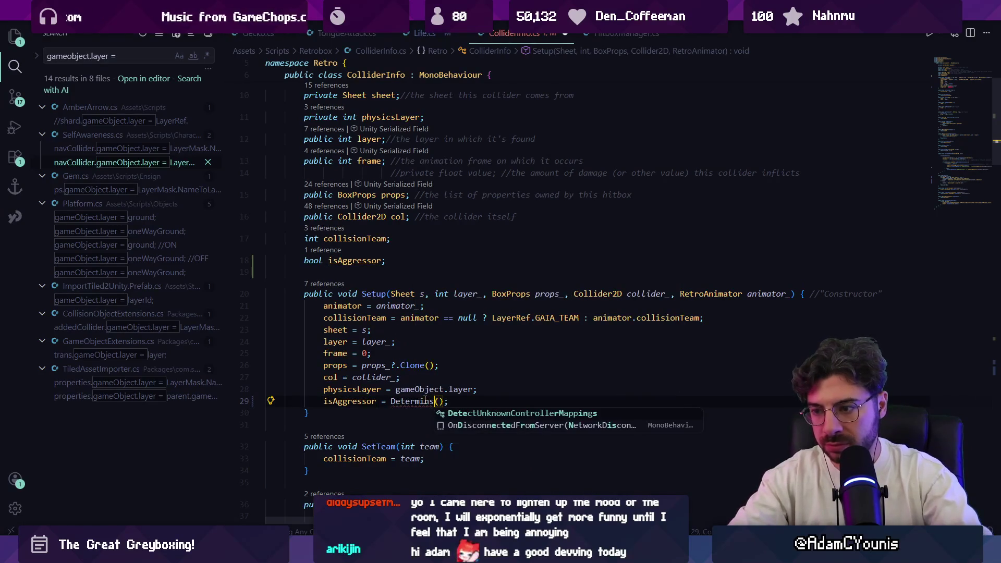
pyautogui.write('HitHurt')
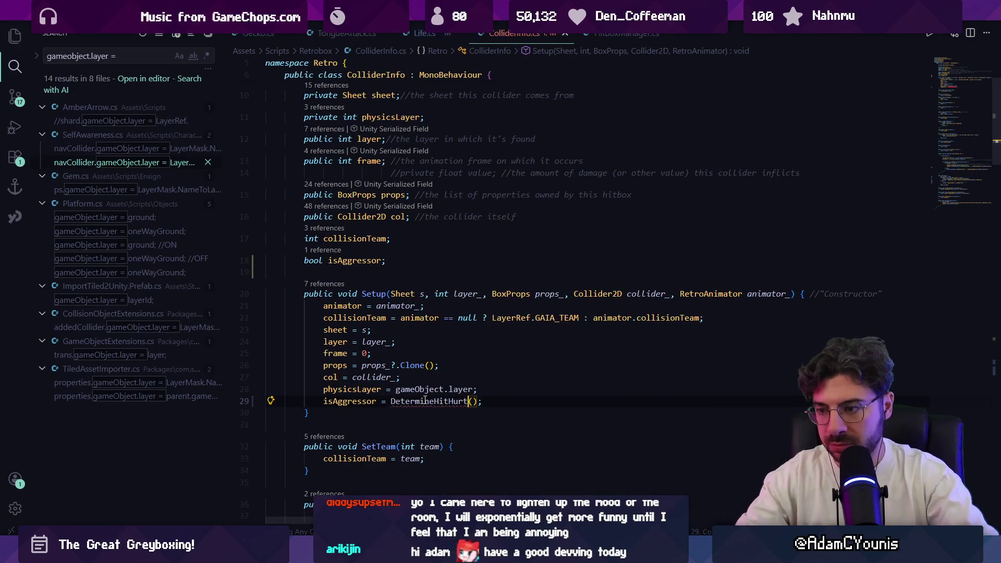
pyautogui.scroll(-5, 454, 349)
pyautogui.scroll(-10, 454, 349)
# Change the IsHurtbox() collision check on line 95 to if (!isAggressor) and save.
pyautogui.write('ishurt')
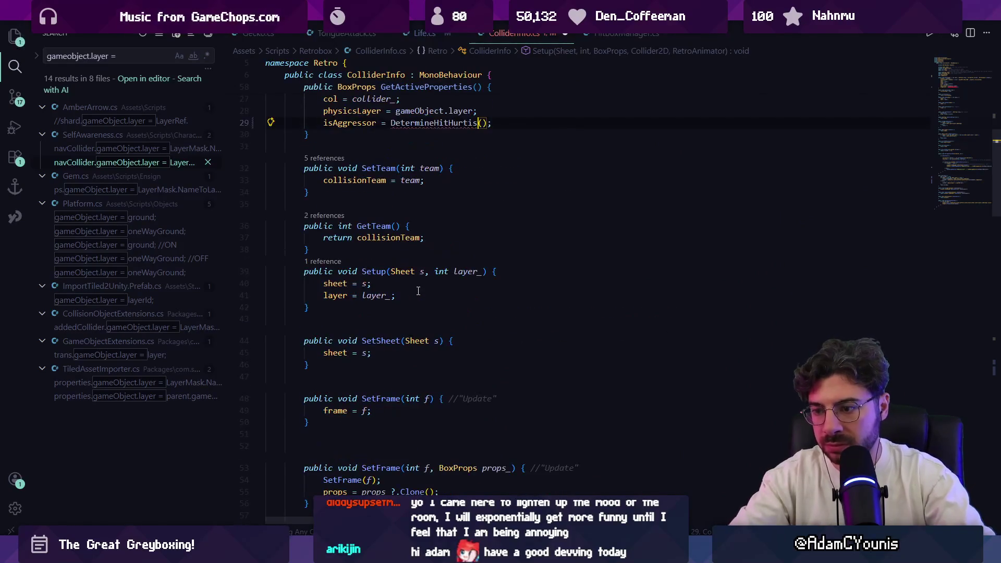
pyautogui.hotkey('ctrl', 'z')
pyautogui.hotkey('ctrl', 'f')
pyautogui.write('ishurt')
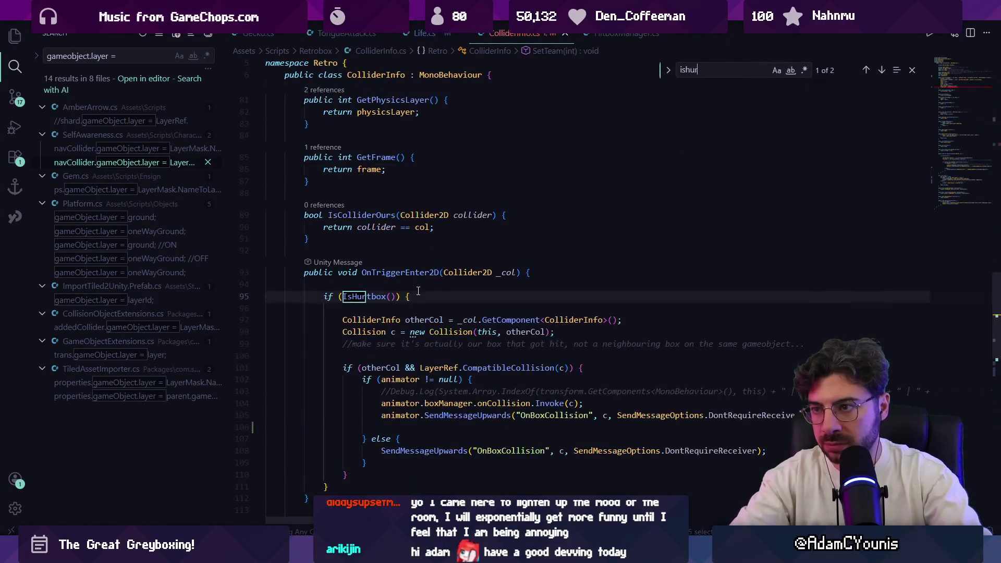
pyautogui.press('Escape')
pyautogui.doubleClick(381, 296)
pyautogui.write('isAggressor')
pyautogui.hotkey('ctrl', 'Left')
pyautogui.write('!')
pyautogui.hotkey('ctrl', 'Right')
pyautogui.press('Delete')
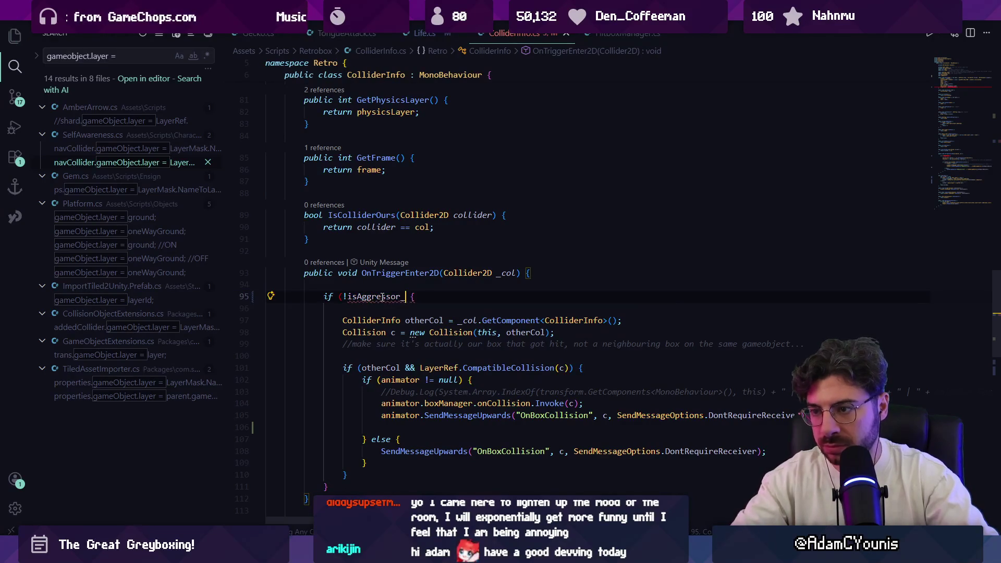
pyautogui.press('BackSpace')
pyautogui.hotkey('ctrl', 's')
pyautogui.write(')')
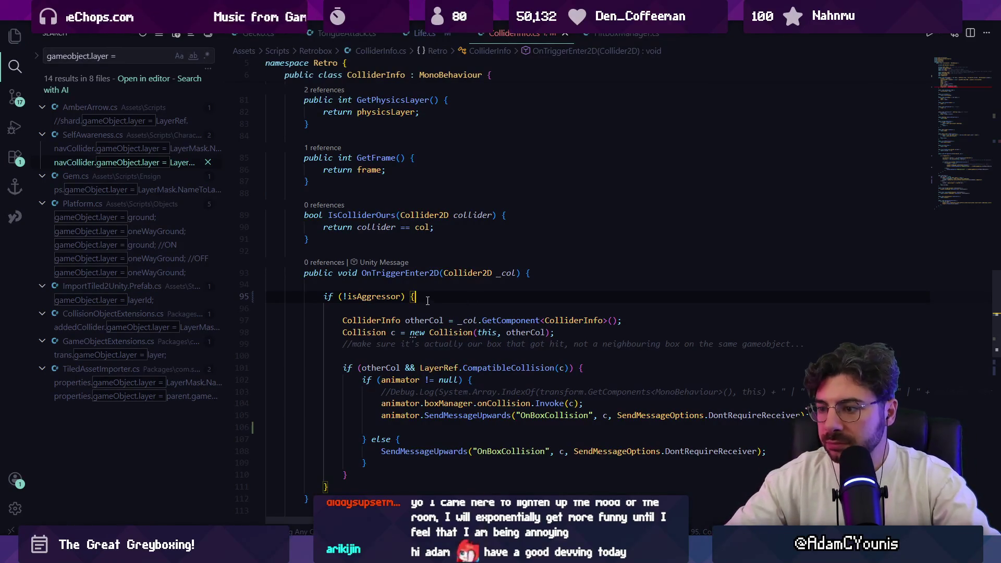
# Rename the IsHurtbox method to DetermineHitHurt with F2.
pyautogui.hotkey('ctrl', 'f')
pyautogui.write('ishurt')
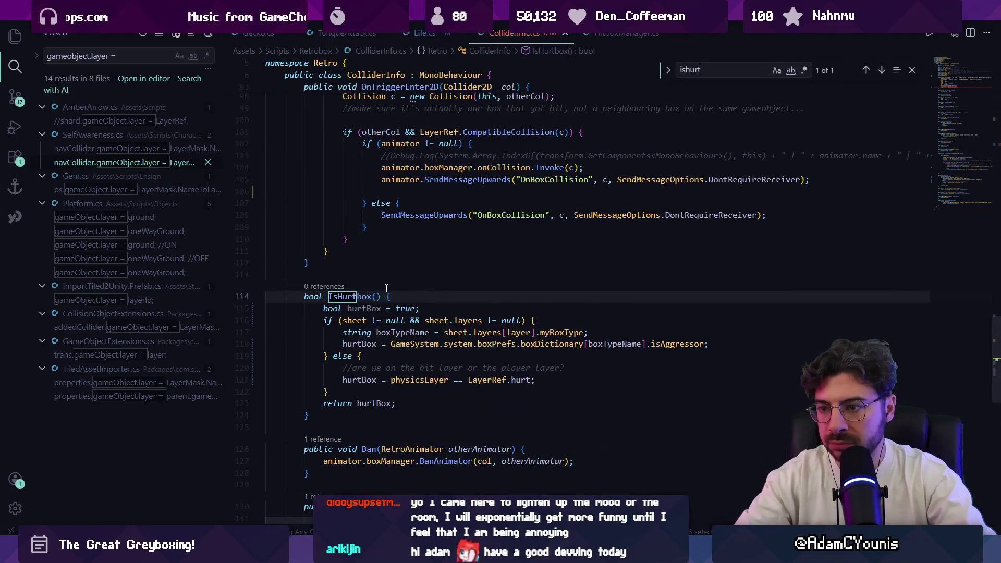
pyautogui.press('Escape')
pyautogui.press('F2')
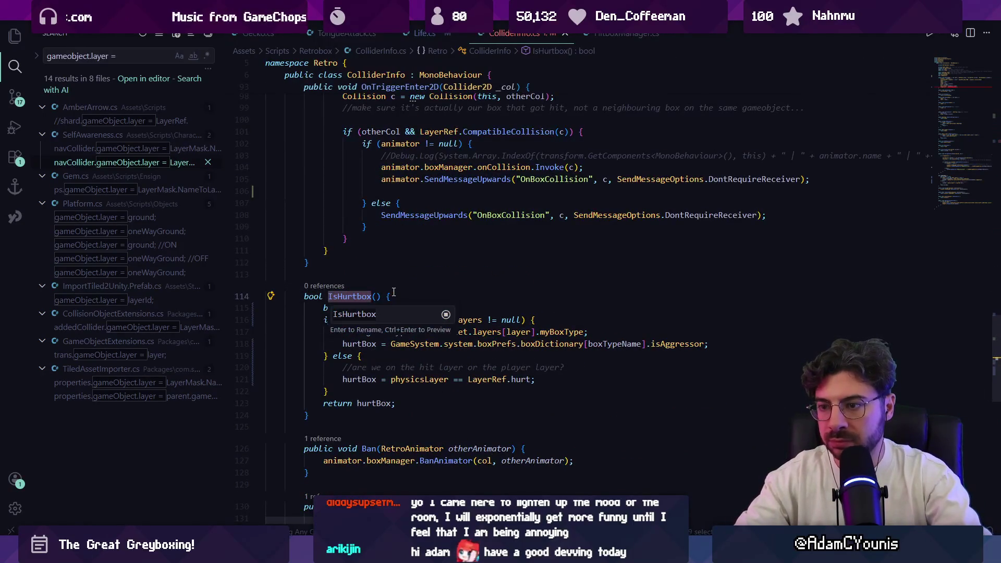
pyautogui.write('IsAgr')
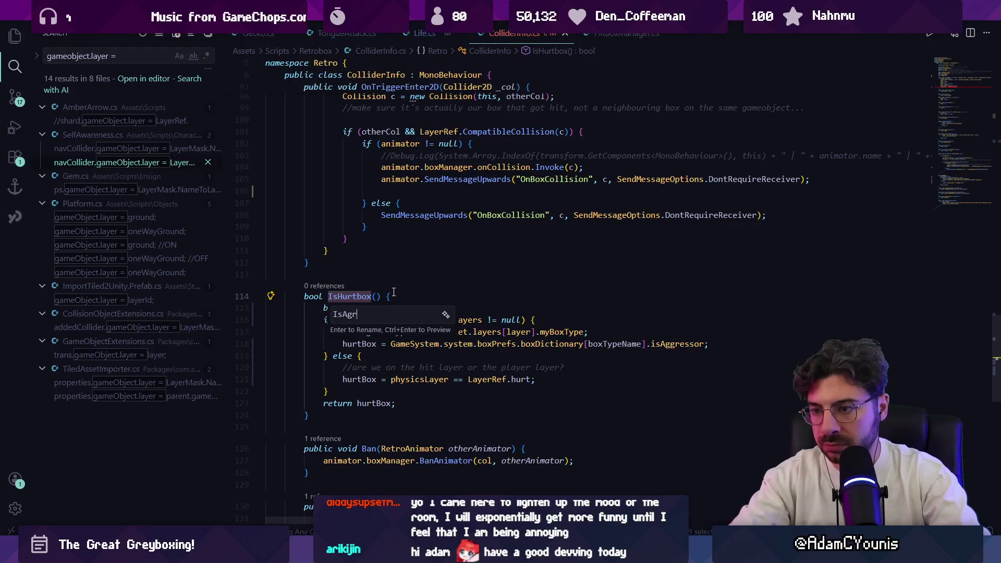
pyautogui.press('BackSpace')
pyautogui.write('gressor')
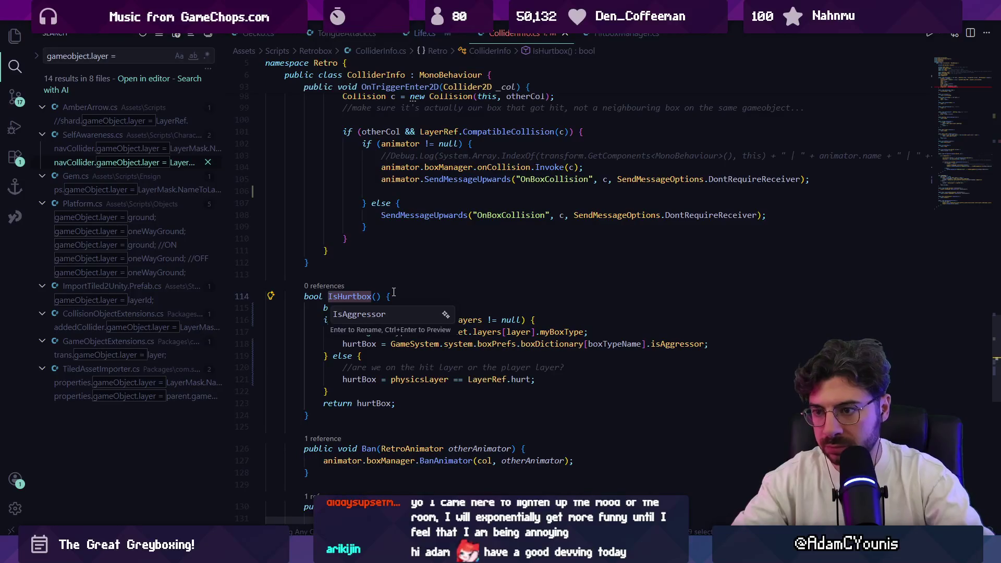
pyautogui.hotkey('ctrl', 'BackSpace')
pyautogui.write('Determine')
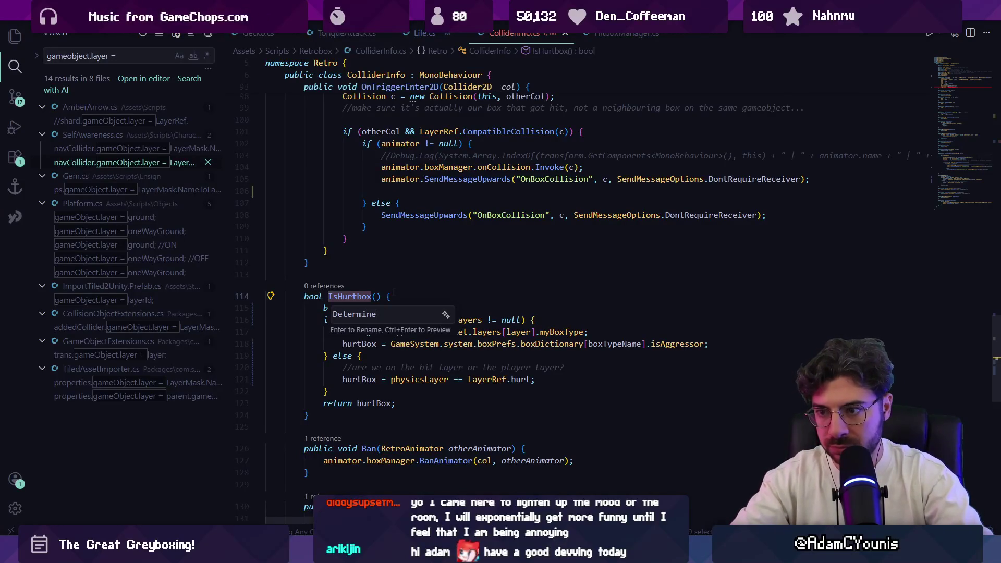
pyautogui.write('HitHurt')
pyautogui.press('Return')
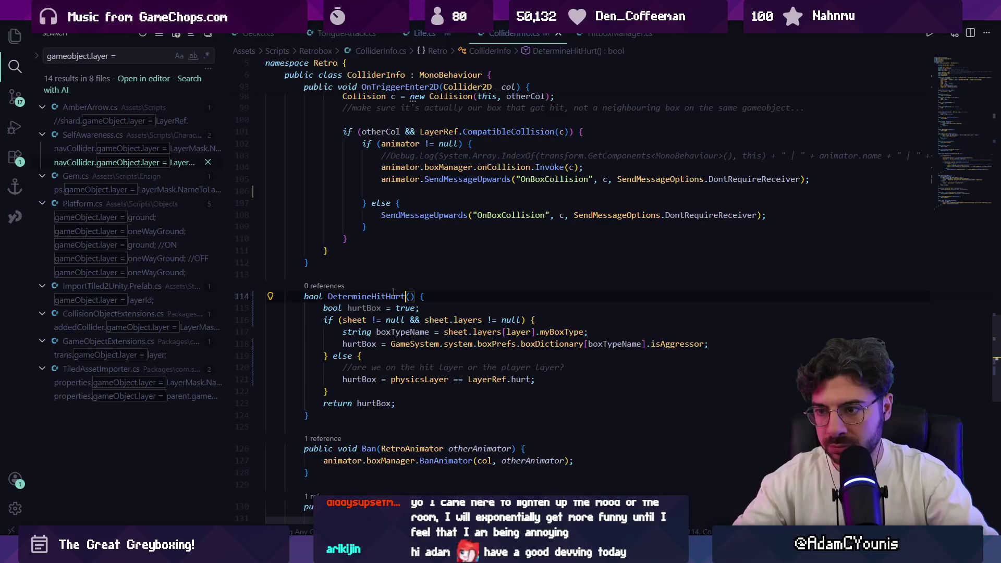
# Rename the hurtBox variable to aggressor, keeping the return value un-negated.
pyautogui.click(381, 307)
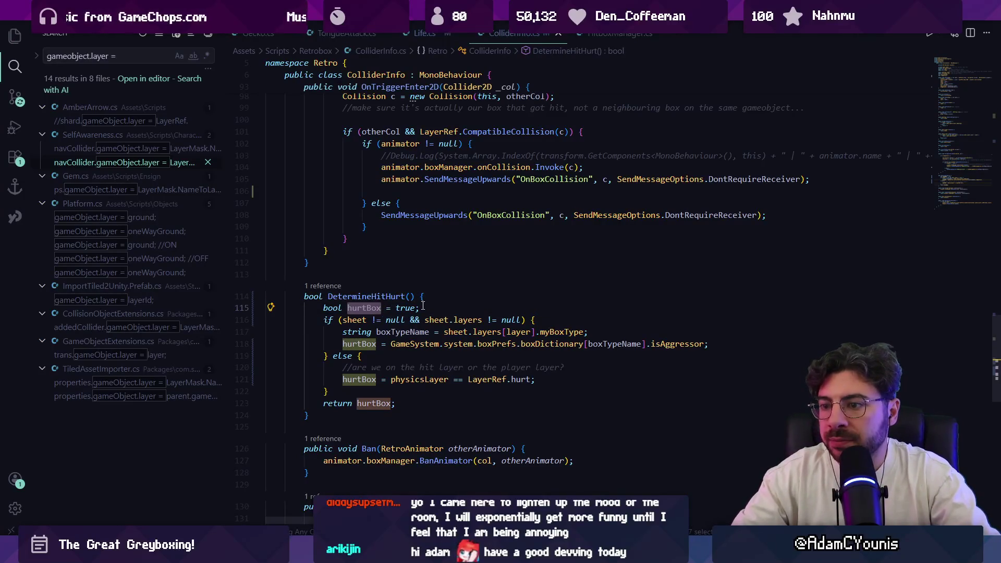
pyautogui.moveTo(362, 308)
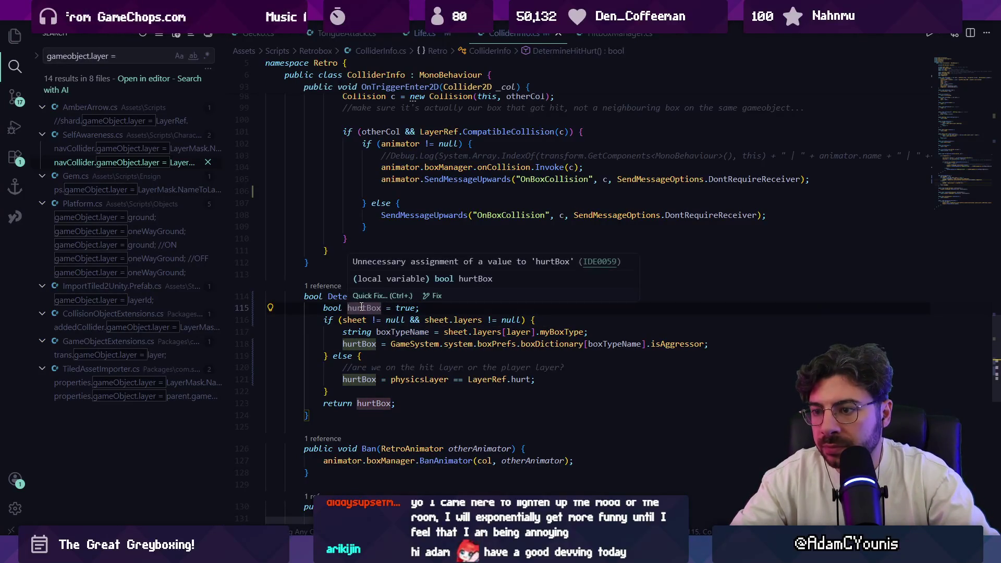
pyautogui.click(382, 403)
pyautogui.press('F2')
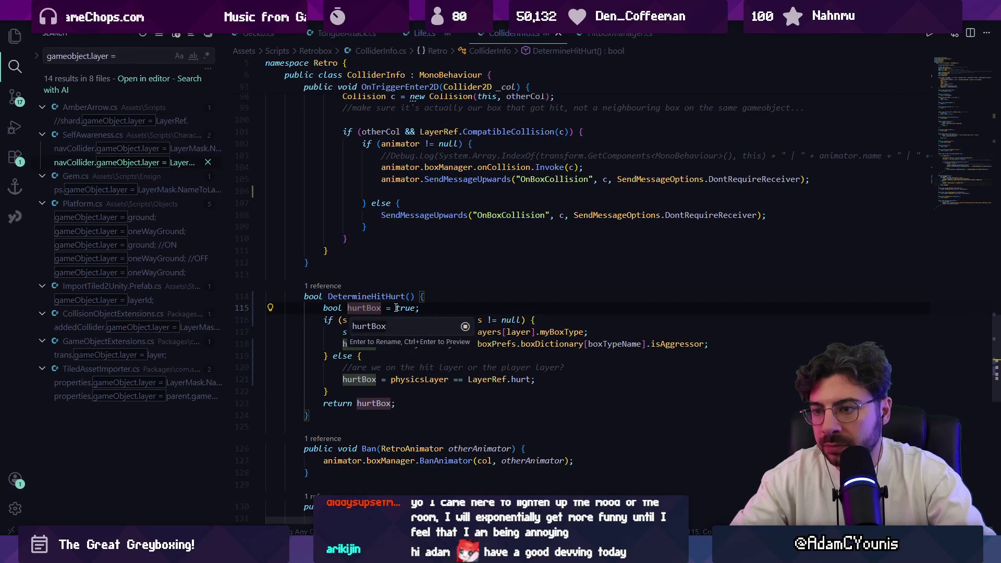
pyautogui.write('hitbo')
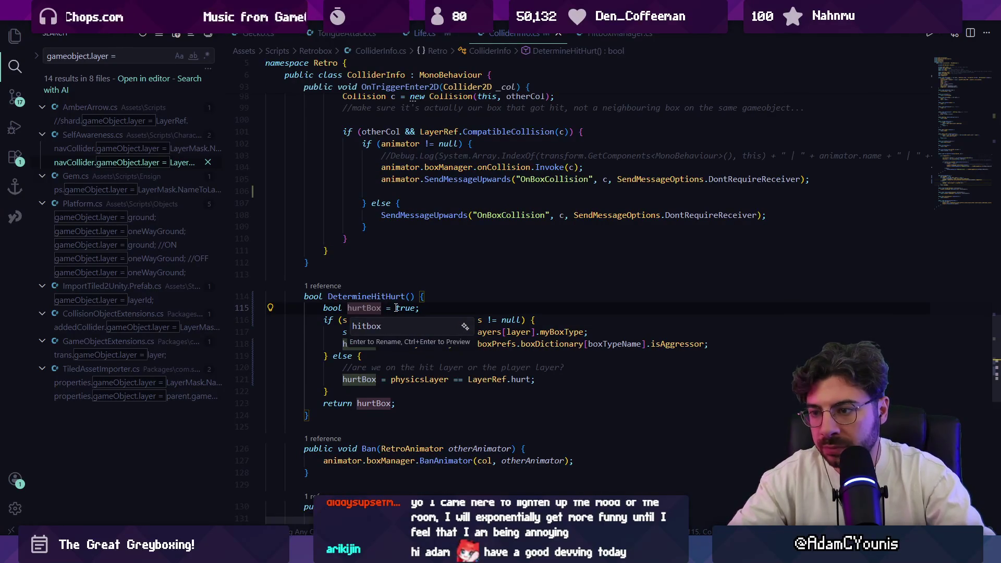
pyautogui.press('Escape')
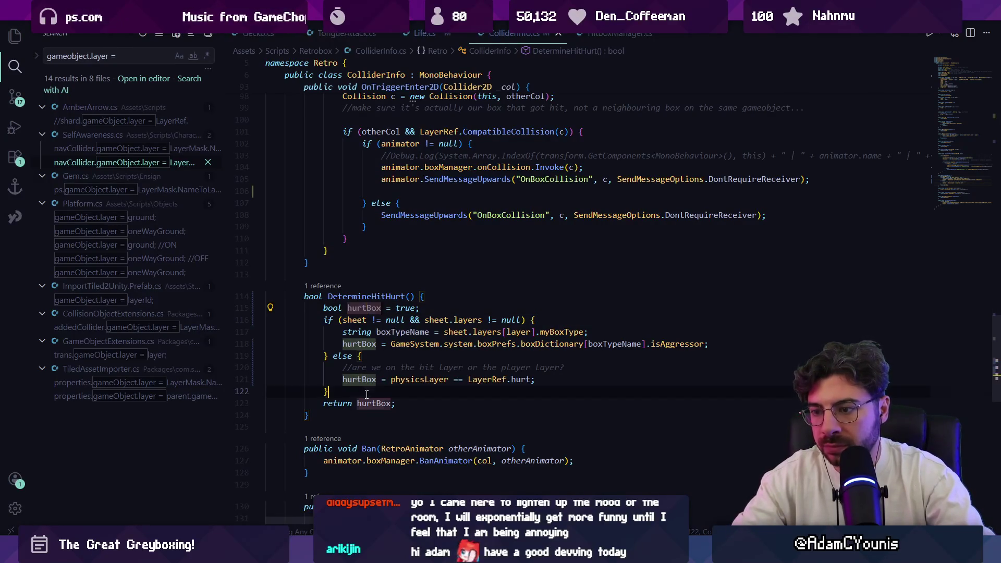
pyautogui.click(358, 403)
pyautogui.write('!')
pyautogui.press('End')
pyautogui.click(366, 309)
pyautogui.press('F2')
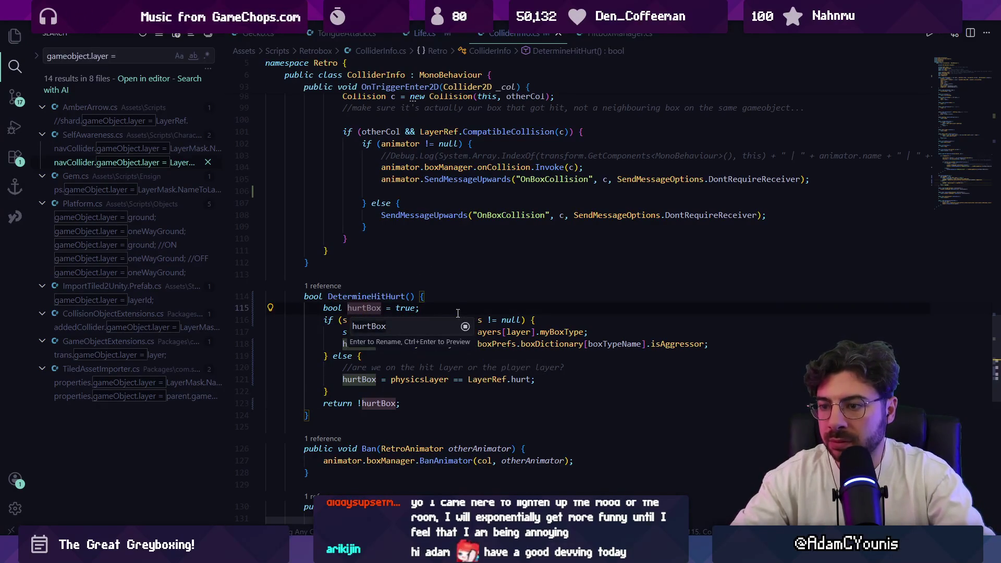
pyautogui.write('hirbobo')
pyautogui.press('BackSpace')
pyautogui.write('aggressor')
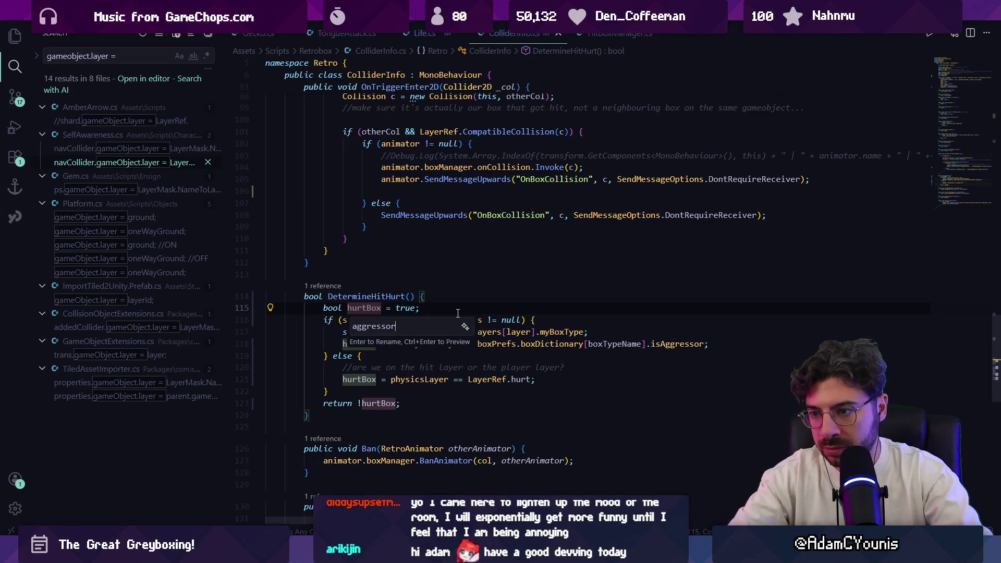
pyautogui.press('Return')
pyautogui.click(360, 402)
pyautogui.press('BackSpace')
# Negate the physicsLayer == LayerRef.hurt check on line 121 with !( ) and save.
pyautogui.click(402, 344)
pyautogui.write('(')
pyautogui.press('BackSpace')
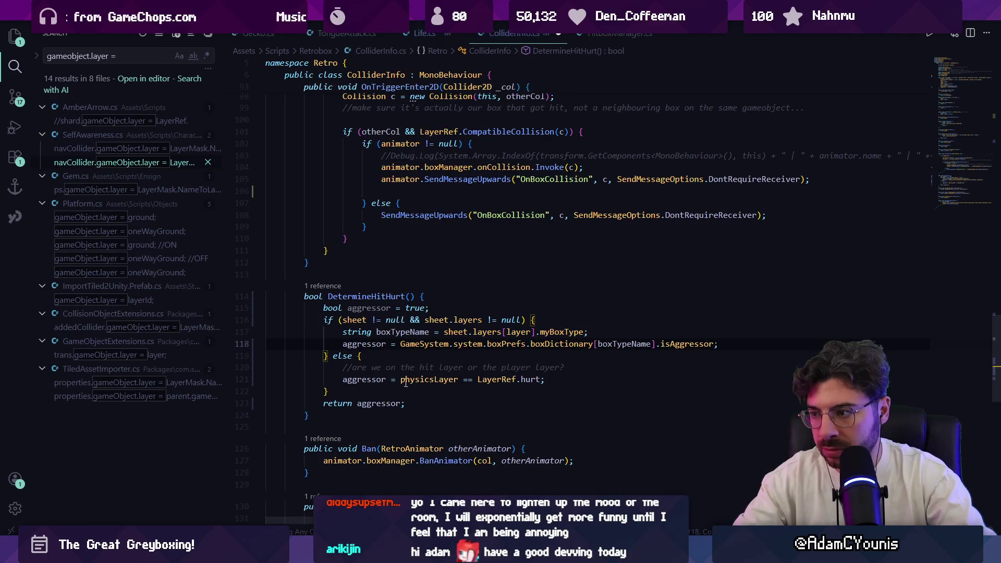
pyautogui.click(401, 379)
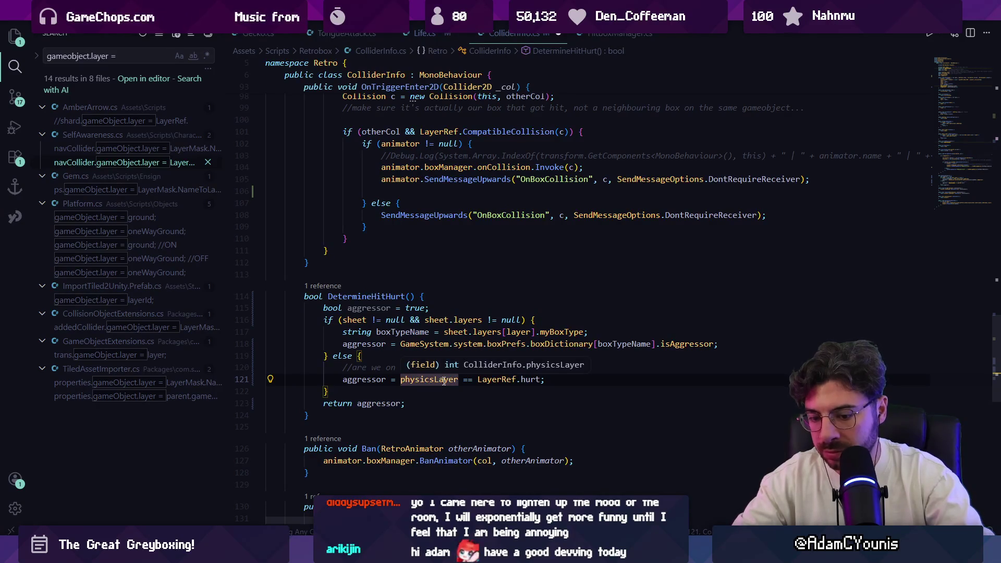
pyautogui.write('!(')
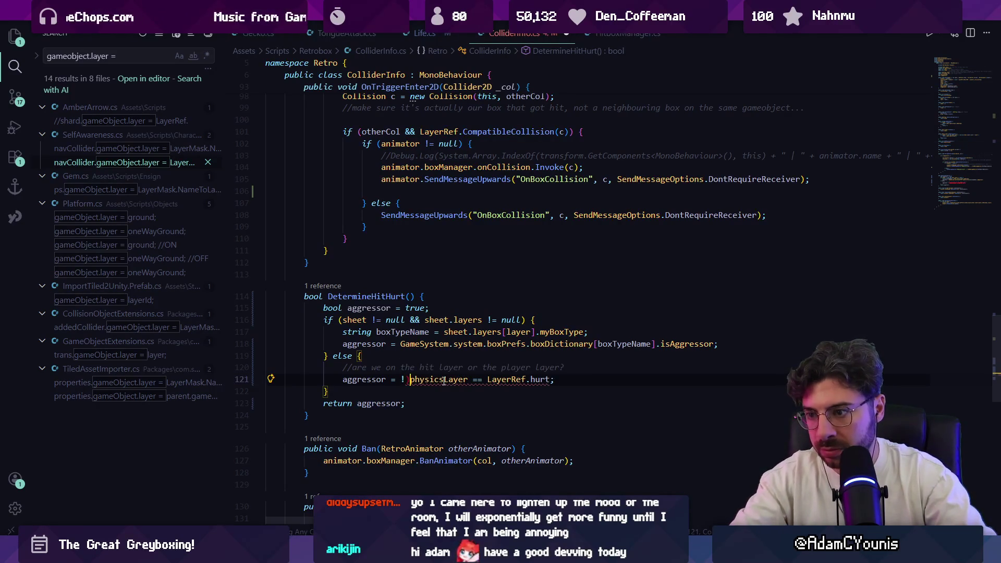
pyautogui.press('Tab')
pyautogui.hotkey('ctrl', 's')
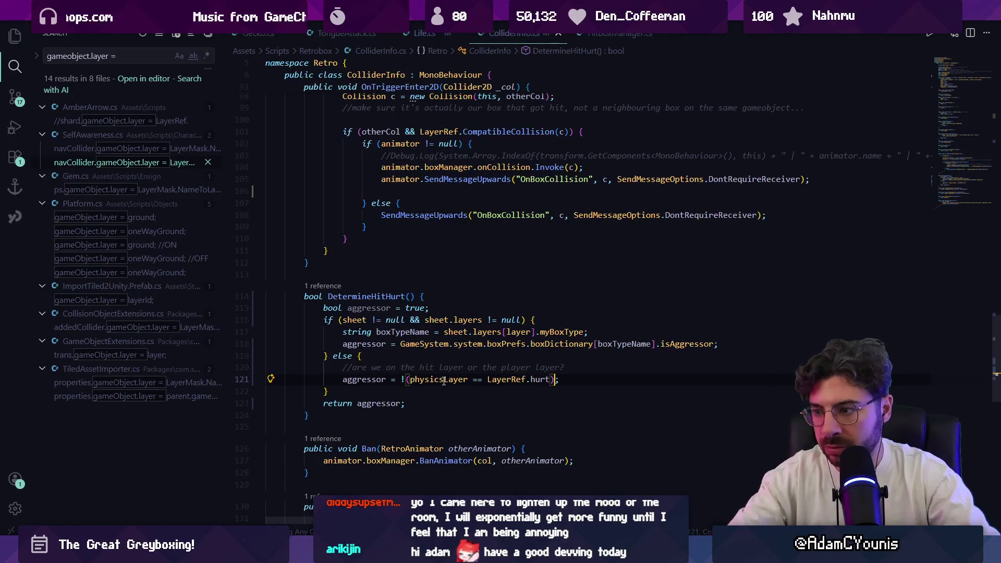
pyautogui.write(';')
# Delete the else block from DetermineHitHurt and save ColliderInfo.cs.
pyautogui.click(462, 387)
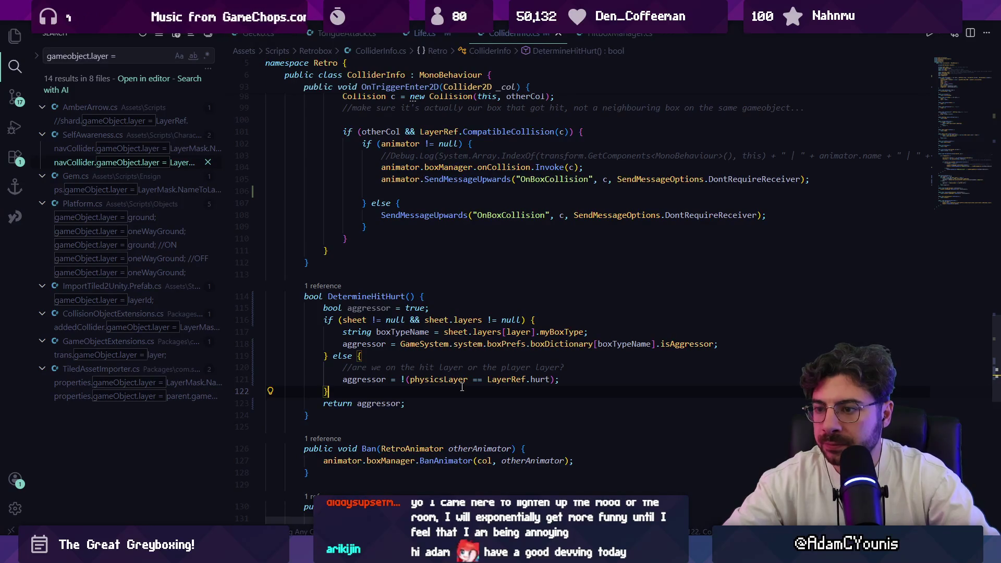
pyautogui.hotkey('shift', 'Up')
pyautogui.hotkey('shift', 'Up')
pyautogui.hotkey('shift', 'Up')
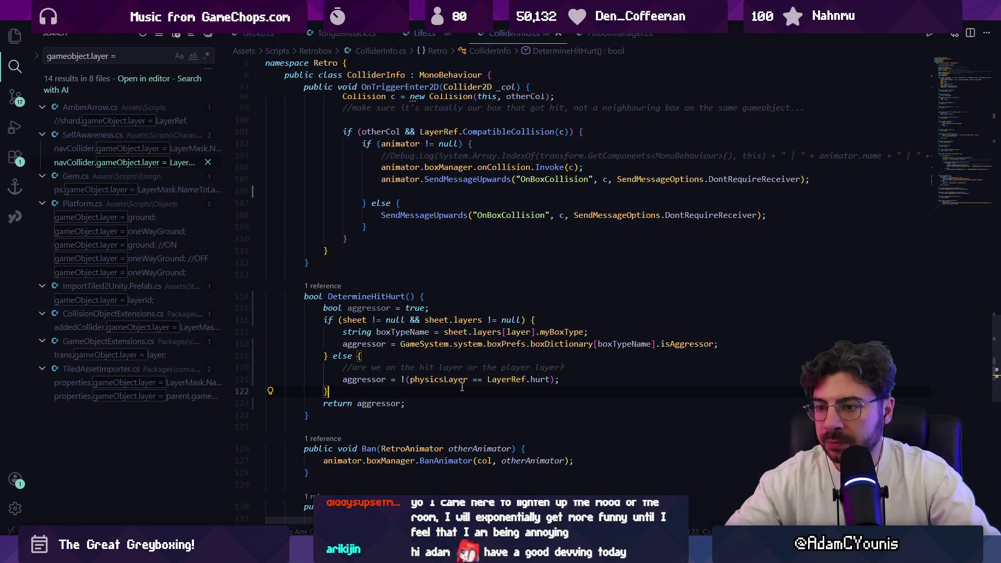
pyautogui.press('BackSpace')
pyautogui.hotkey('ctrl', 's')
pyautogui.press('Up')
pyautogui.press('Up')
pyautogui.press('Up')
pyautogui.hotkey('shift', 'Up')
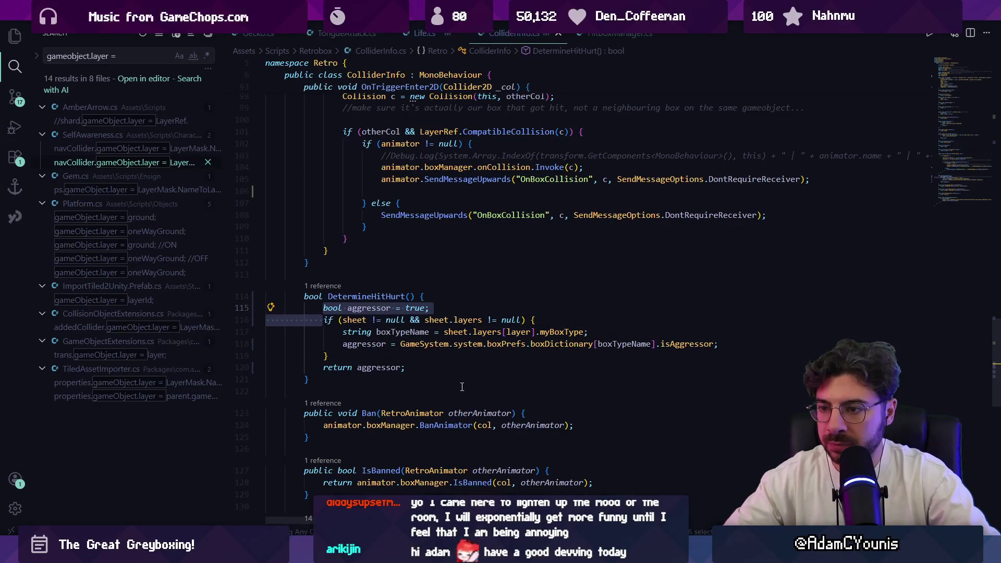
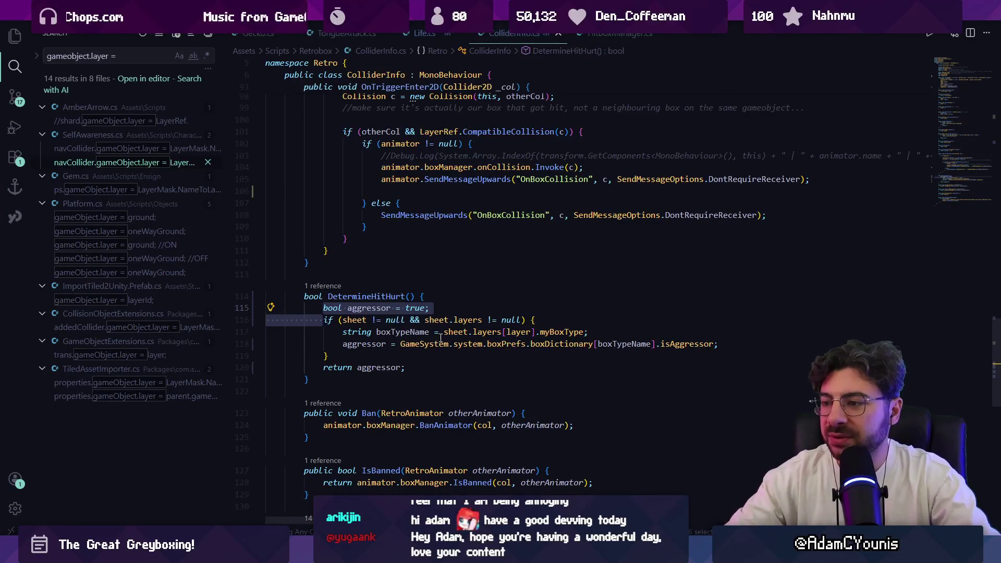
# Turn the aggressor assignment in DetermineHitHurt into a direct return statement.
pyautogui.click(401, 332)
pyautogui.click(354, 319)
pyautogui.moveTo(354, 319); pyautogui.dragTo(495, 319)
pyautogui.click(556, 320)
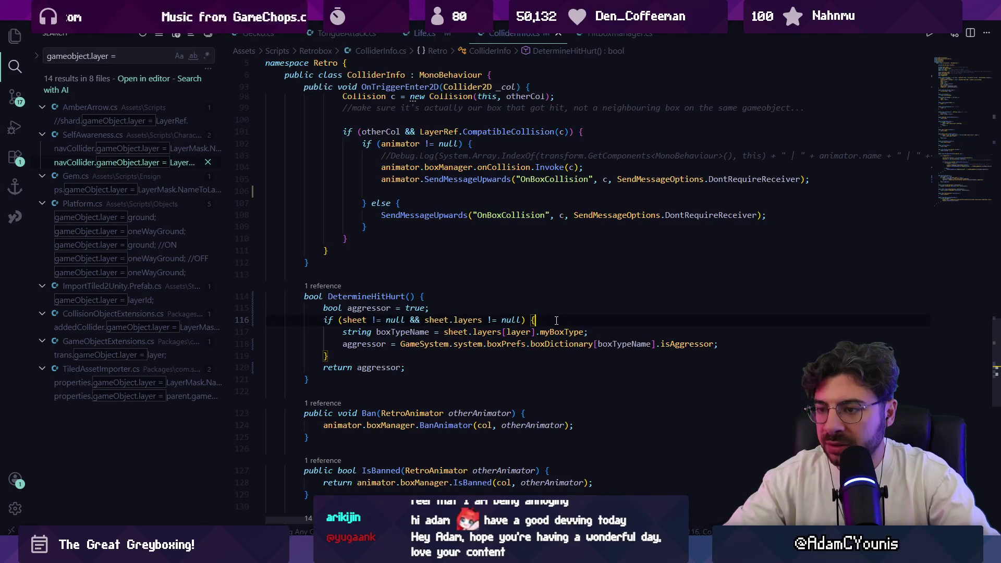
pyautogui.hotkey('shift', 'Up')
pyautogui.hotkey('shift', 'Home')
pyautogui.hotkey('shift', 'Home')
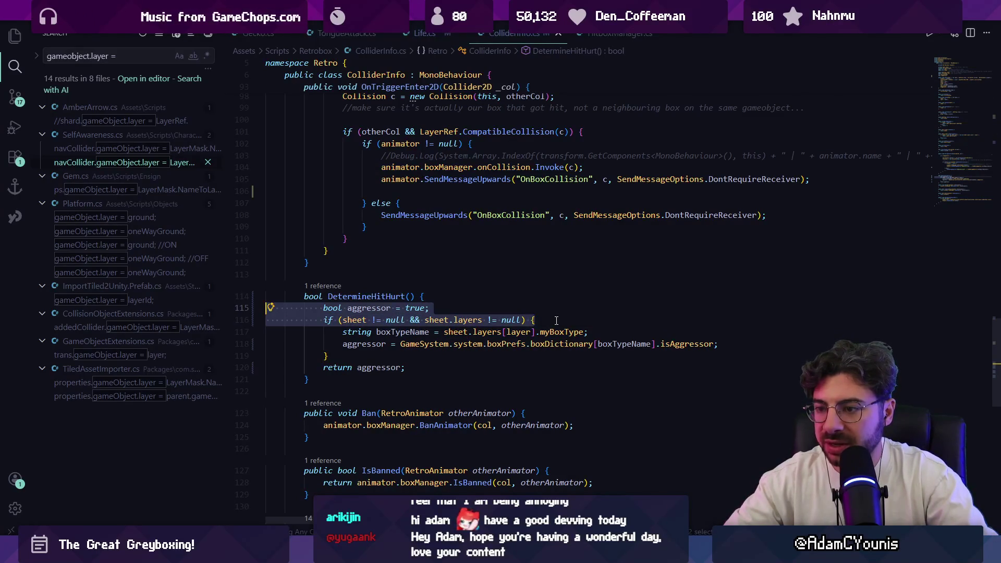
pyautogui.press('Right')
pyautogui.press('Down')
pyautogui.press('Down')
pyautogui.hotkey('ctrl', 'shift', 'Left')
pyautogui.hotkey('ctrl', 'shift', 'Left')
pyautogui.hotkey('ctrl', 'shift', 'Left')
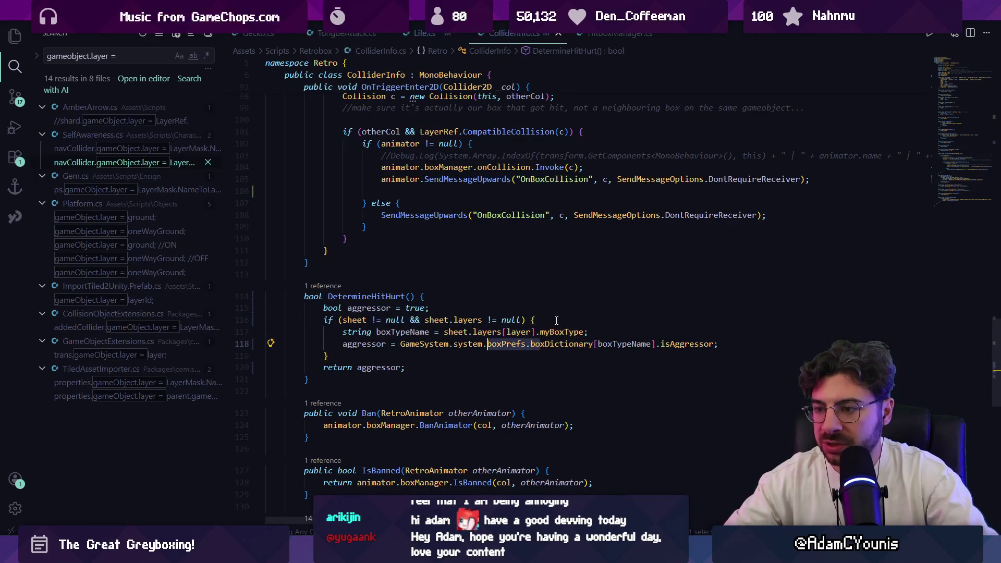
pyautogui.press('Left')
pyautogui.press('Delete')
pyautogui.press('Delete')
pyautogui.hotkey('shift', 'Home')
pyautogui.write('return')
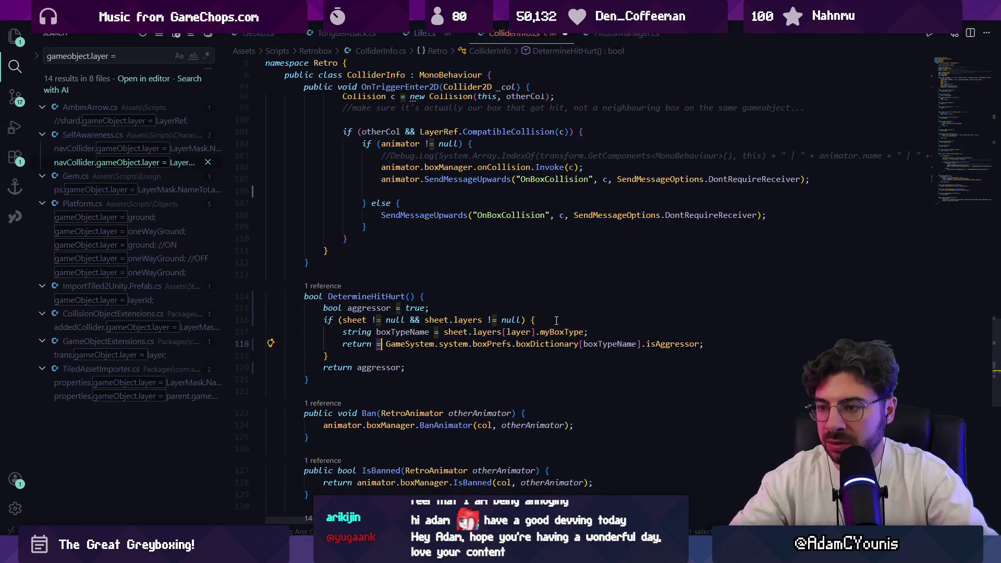
# Delete the return aggressor line, the null-check if wrapper and aggressor variable, then de-indent.
pyautogui.press('Down')
pyautogui.press('Down')
pyautogui.press('Home')
pyautogui.hotkey('shift', 'Down')
pyautogui.press('BackSpace')
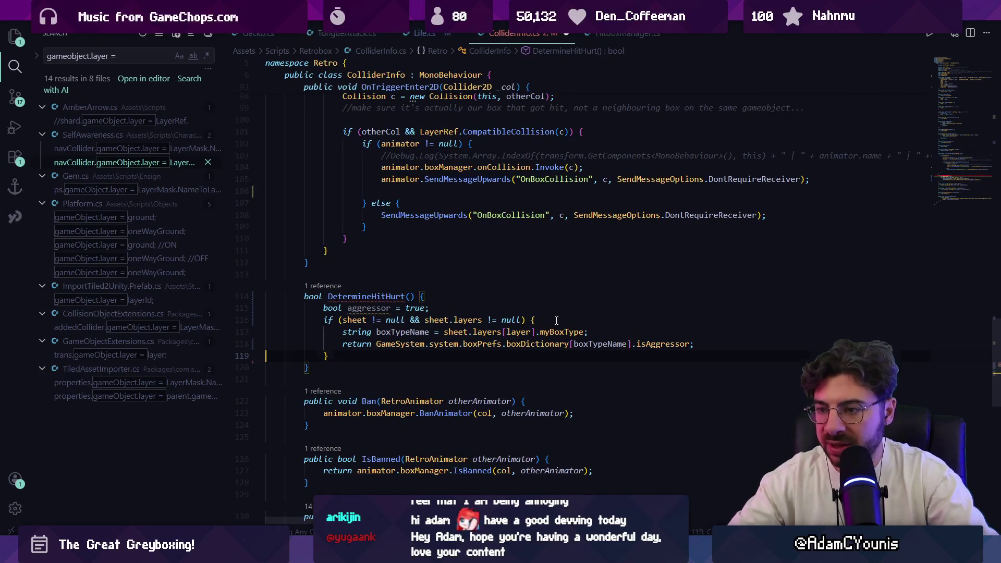
pyautogui.press('Up')
pyautogui.hotkey('ctrl', 'shift', 'k')
pyautogui.press('Up')
pyautogui.press('Up')
pyautogui.press('Up')
pyautogui.hotkey('ctrl', 'shift', 'k')
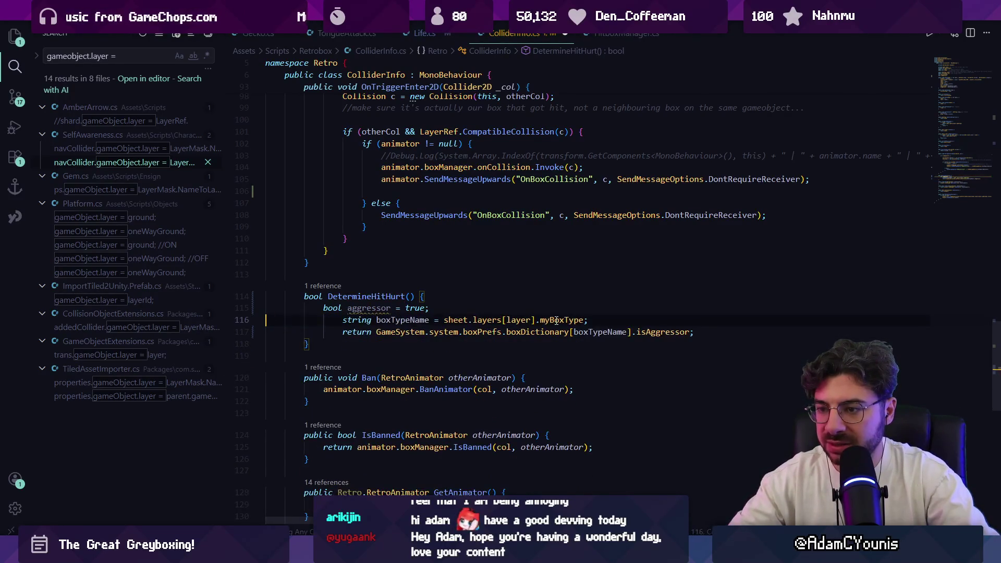
pyautogui.press('Up')
pyautogui.hotkey('ctrl', 'shift', 'k')
pyautogui.hotkey('shift', 'Down')
pyautogui.hotkey('shift', 'Tab')
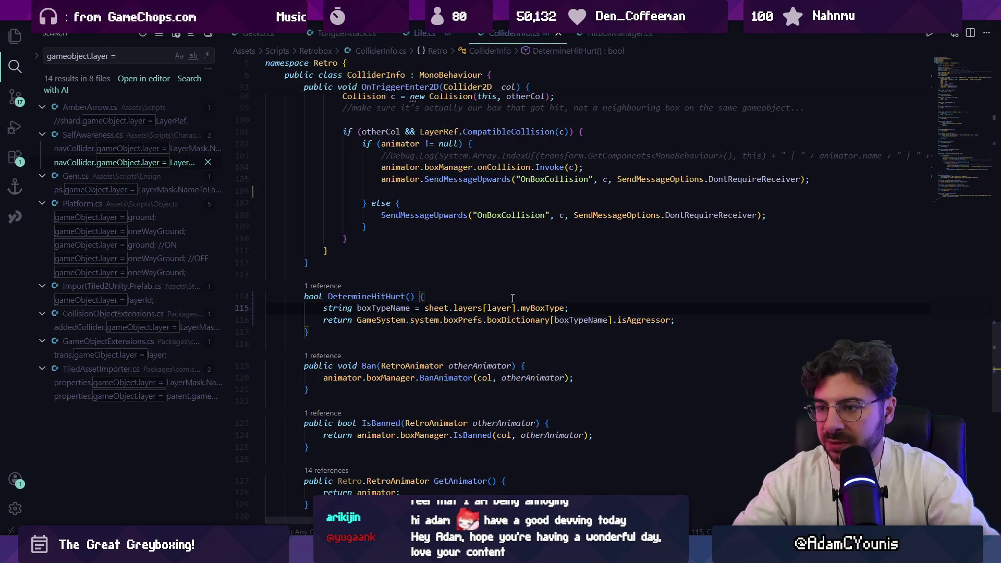
pyautogui.press('Up')
# Rename the DetermineHitHurt method to DetermineAggressorFromSheet.
pyautogui.write('2')
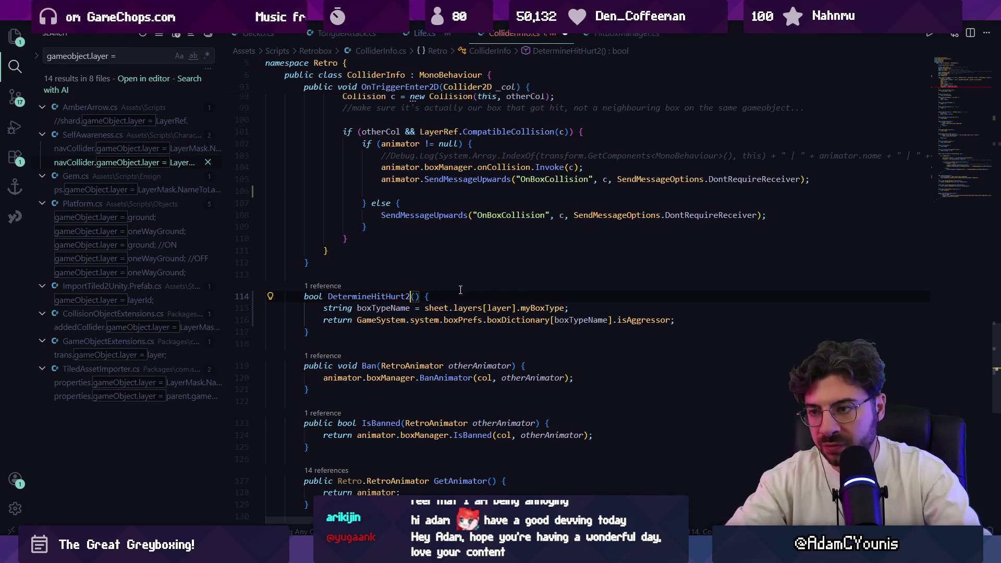
pyautogui.press('BackSpace')
pyautogui.press('F2')
pyautogui.write('Fr')
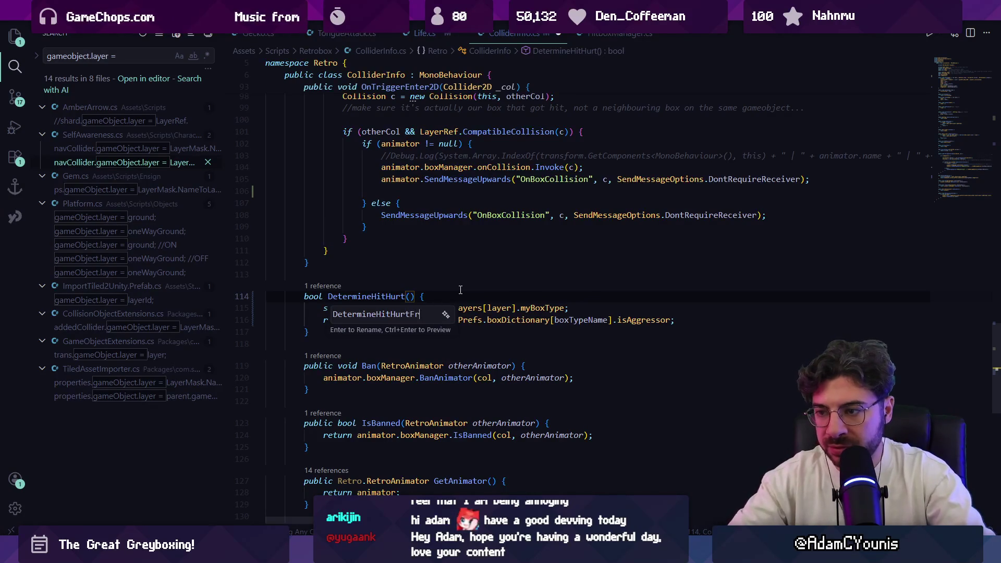
pyautogui.press('BackSpace')
pyautogui.press('BackSpace')
pyautogui.press('BackSpace')
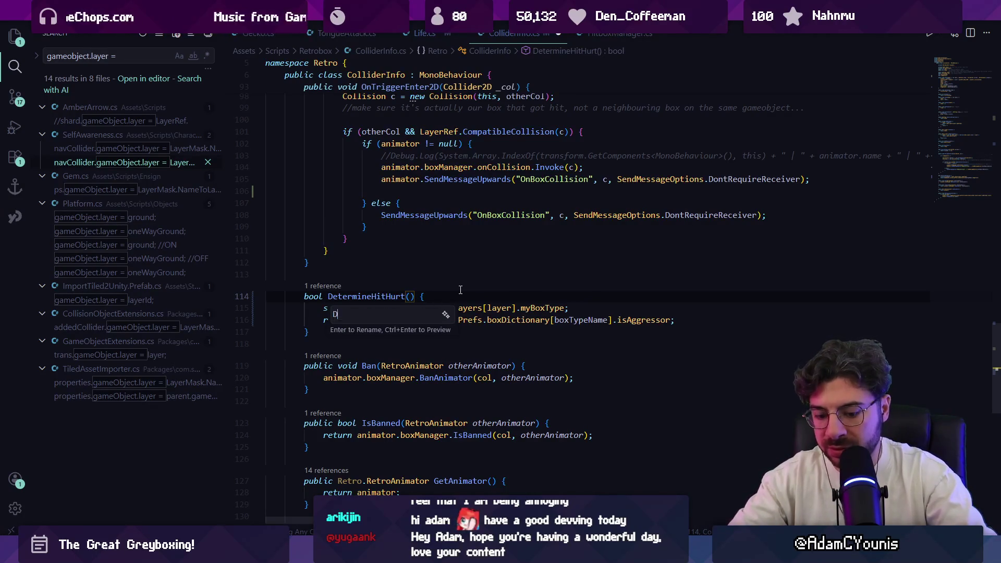
pyautogui.write('etermineA')
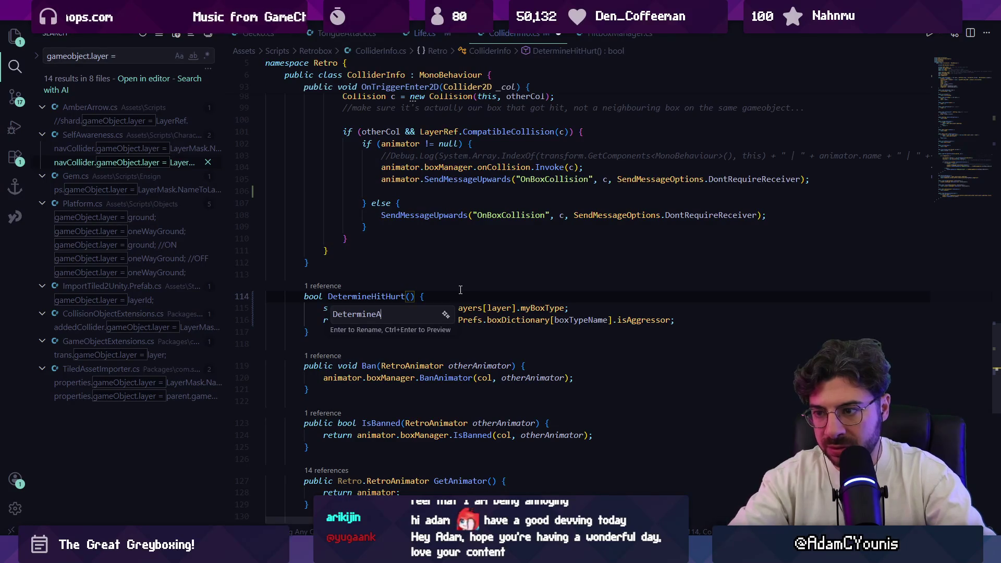
pyautogui.write('ggressor')
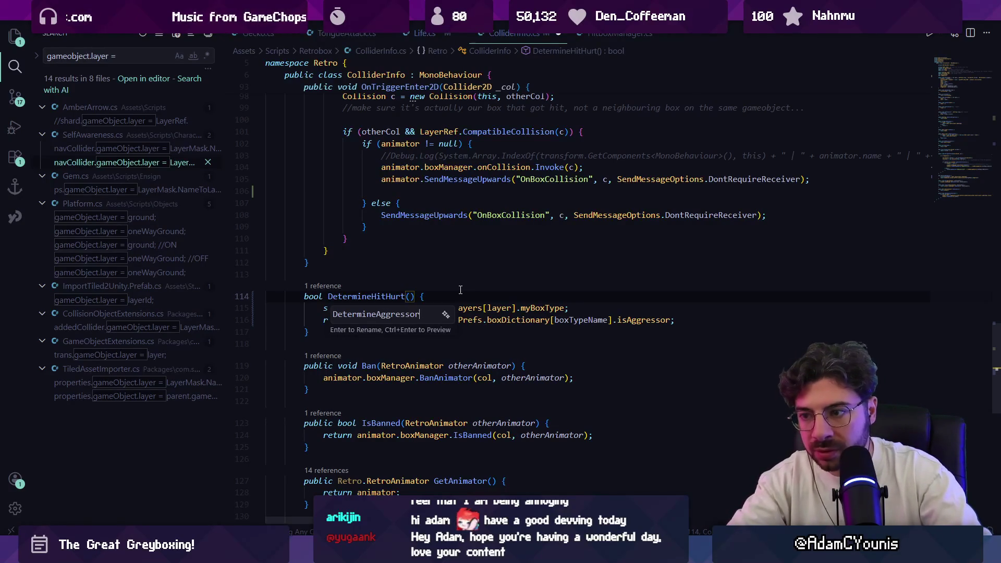
pyautogui.write('FromSheet')
pyautogui.press('Return')
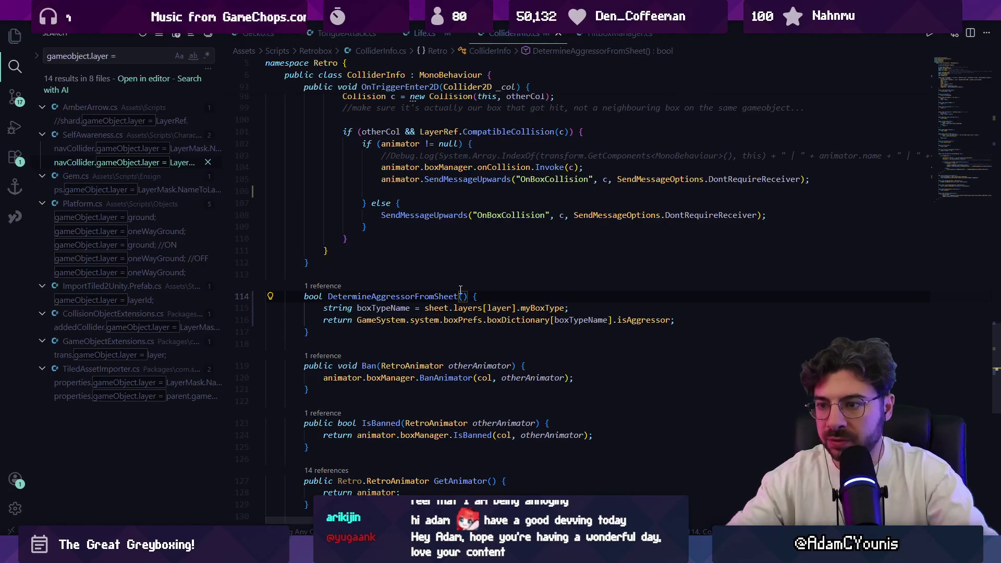
# Check DetermineAggressorFromSheet's call inside Setup, undoing an accidental blank line.
pyautogui.click(333, 287)
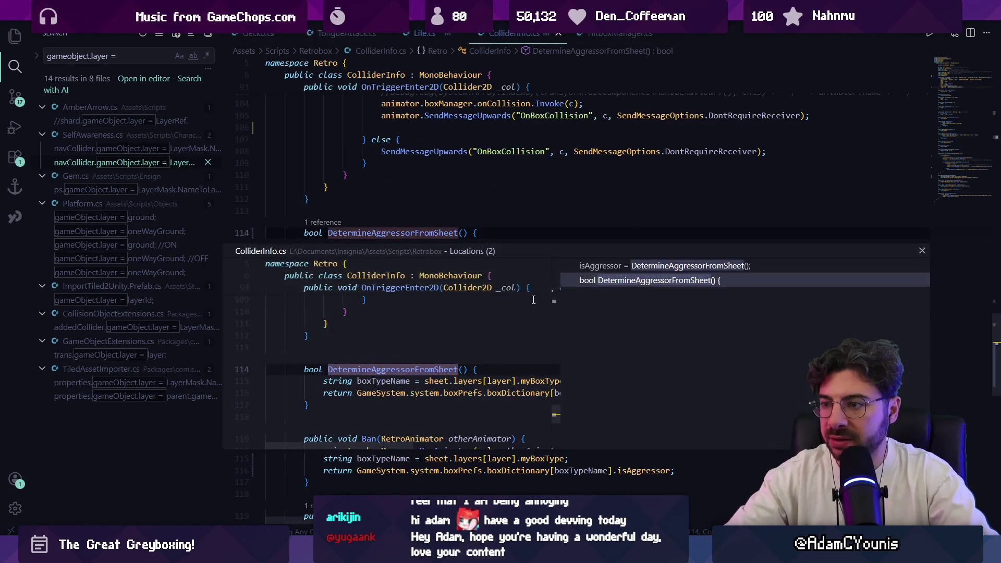
pyautogui.doubleClick(611, 276)
pyautogui.click(512, 284)
pyautogui.press('Return')
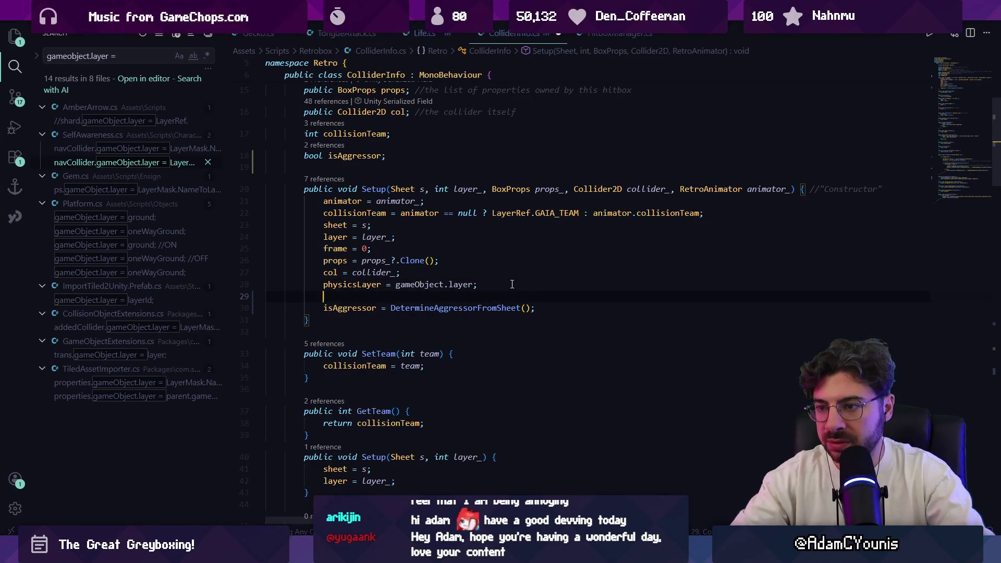
pyautogui.hotkey('ctrl', 'z')
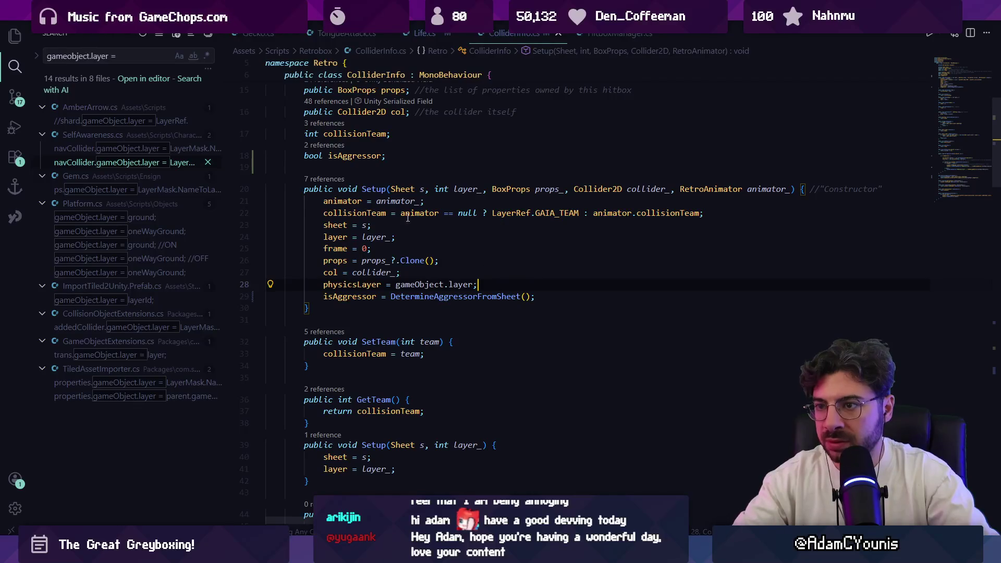
pyautogui.click(627, 35)
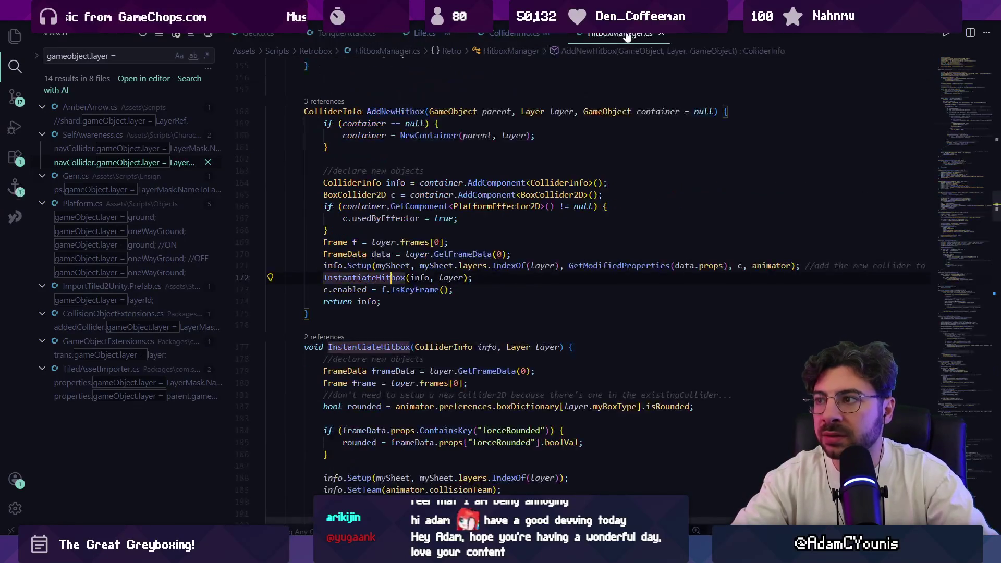
# Search TongueAttack.cs for 'Setup(' and go to ColliderInfo's Setup definition.
pyautogui.click(346, 33)
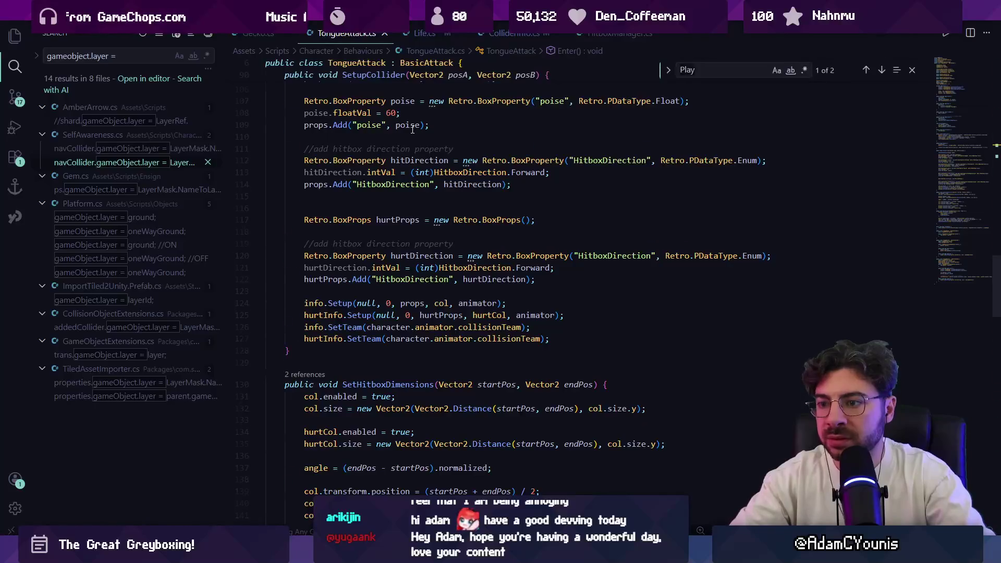
pyautogui.hotkey('ctrl', 'f')
pyautogui.write('setiu[p')
pyautogui.press('BackSpace')
pyautogui.write('up')
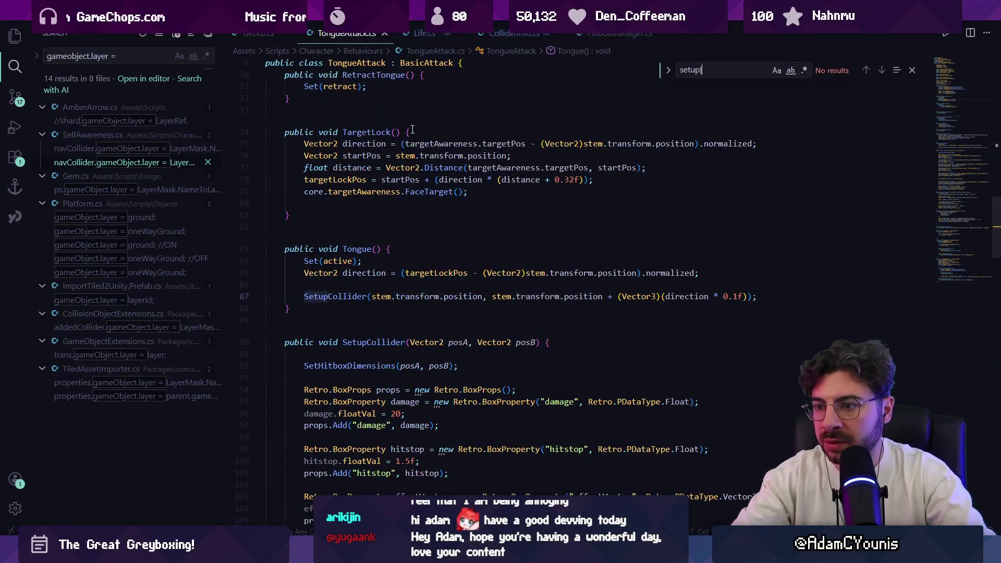
pyautogui.write('[p')
pyautogui.press('BackSpace')
pyautogui.press('BackSpace')
pyautogui.write('p)')
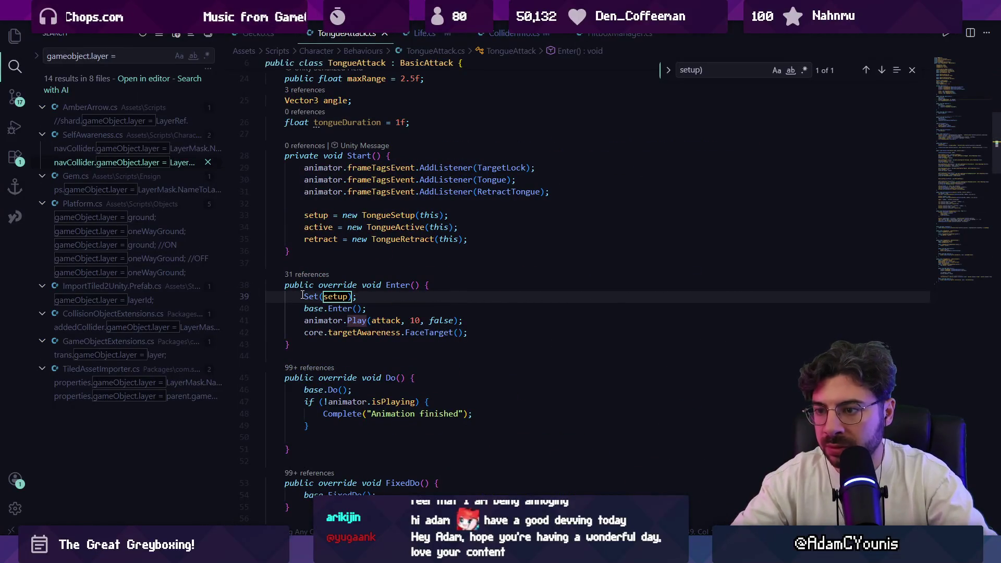
pyautogui.press('BackSpace')
pyautogui.write('(')
pyautogui.press('Return')
pyautogui.keyDown('ctrl'); pyautogui.click(339, 296); pyautogui.keyUp('ctrl')
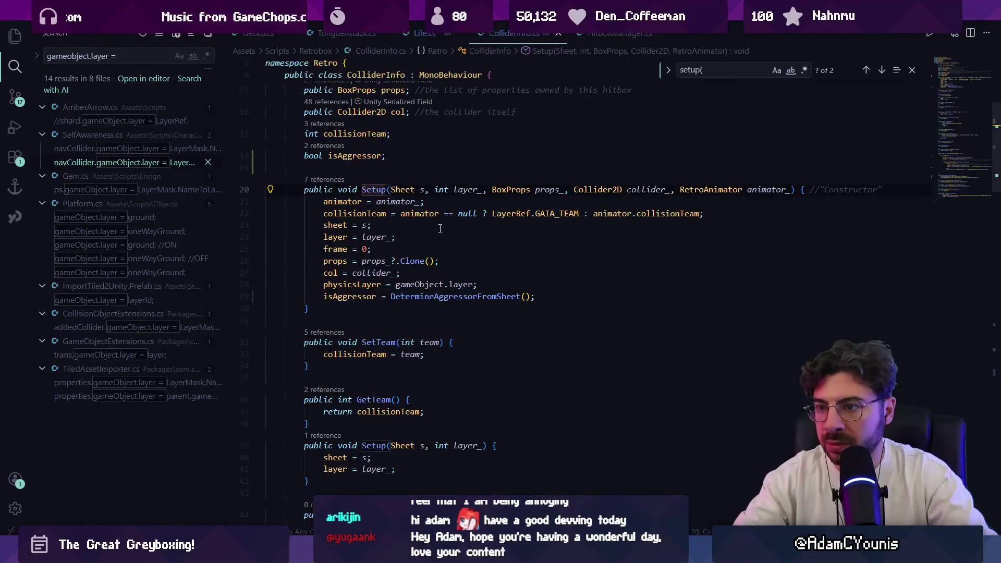
pyautogui.write('animator = animator_;')
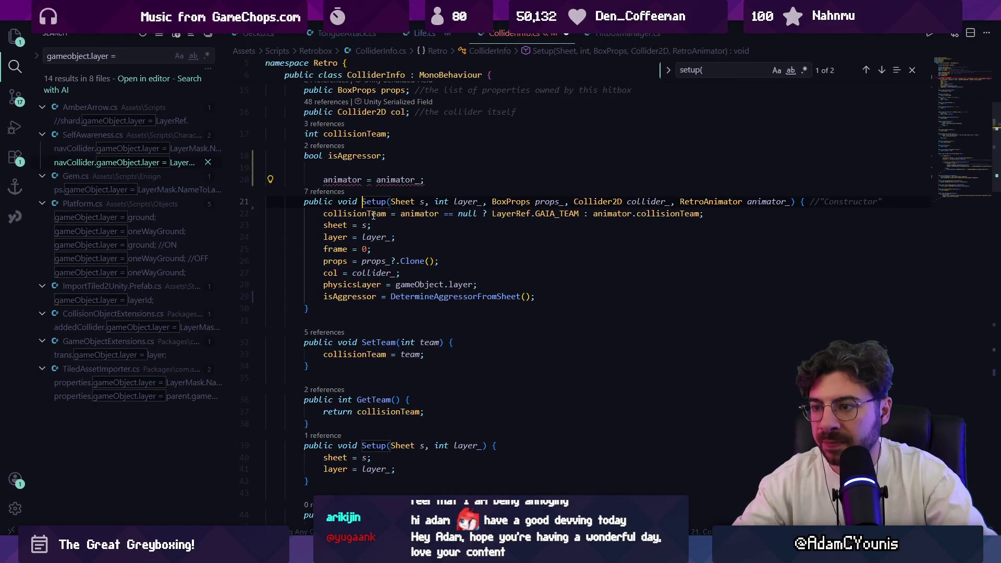
pyautogui.hotkey('alt', 'Down')
pyautogui.hotkey('alt', 'Left')
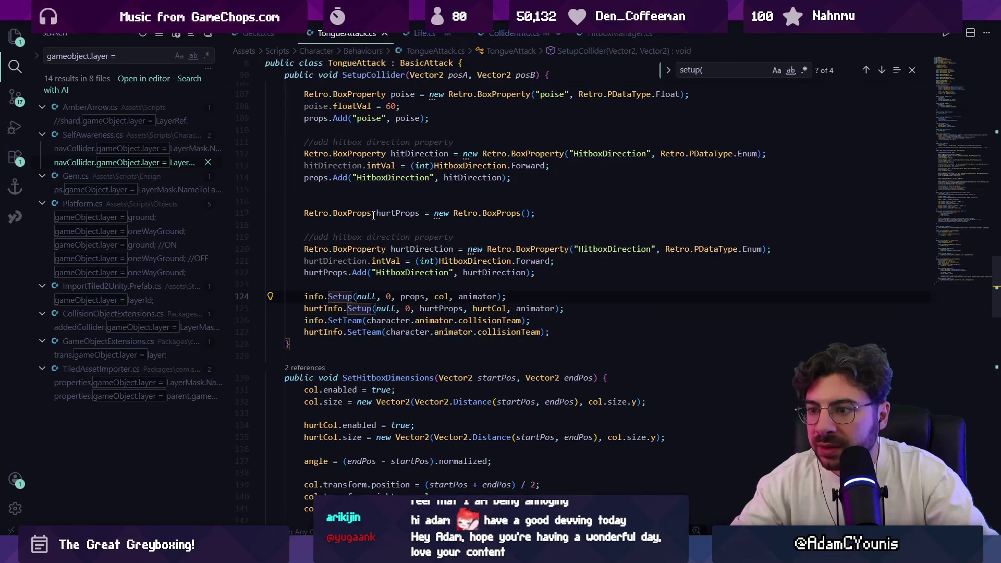
pyautogui.press('F12')
pyautogui.press('Escape')
# Wrap the isAggressor assignment in an if (sheet) block and reformat the code.
pyautogui.click(485, 286)
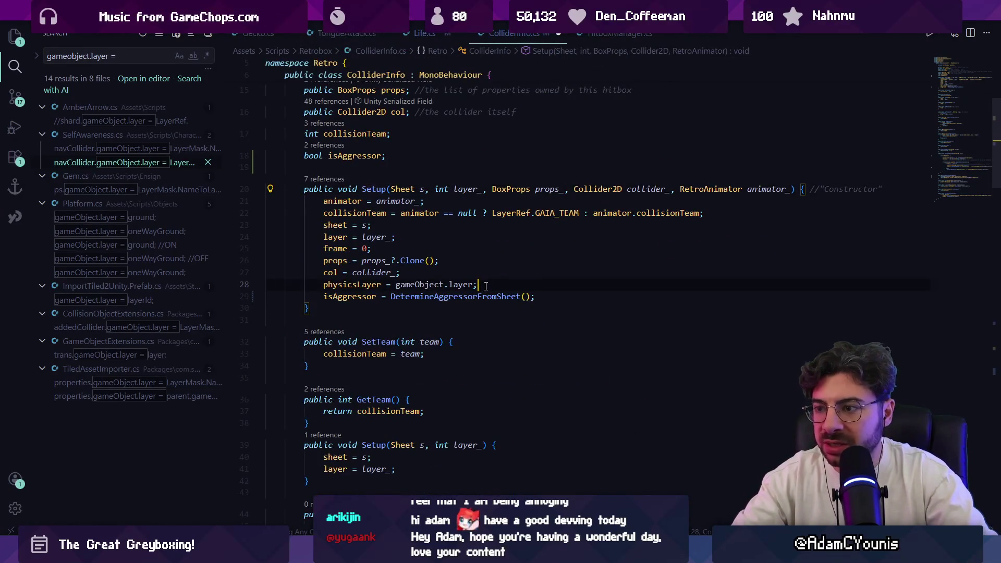
pyautogui.press('Return')
pyautogui.press('Return')
pyautogui.write('if (sheet) ')
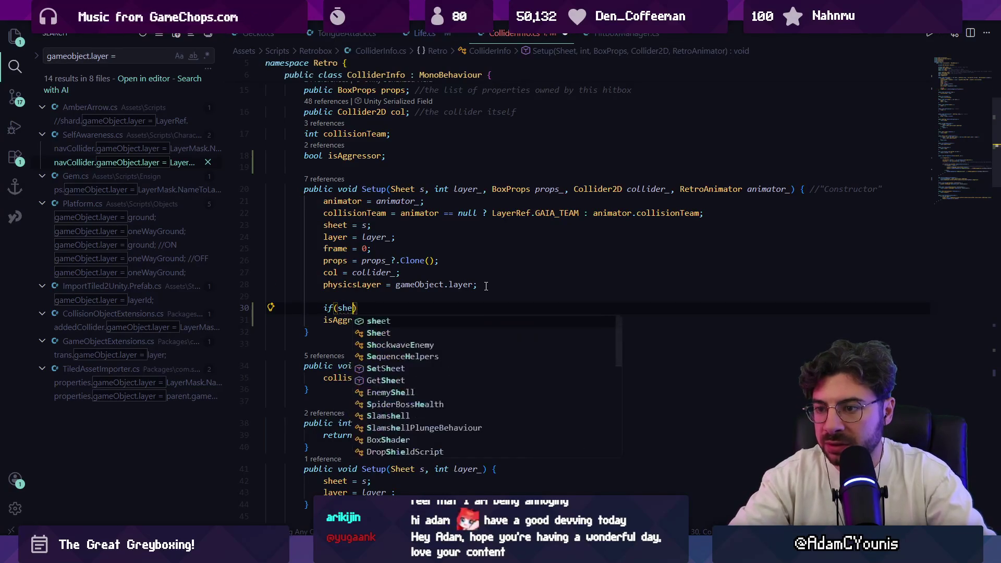
pyautogui.write('{')
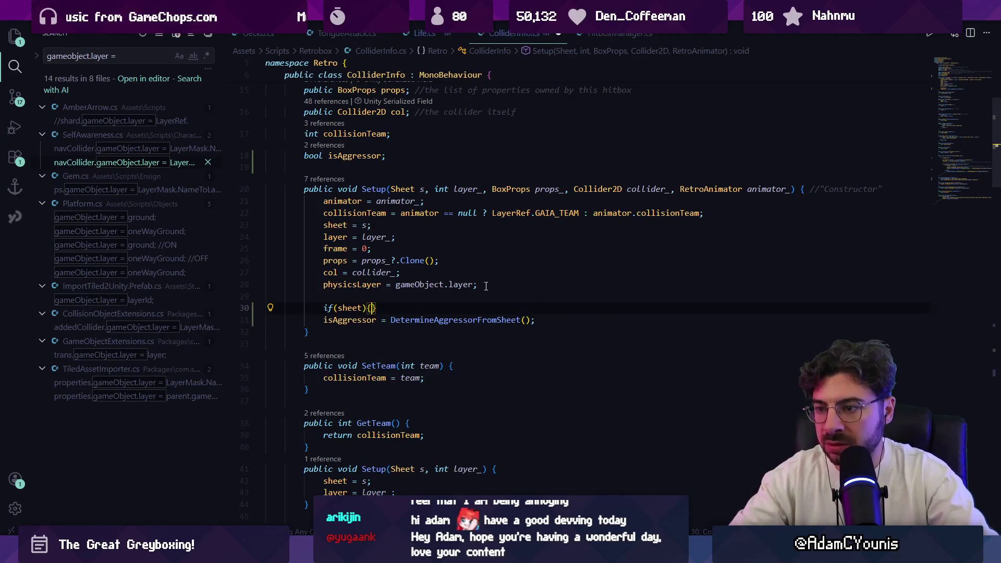
pyautogui.press('Return')
pyautogui.press('Down')
pyautogui.press('Down')
pyautogui.hotkey('alt', 'Up')
pyautogui.hotkey('alt', 'Up')
pyautogui.hotkey('shift', 'alt', 'f')
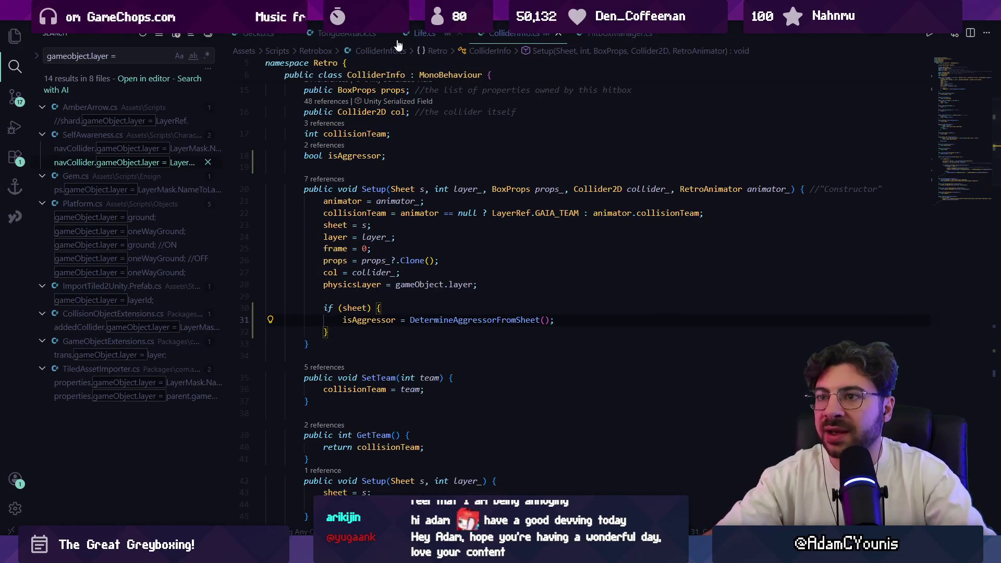
pyautogui.click(338, 35)
# Add info.SetAggressor(true); below the hurtInfo.Setup call in SetupCollider.
pyautogui.click(573, 333)
pyautogui.press('Return')
pyautogui.hotkey('alt', 'Up')
pyautogui.hotkey('alt', 'Up')
pyautogui.hotkey('alt', 'Up')
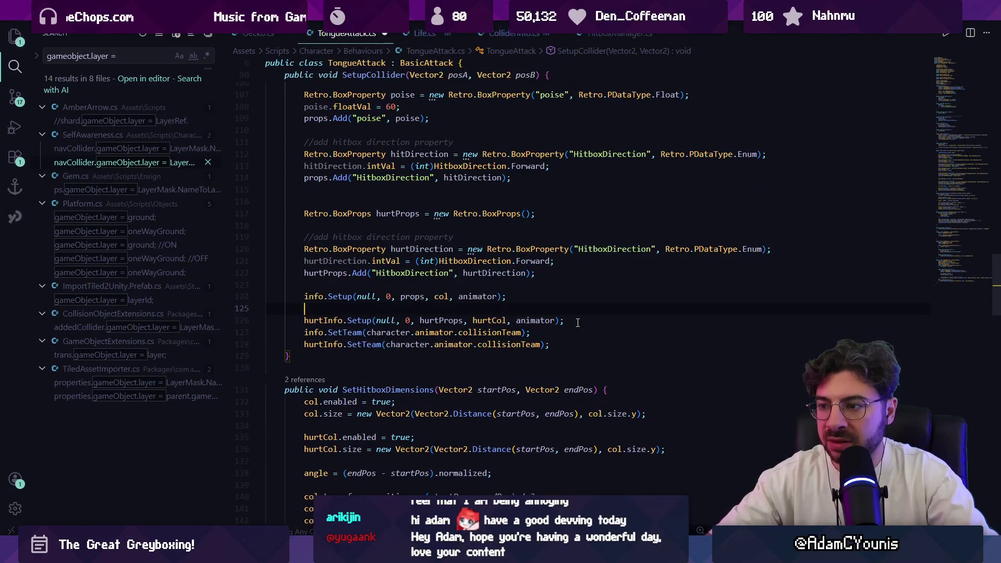
pyautogui.write('in')
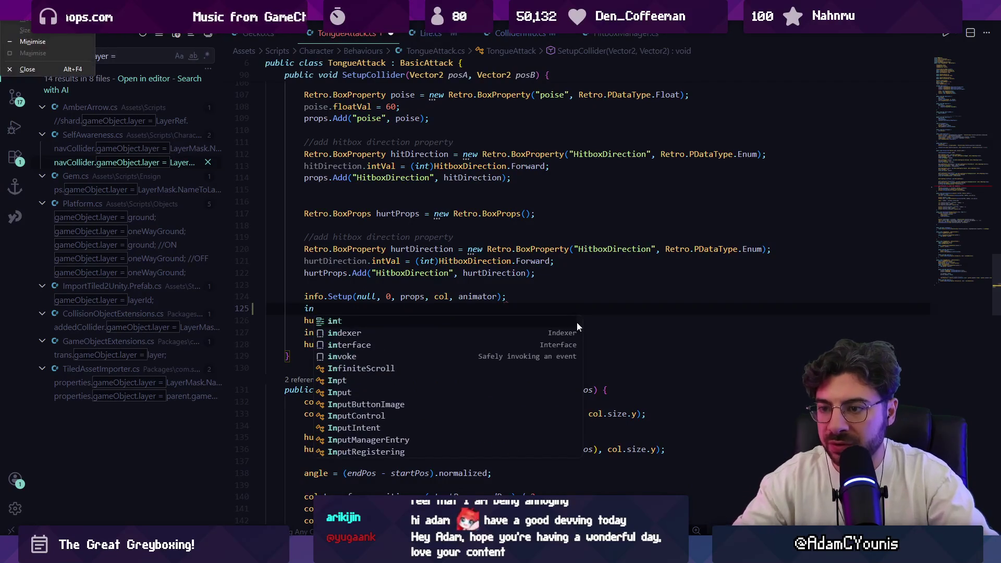
pyautogui.hotkey('alt', 'Down')
pyautogui.write('fo')
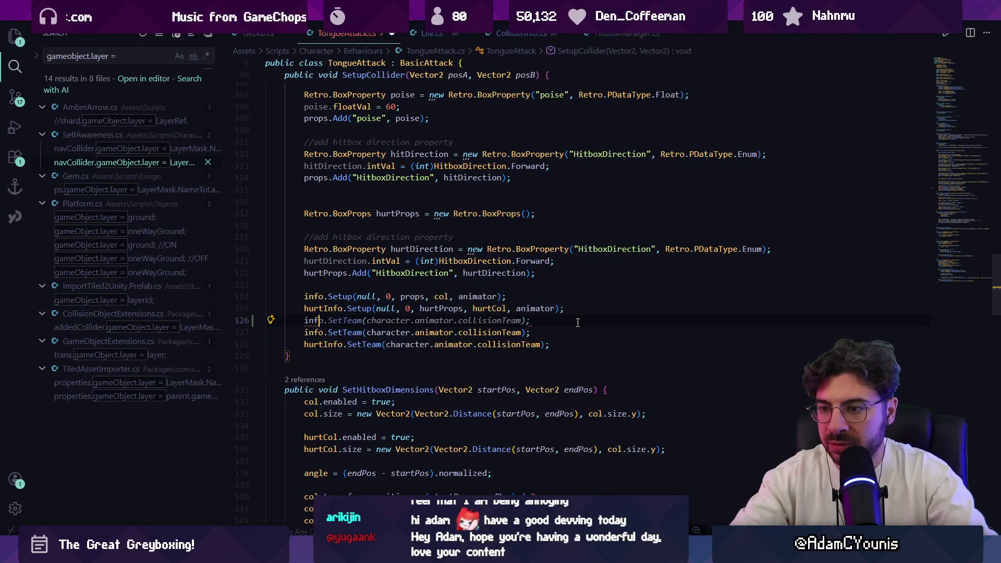
pyautogui.write('.')
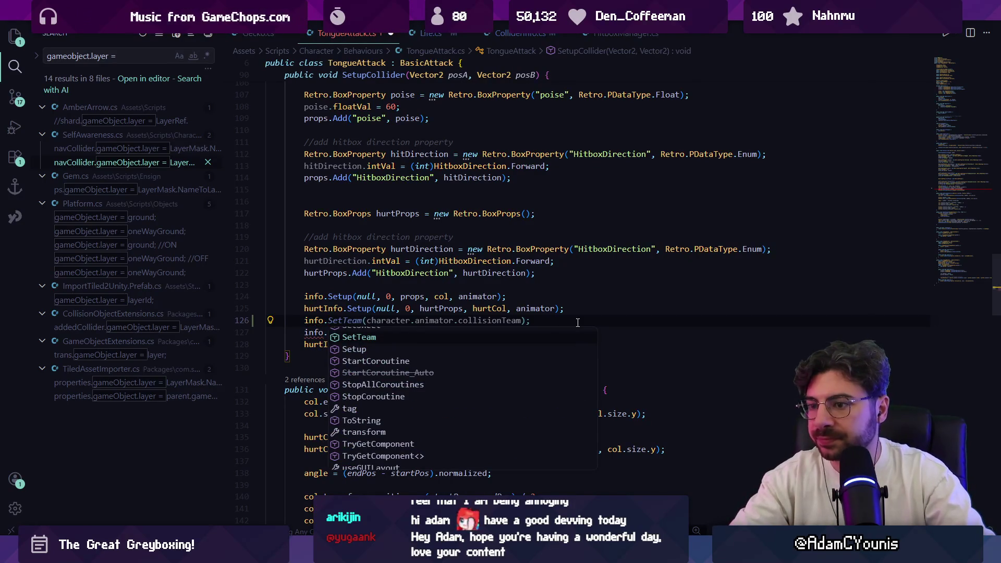
pyautogui.write('is')
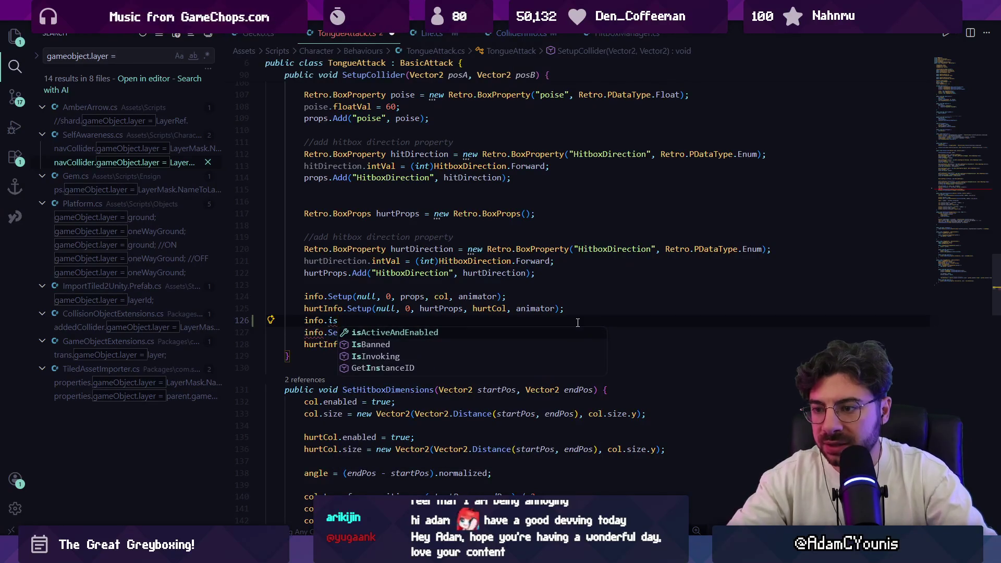
pyautogui.write('A')
pyautogui.press('BackSpace')
pyautogui.press('BackSpace')
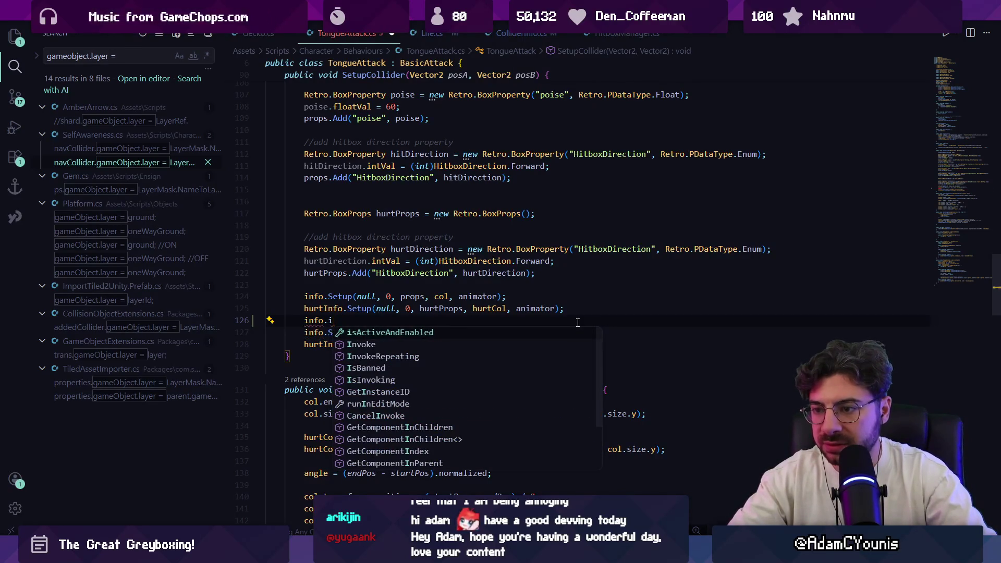
pyautogui.press('BackSpace')
pyautogui.write('SetAng')
pyautogui.press('BackSpace')
pyautogui.press('BackSpace')
pyautogui.press('Tab')
pyautogui.press('Left')
pyautogui.press('Left')
pyautogui.hotkey('ctrl', 'shift', 'Left')
pyautogui.hotkey('ctrl', 'shift', 'Left')
pyautogui.hotkey('ctrl', 'shift', 'Left')
pyautogui.write('true')
# Save TongueAttack.cs and check the undefined SetAggressor error.
pyautogui.hotkey('ctrl', 's')
pyautogui.press('Escape')
pyautogui.doubleClick(360, 320)
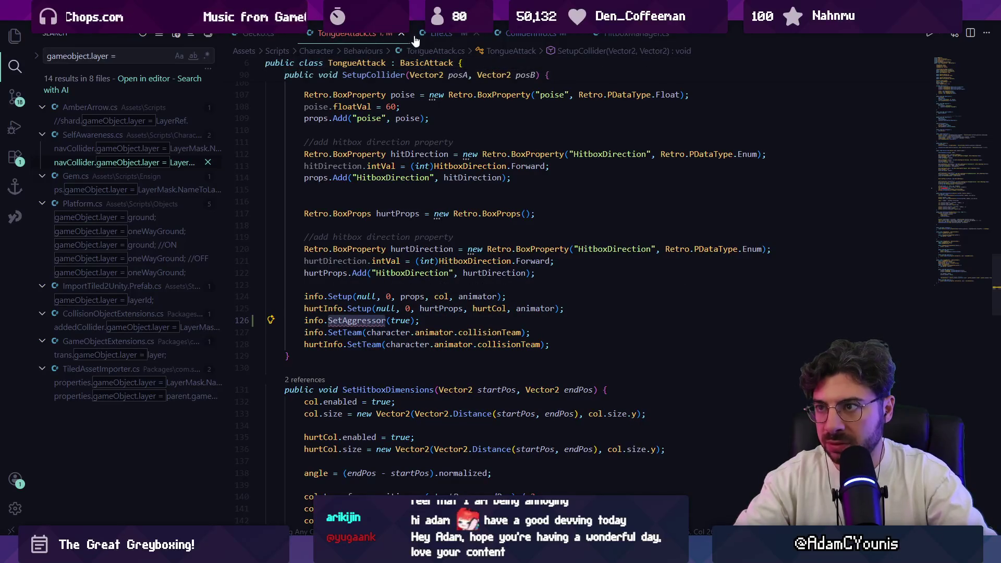
pyautogui.click(530, 34)
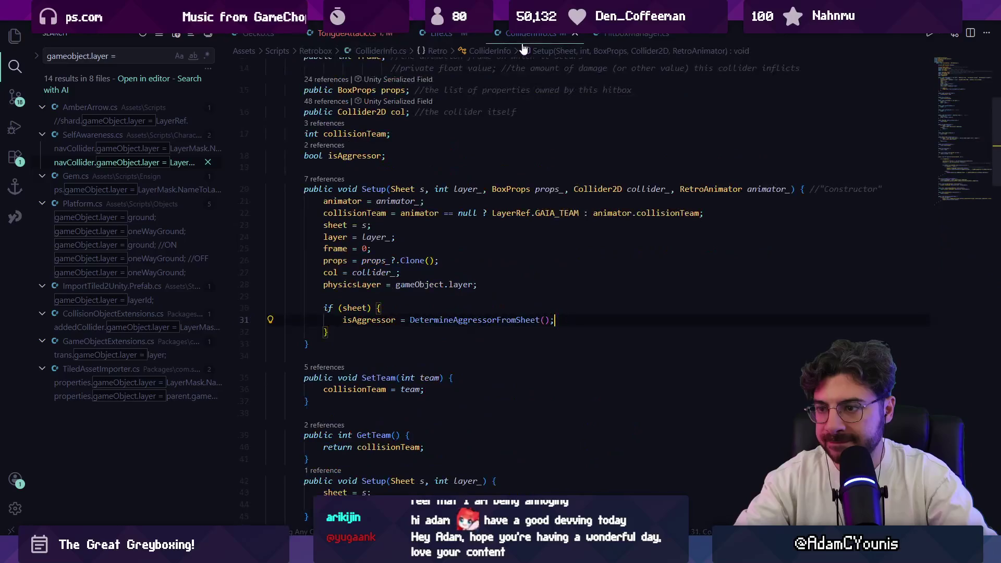
# Add a public void SetAggressor(bool value) setter for isAggressor to ColliderInfo and save.
pyautogui.click(371, 321)
pyautogui.press('F12')
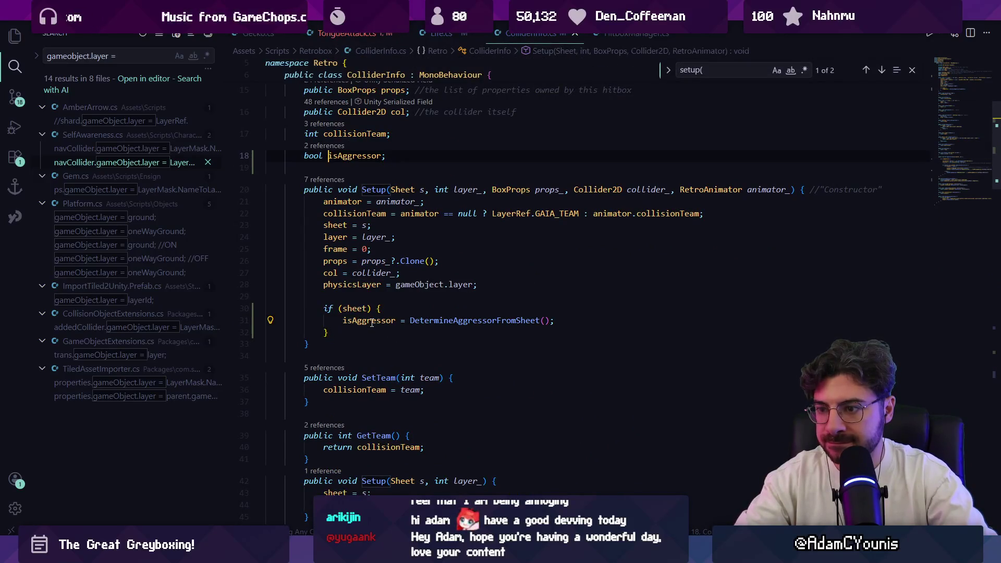
pyautogui.keyDown('ctrl'); pyautogui.click(458, 321); pyautogui.keyUp('ctrl')
pyautogui.click(350, 256)
pyautogui.press('Return')
pyautogui.press('Return')
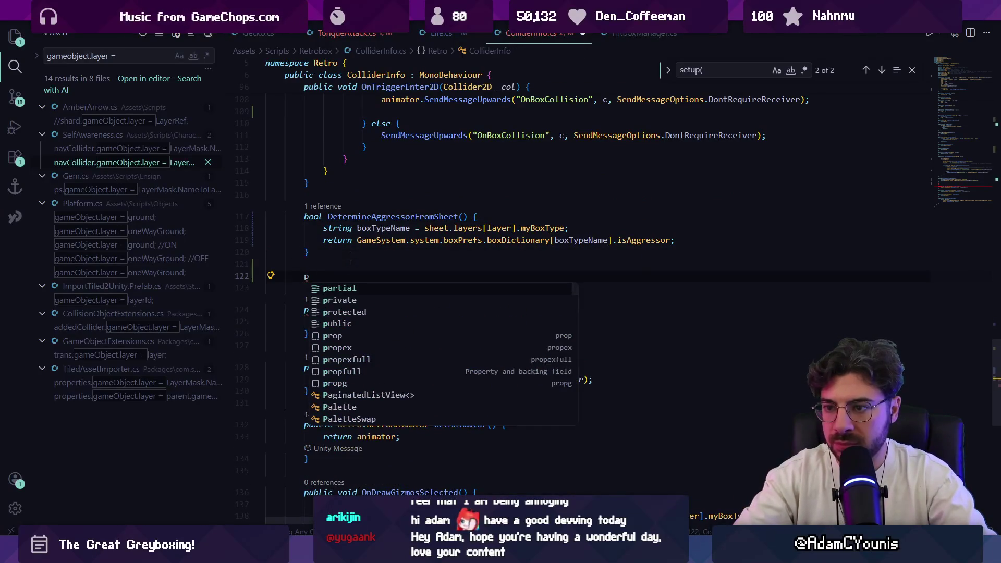
pyautogui.write('bool')
pyautogui.press('Escape')
pyautogui.hotkey('ctrl', 'BackSpace')
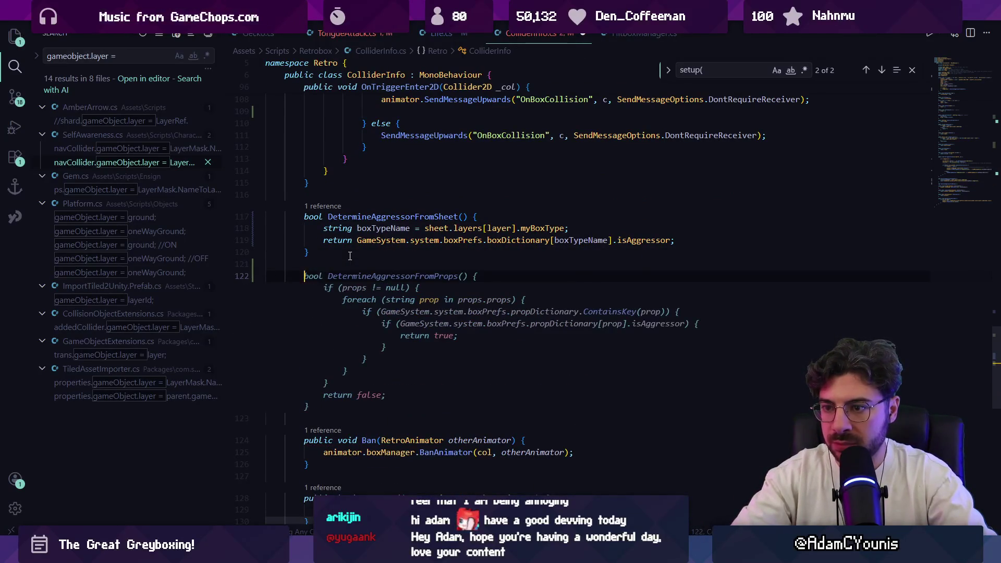
pyautogui.write('pubnlic')
pyautogui.press('BackSpace')
pyautogui.press('BackSpace')
pyautogui.press('BackSpace')
pyautogui.write('blic')
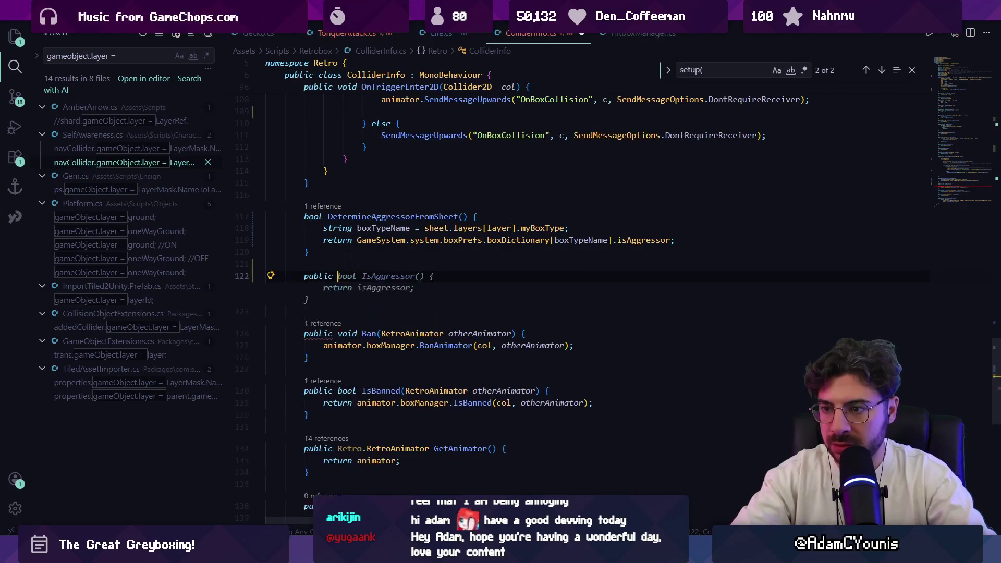
pyautogui.write(' bool SetAGG')
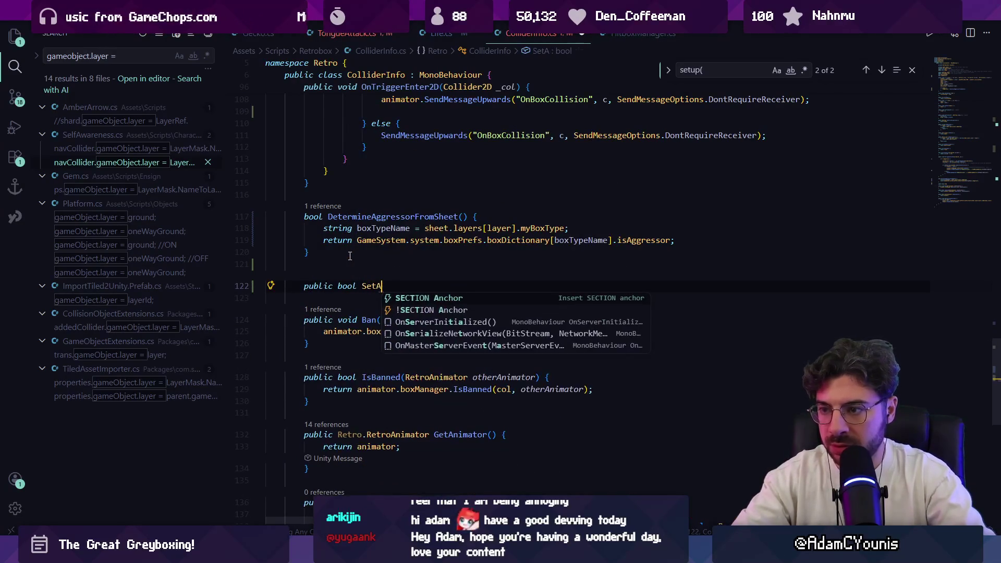
pyautogui.press('BackSpace')
pyautogui.press('BackSpace')
pyautogui.write('gg')
pyautogui.press('Tab')
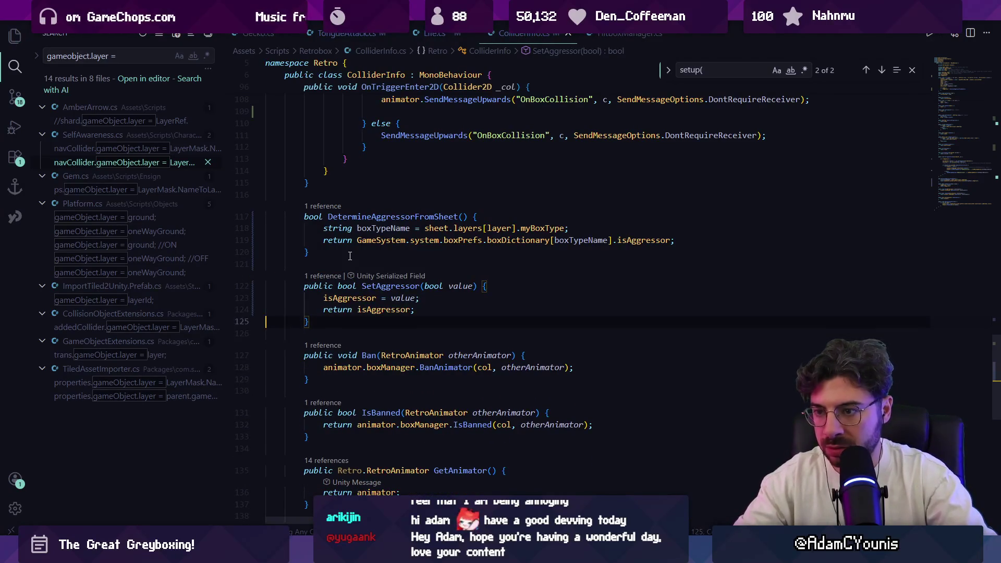
pyautogui.press('Up')
pyautogui.press('Up')
pyautogui.press('Up')
pyautogui.hotkey('ctrl', 'Right')
pyautogui.hotkey('ctrl', 'Right')
pyautogui.hotkey('ctrl', 'shift', 'Left')
pyautogui.write('void')
pyautogui.press('Escape')
pyautogui.press('Down')
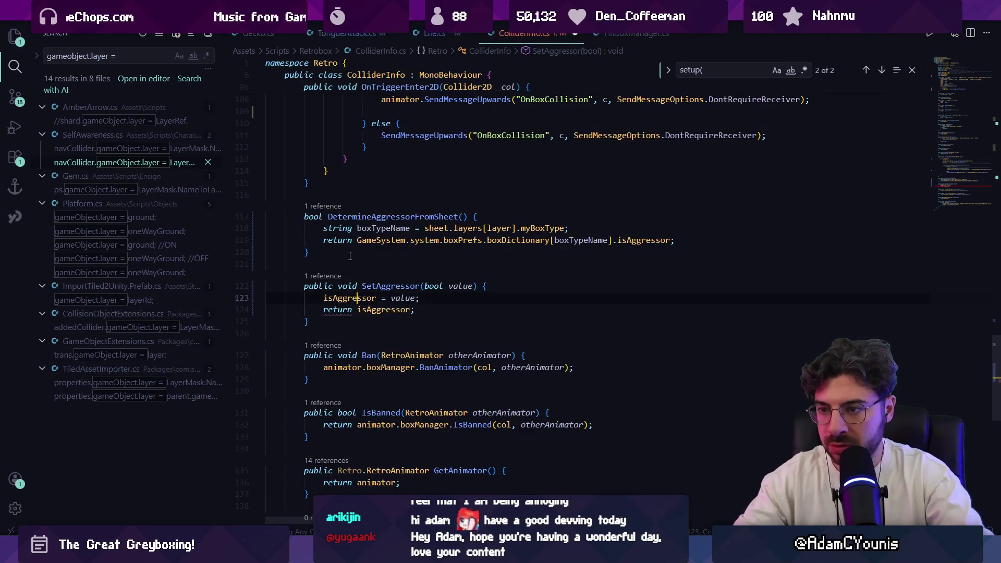
pyautogui.hotkey('ctrl', 'shift', 'k')
pyautogui.hotkey('ctrl', 's')
# Move TongueAttack's SetAggressor(true) call directly below info.Setup and save.
pyautogui.hotkey('alt', 'Left')
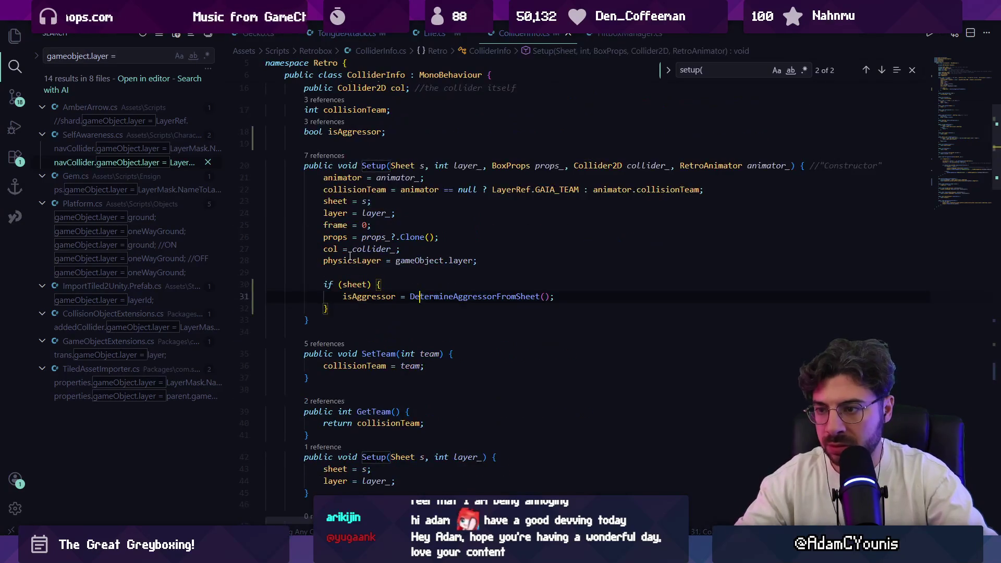
pyautogui.hotkey('alt', 'Left')
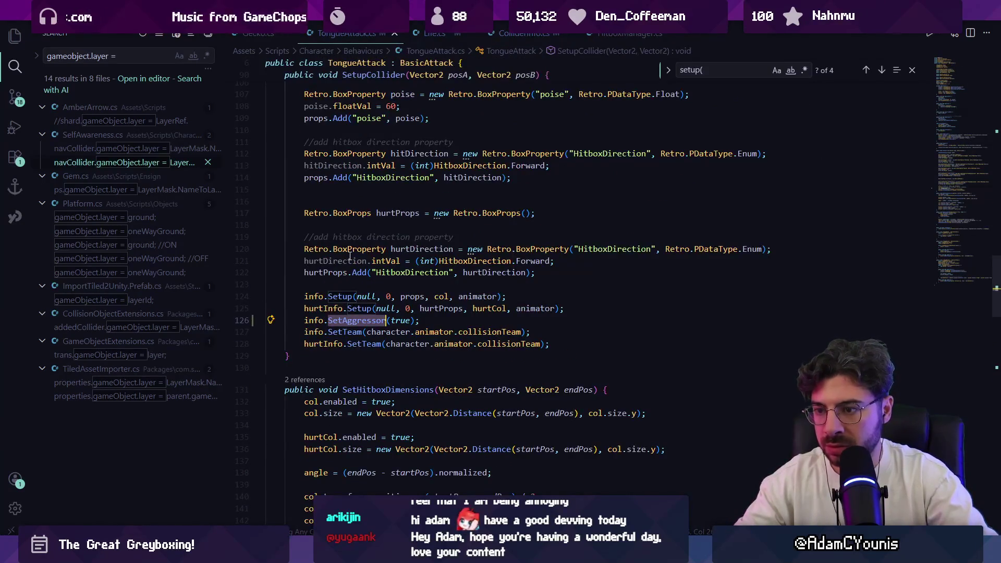
pyautogui.press('Right')
pyautogui.press('Right')
pyautogui.press('End')
pyautogui.press('Return')
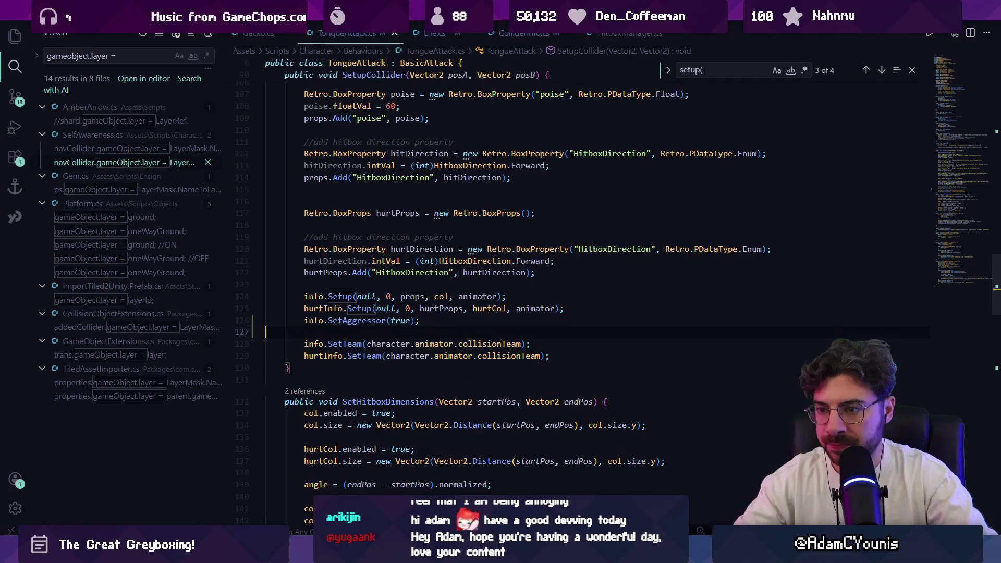
pyautogui.press('Up')
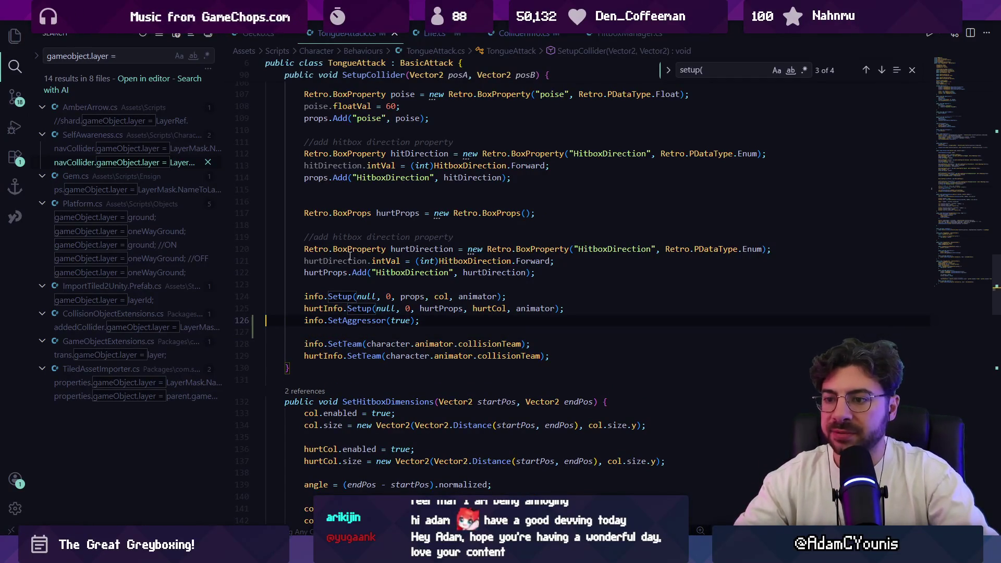
pyautogui.hotkey('alt', 'Up')
pyautogui.press('Down')
pyautogui.press('Down')
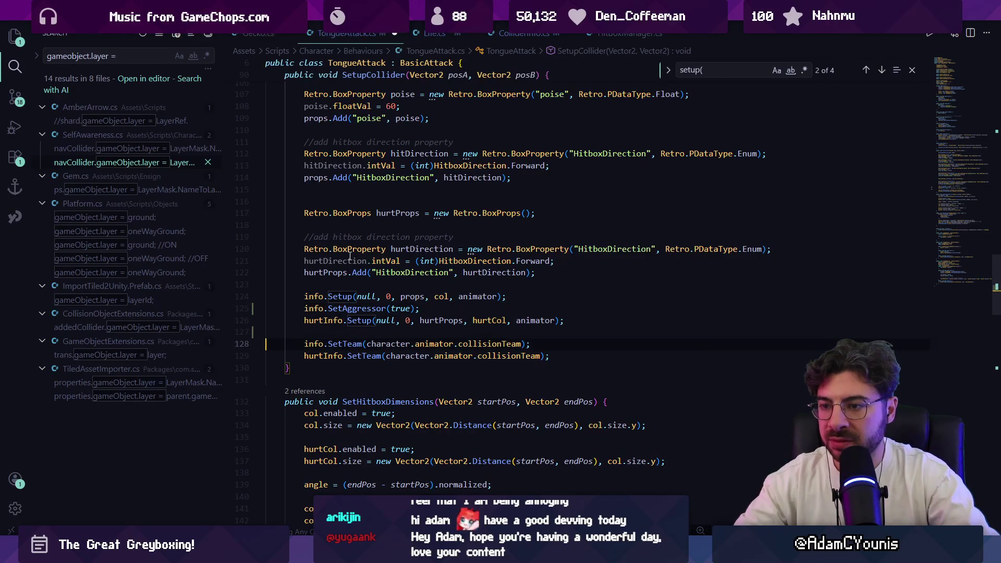
pyautogui.hotkey('ctrl', 's')
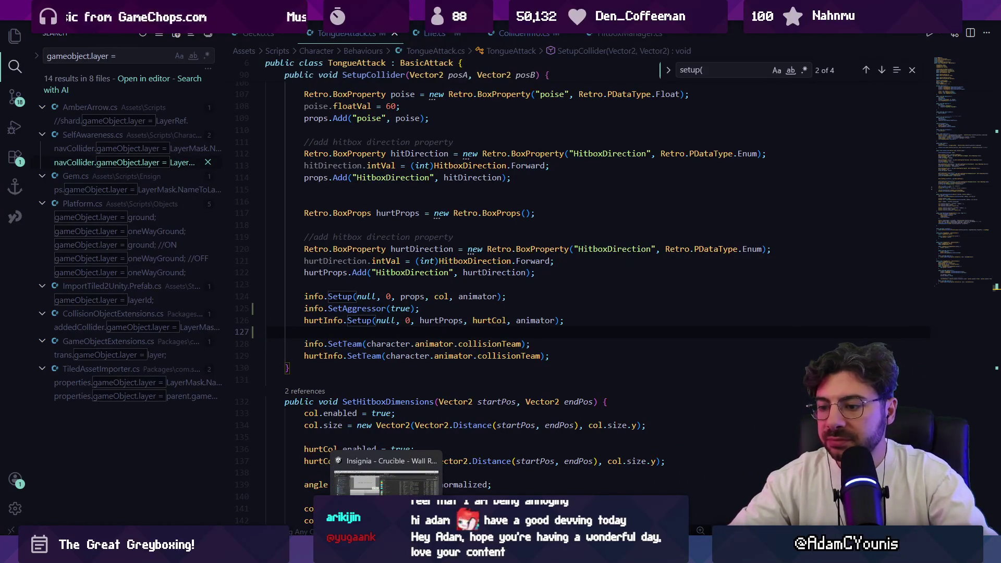
pyautogui.click(387, 552)
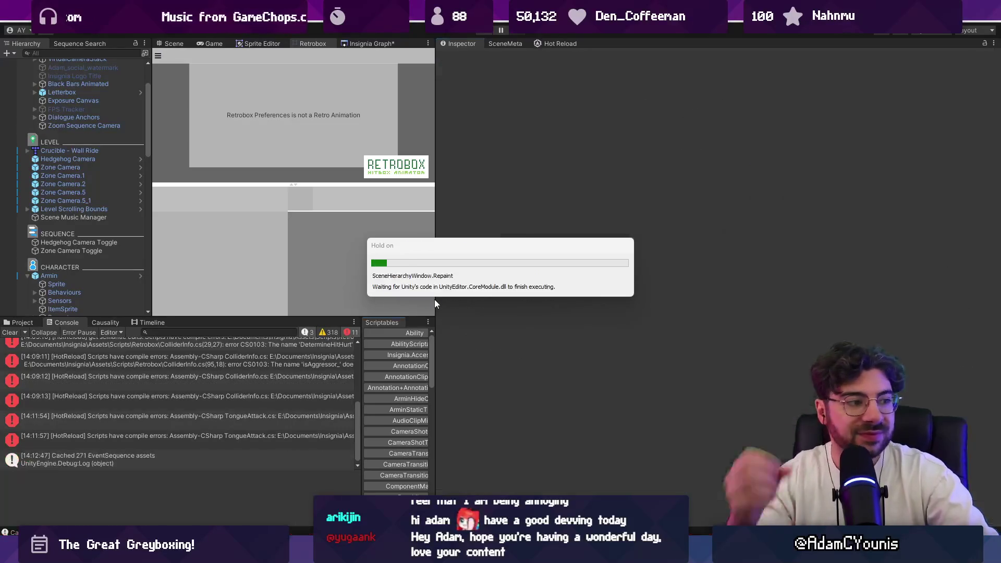
# Widen the Scene view and clear the old Console errors after recompiling.
pyautogui.moveTo(435, 298); pyautogui.dragTo(696, 285)
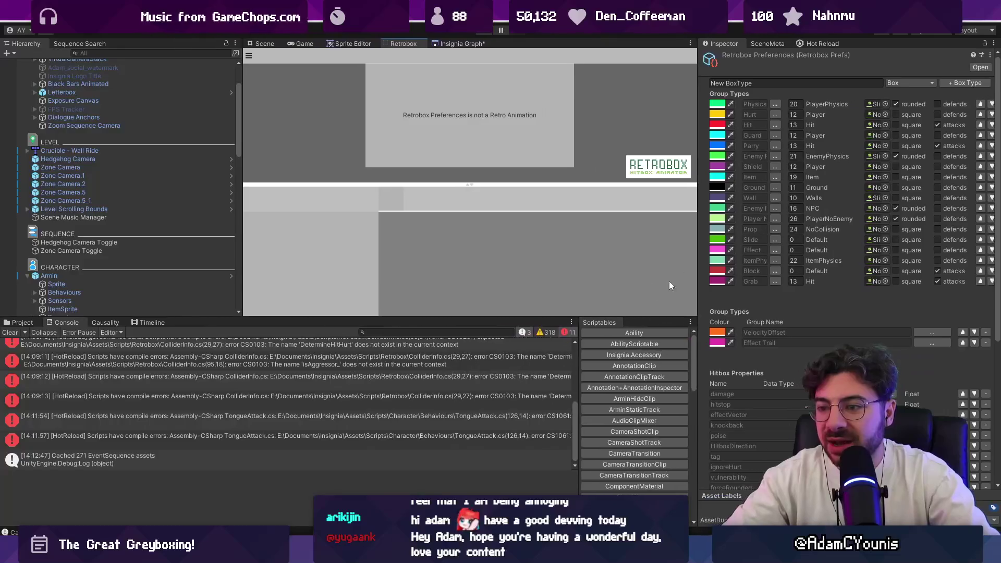
pyautogui.click(10, 332)
pyautogui.hotkey('alt', 'Tab')
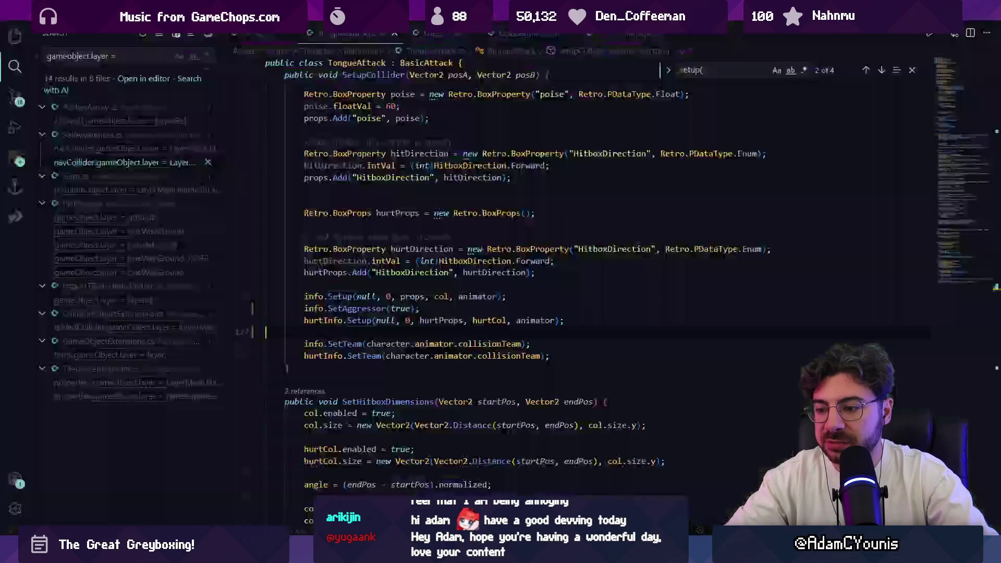
# Delete the empty line 115 after the HitboxDirection property in SetupCollider.
pyautogui.scroll(5, 440, 332)
pyautogui.moveTo(297, 231)
pyautogui.mouseDown()
pyautogui.moveTo(368, 271)
pyautogui.moveTo(391, 365)
pyautogui.moveTo(552, 402)
pyautogui.moveTo(540, 397)
pyautogui.moveTo(521, 436)
pyautogui.mouseUp()
pyautogui.scroll(6, 443, 329)
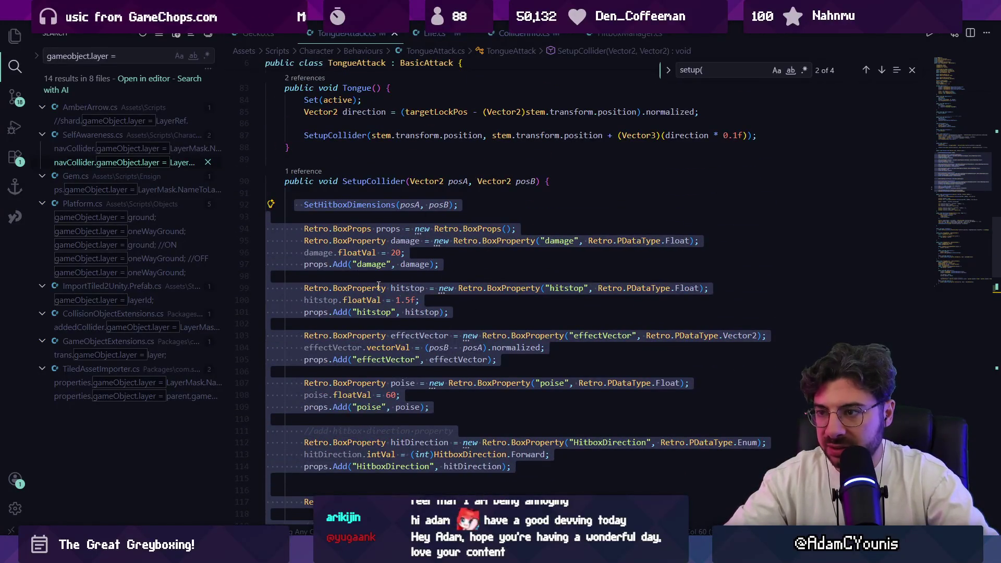
pyautogui.scroll(-6, 382, 271)
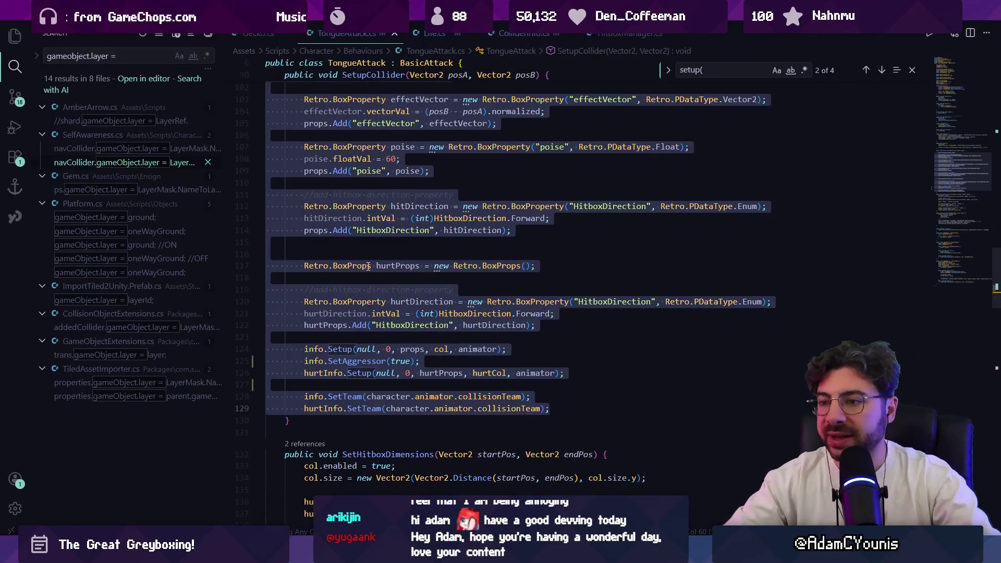
pyautogui.click(385, 241)
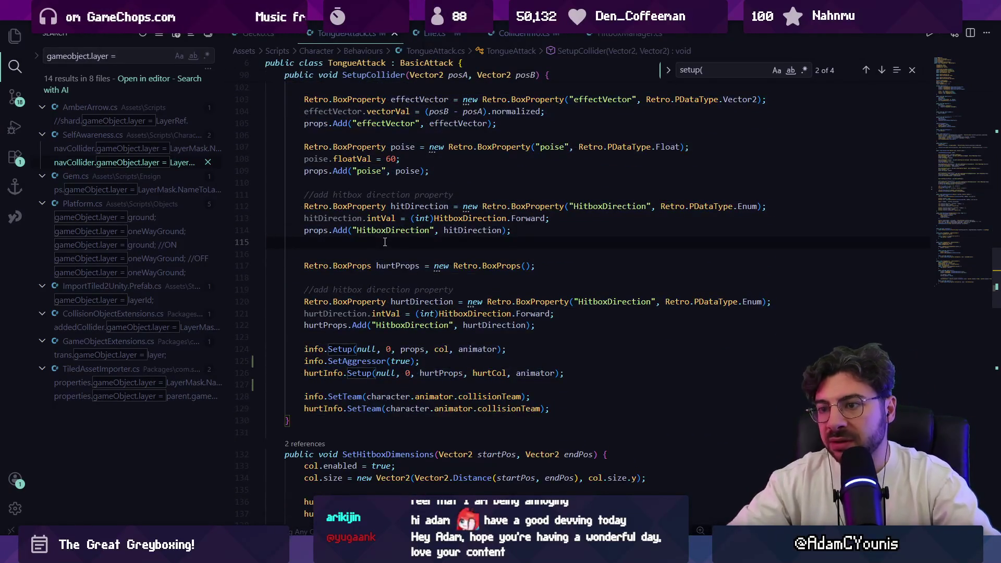
pyautogui.press('BackSpace')
pyautogui.hotkey('alt', 'Tab')
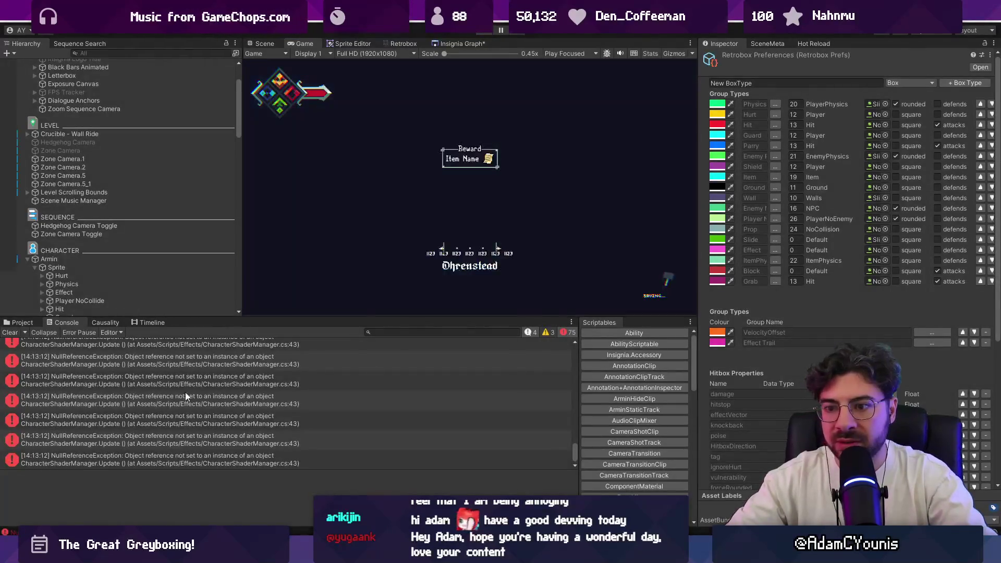
# Open the CharacterShaderManager NullReferenceException's line 43 sprite reference in code.
pyautogui.scroll(10, 186, 399)
pyautogui.moveTo(575, 401); pyautogui.dragTo(532, 305)
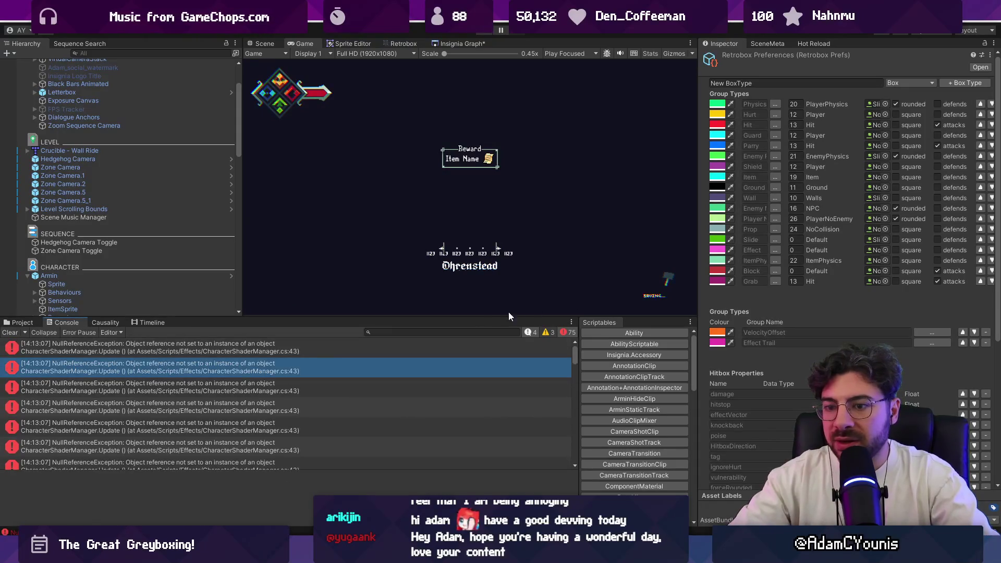
pyautogui.click(277, 345)
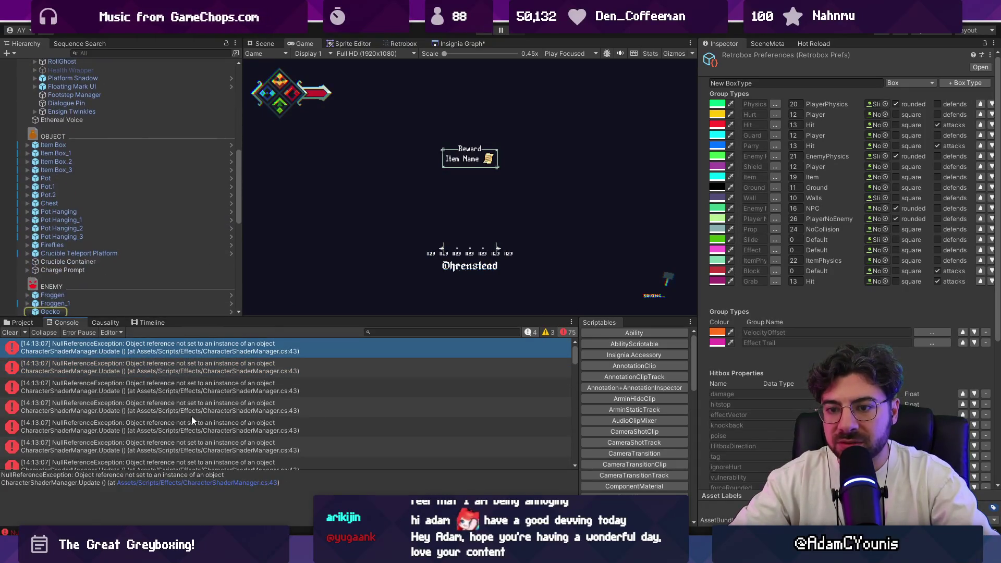
pyautogui.click(200, 483)
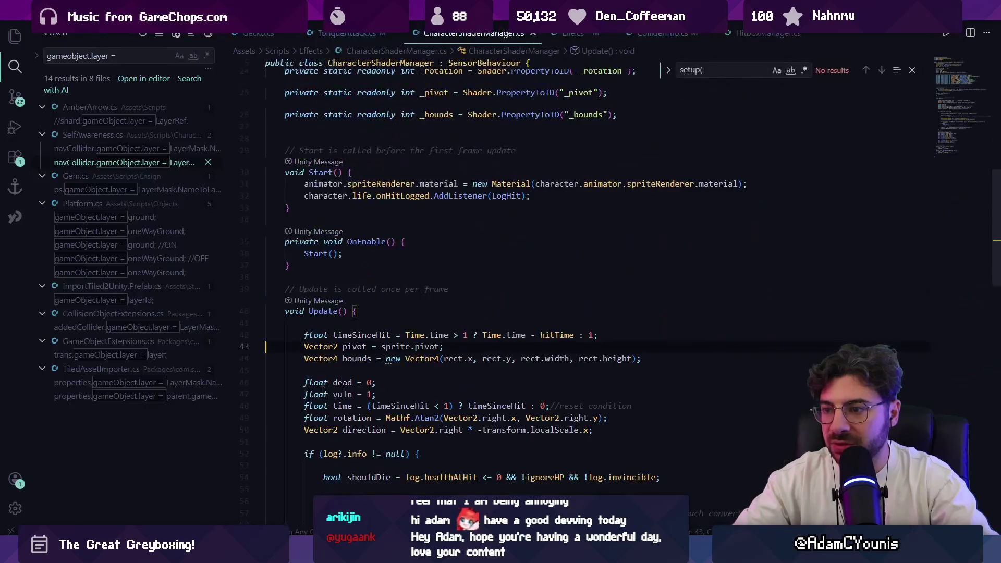
pyautogui.click(411, 346)
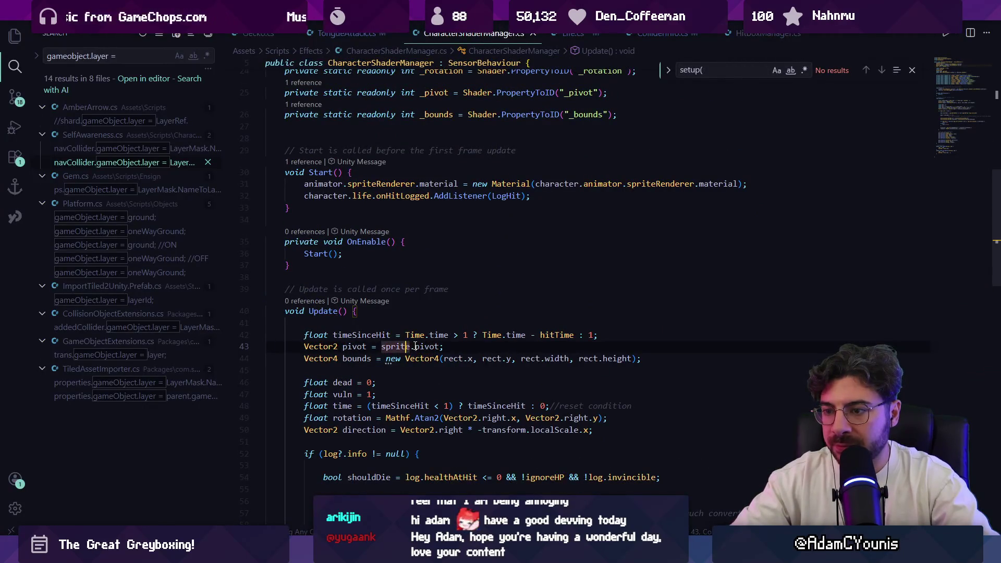
pyautogui.hotkey('alt', 'Tab')
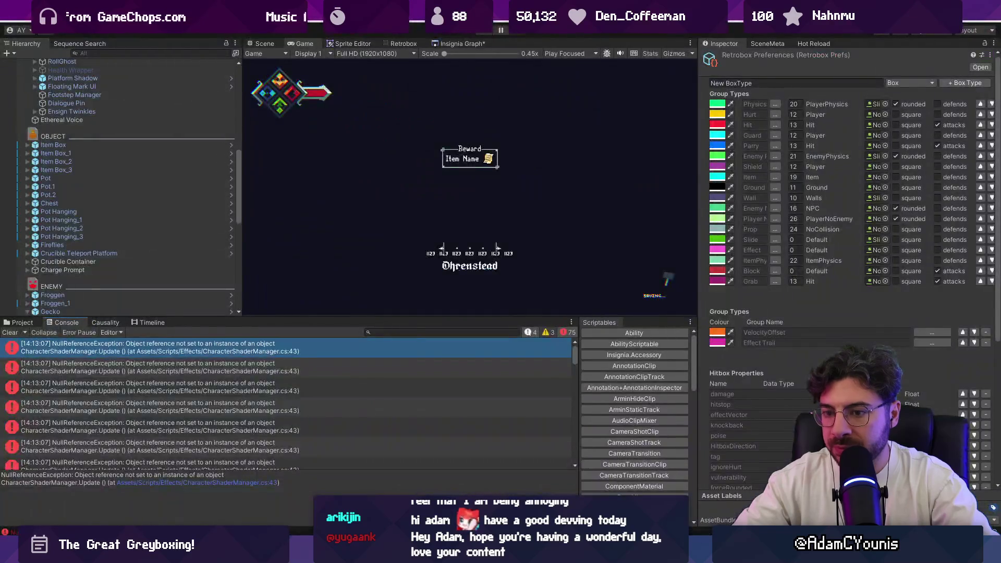
# Select the Gecko enemy, inspect the sprite declaration, and expand its Retro Animator settings.
pyautogui.click(170, 351)
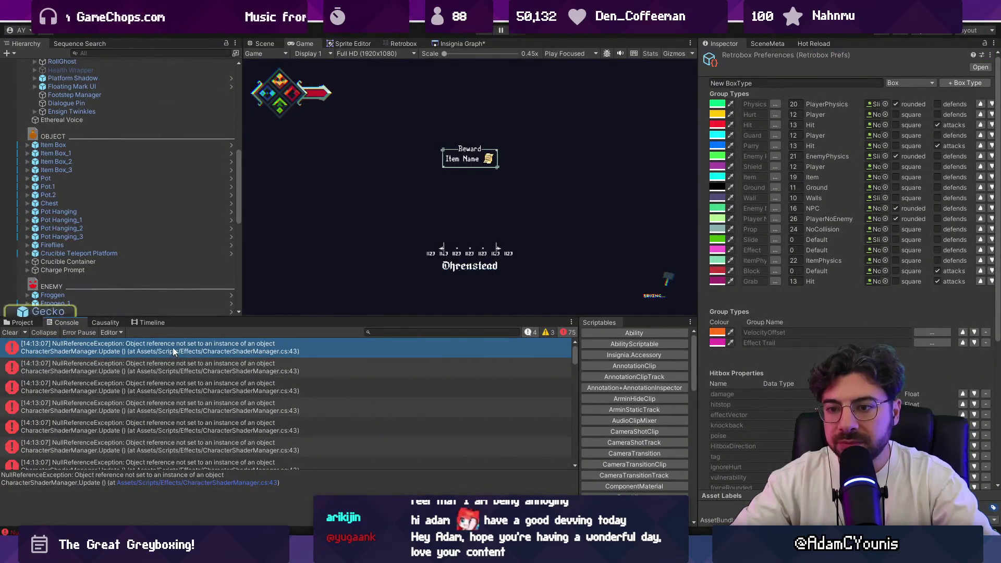
pyautogui.moveTo(156, 318); pyautogui.dragTo(157, 292)
pyautogui.scroll(-5, 151, 234)
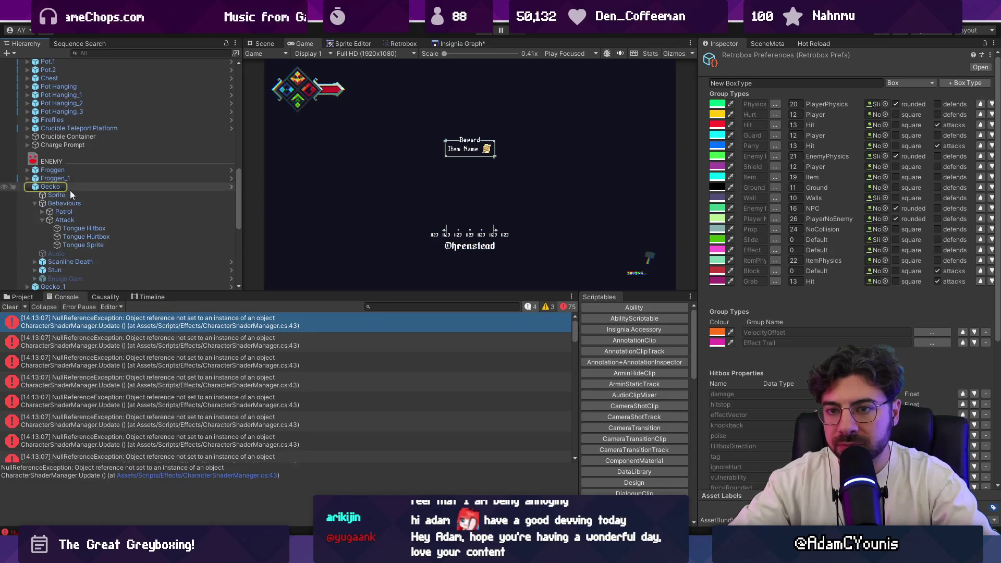
pyautogui.click(92, 188)
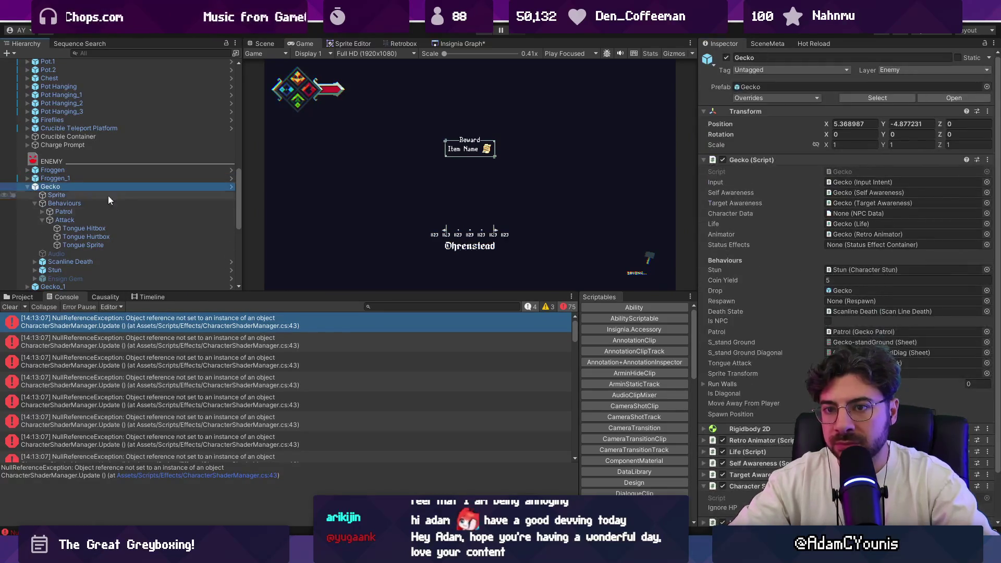
pyautogui.scroll(-2, 774, 437)
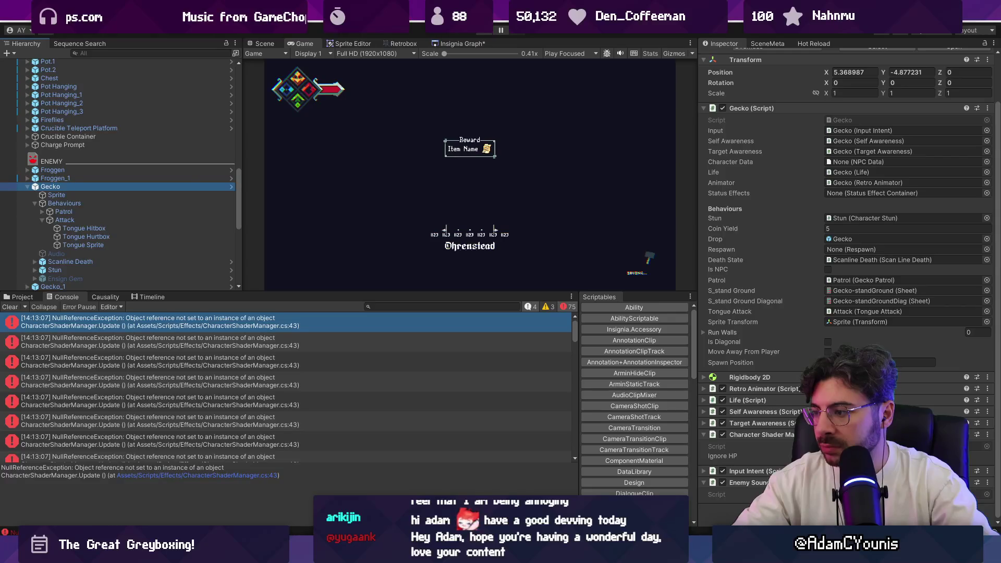
pyautogui.doubleClick(396, 347)
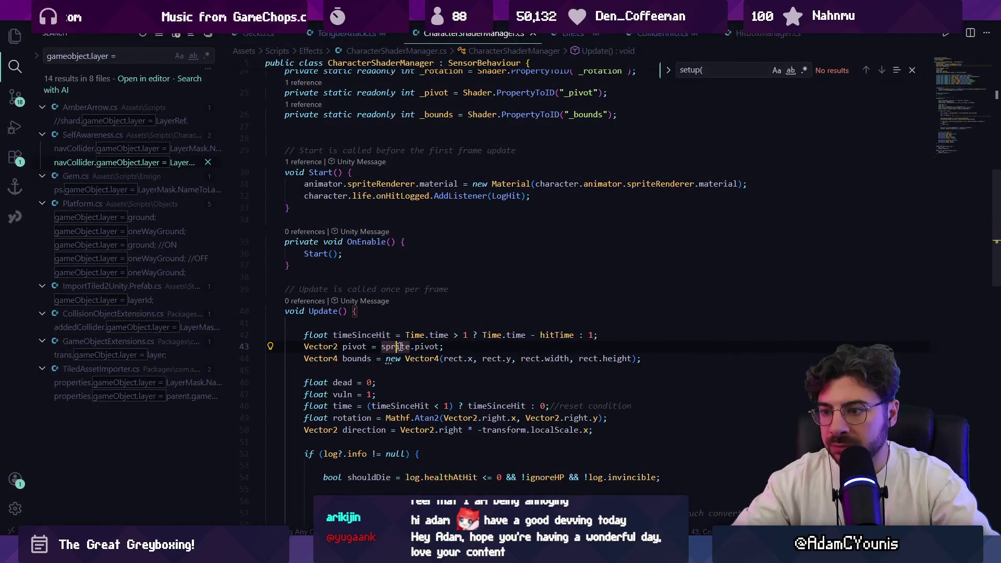
pyautogui.keyDown('ctrl'); pyautogui.click(396, 347); pyautogui.keyUp('ctrl')
pyautogui.hotkey('alt', 'Left')
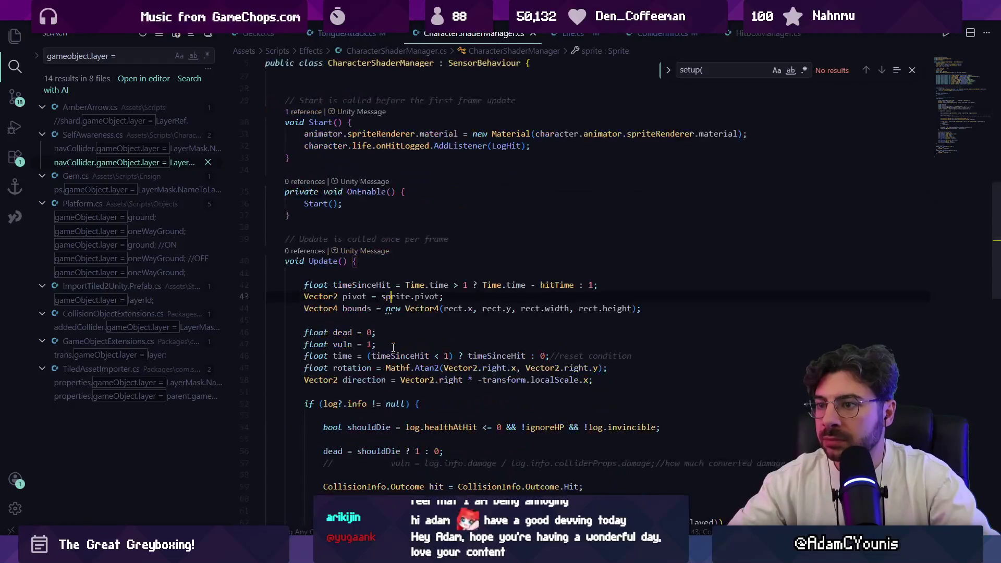
pyautogui.hotkey('alt', 'Tab')
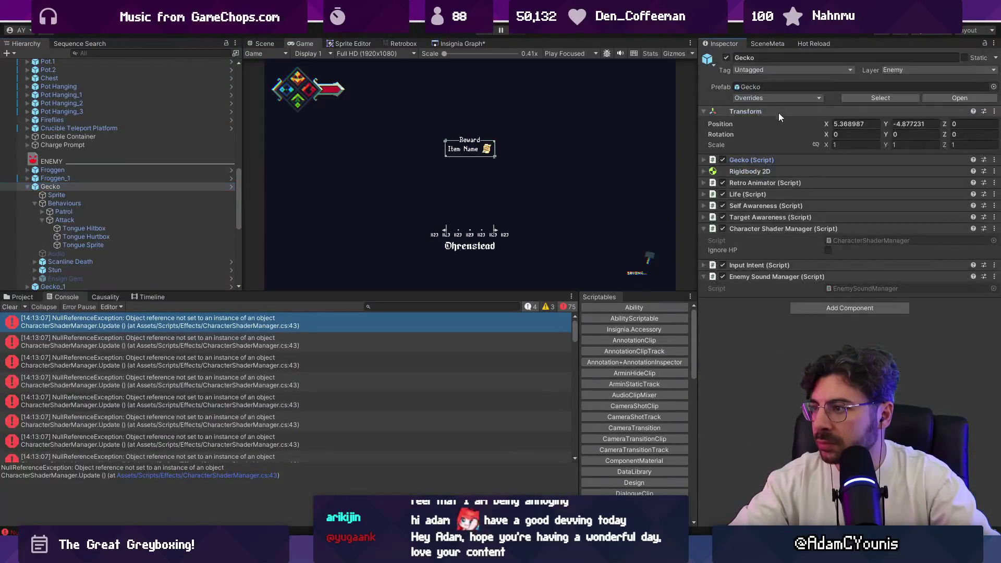
pyautogui.click(778, 182)
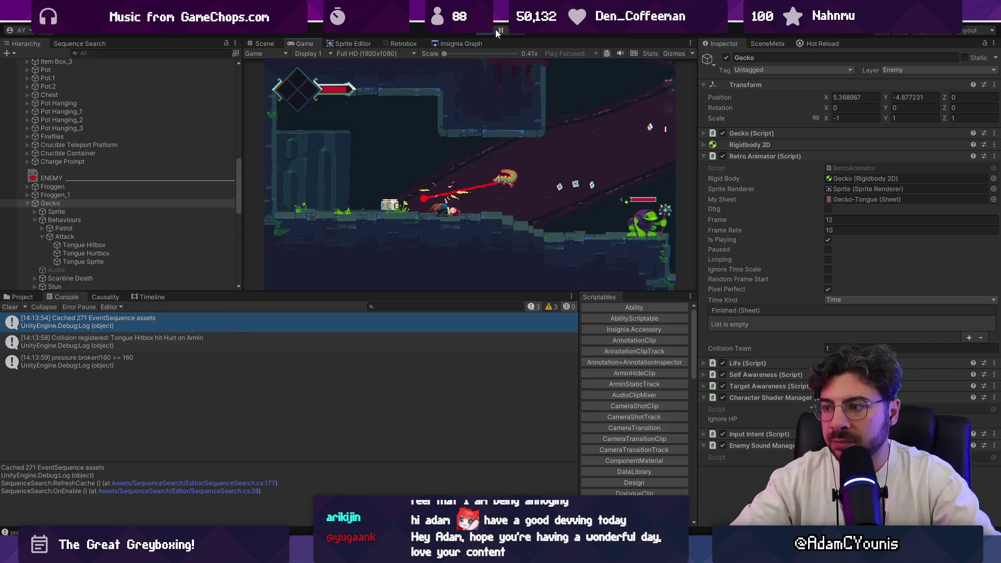
# Select the first NullReferenceException and inspect the Gecko's Tongue Hitbox and Tongue Sprite objects.
pyautogui.scroll(10, 298, 365)
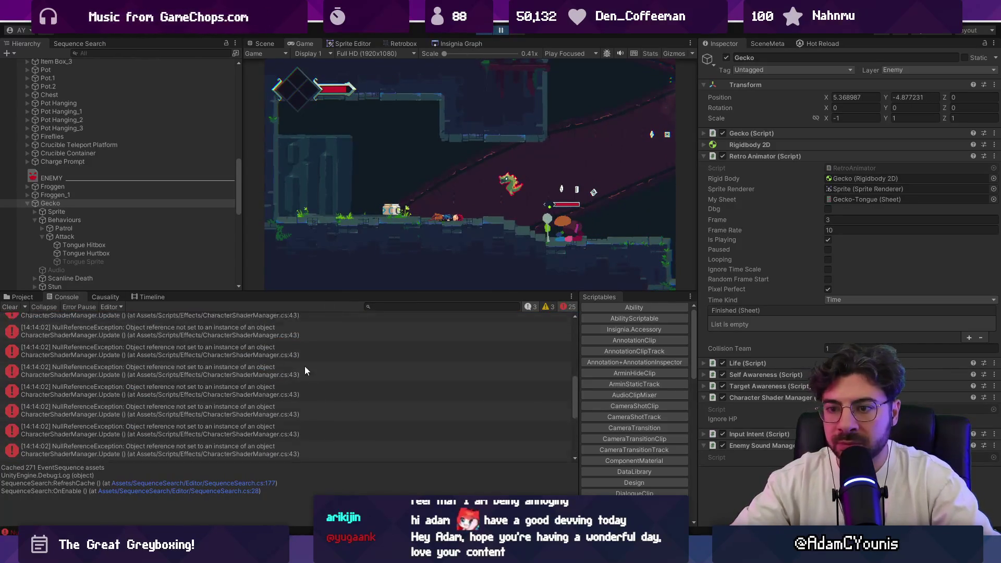
pyautogui.click(208, 382)
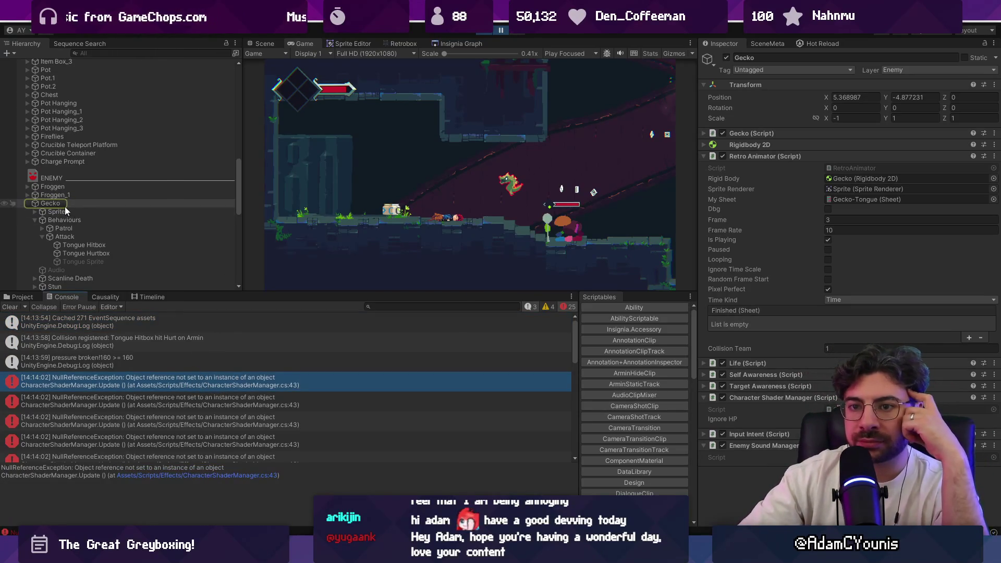
pyautogui.click(78, 245)
pyautogui.click(83, 260)
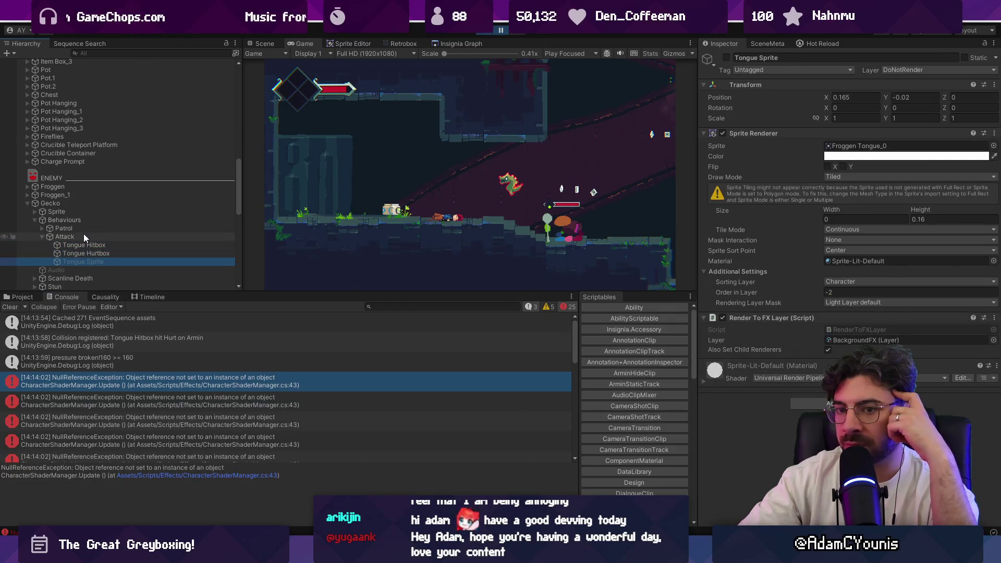
# Inspect the Attack, Froggen, Behaviours and Gecko objects, checking the Gecko-Tongue sprite sheet reference.
pyautogui.click(83, 236)
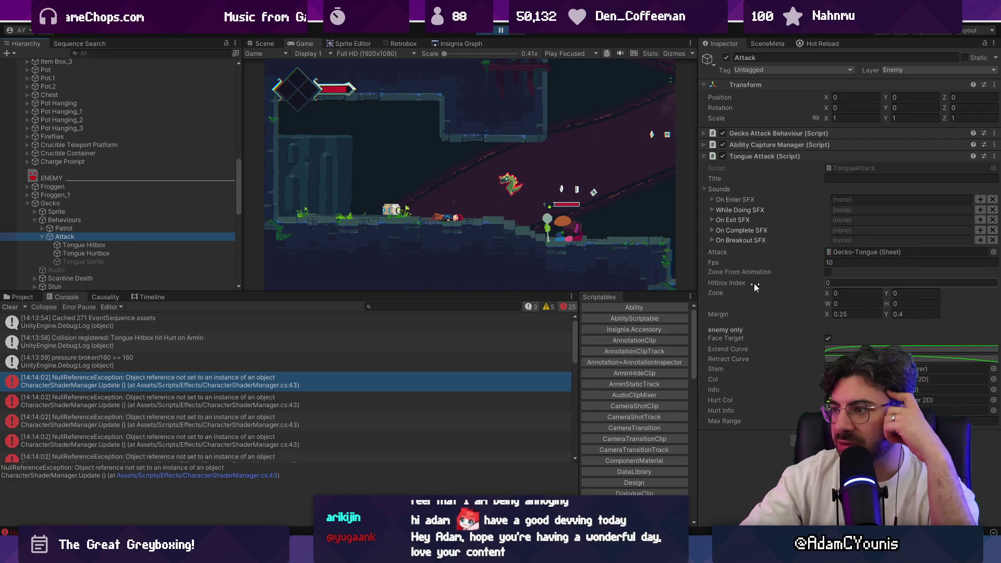
pyautogui.click(64, 185)
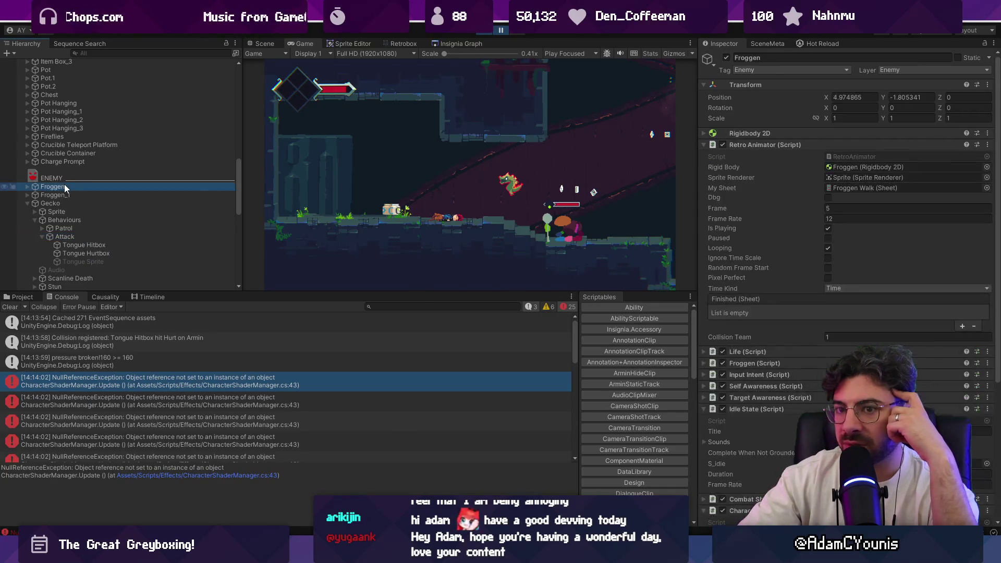
pyautogui.click(71, 222)
pyautogui.click(76, 203)
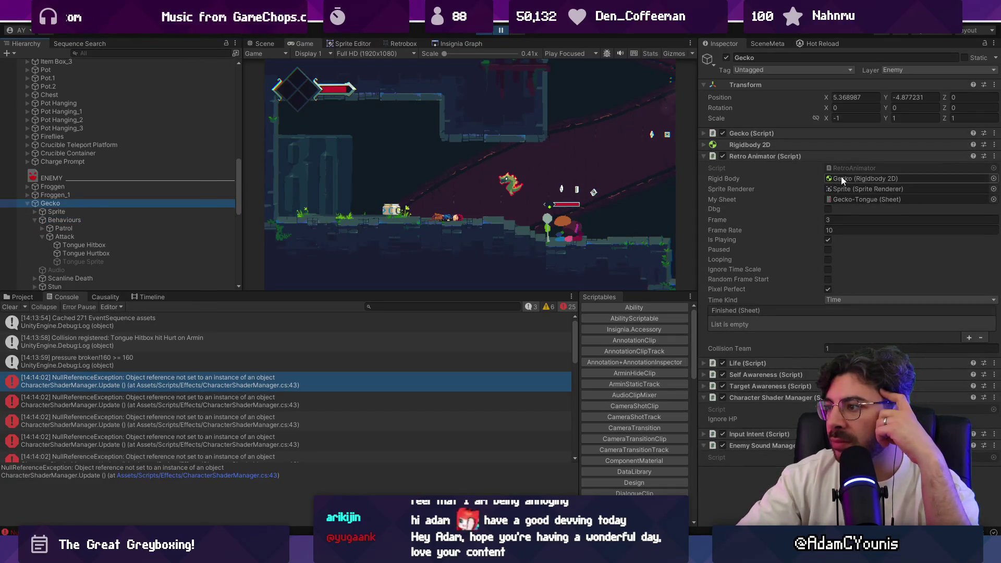
pyautogui.click(843, 196)
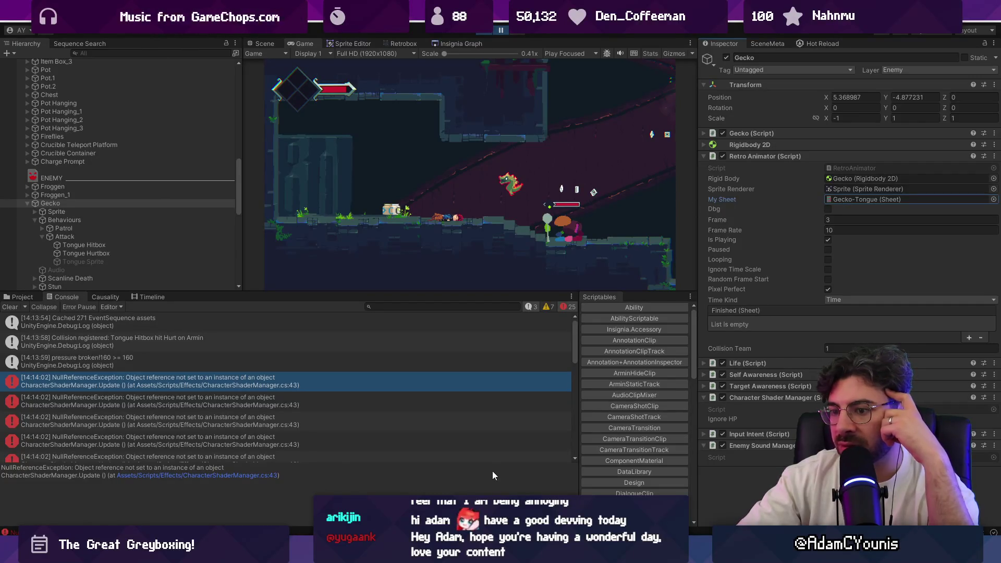
pyautogui.click(251, 372)
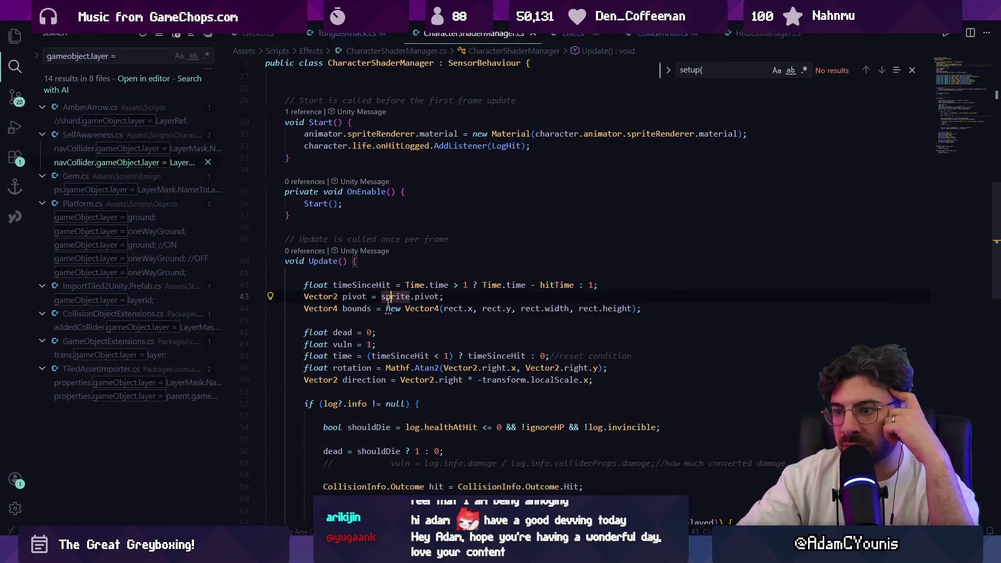
# Add a Debug.Log of sprite.name and timeSinceHit on a new line after line 42 in Update.
pyautogui.click(611, 290)
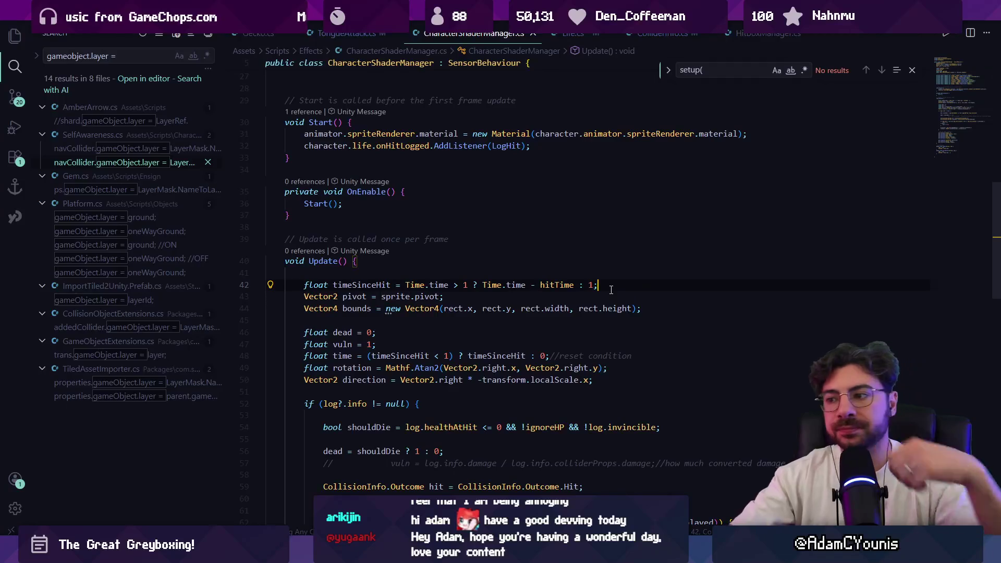
pyautogui.press('Return')
pyautogui.write('Debug.Log')
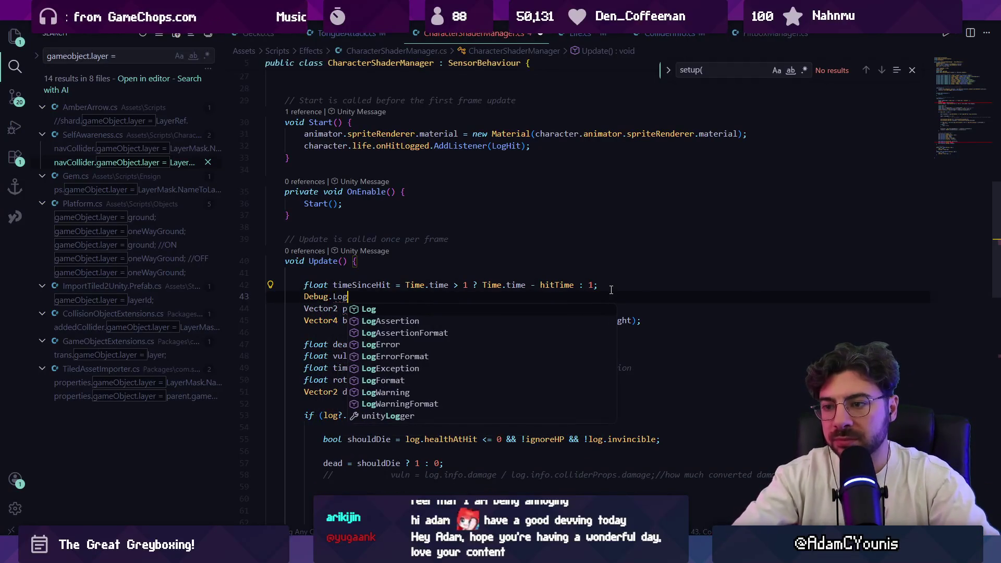
pyautogui.write('(sprite.name + " hit time: " + timeSinceHit);')
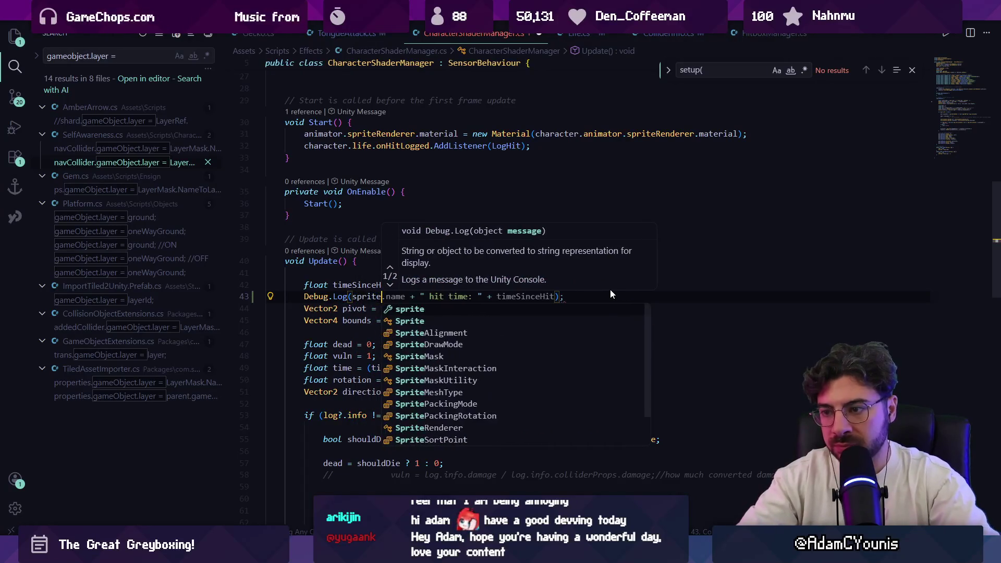
pyautogui.press('Tab')
# Back in Unity, restart and stop the game to test the new sprite logging.
pyautogui.hotkey('alt', 'Tab')
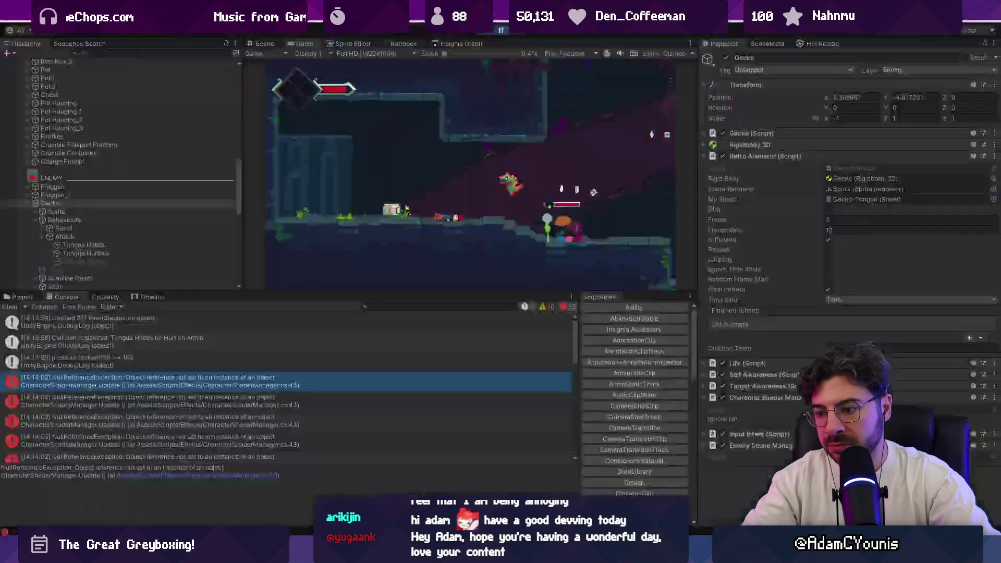
pyautogui.click(488, 34)
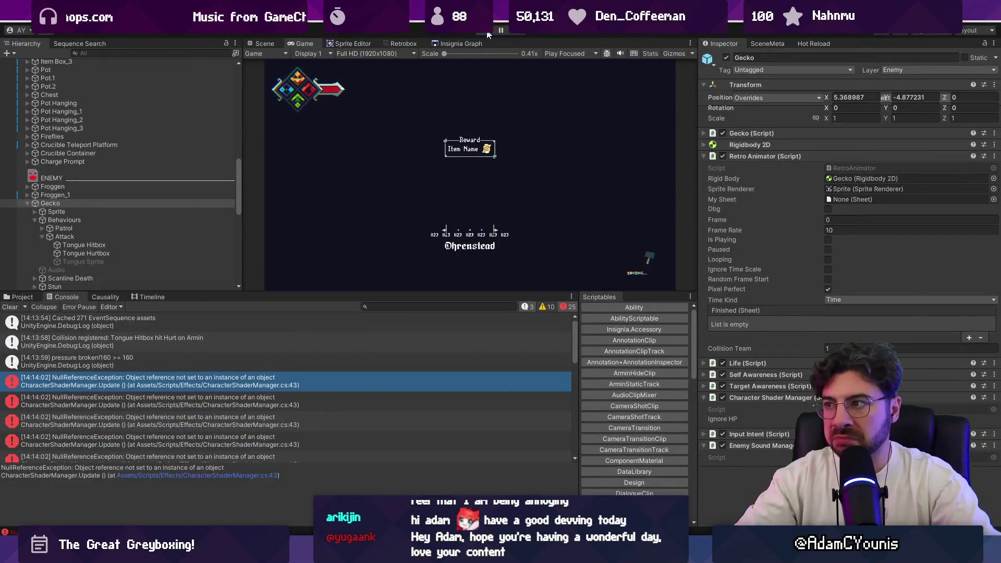
pyautogui.click(488, 34)
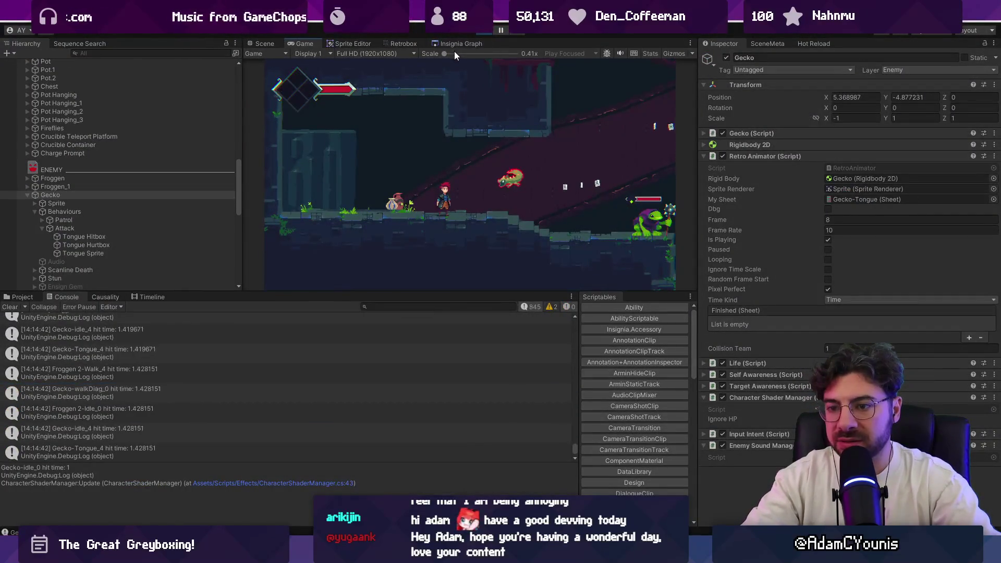
pyautogui.click(483, 35)
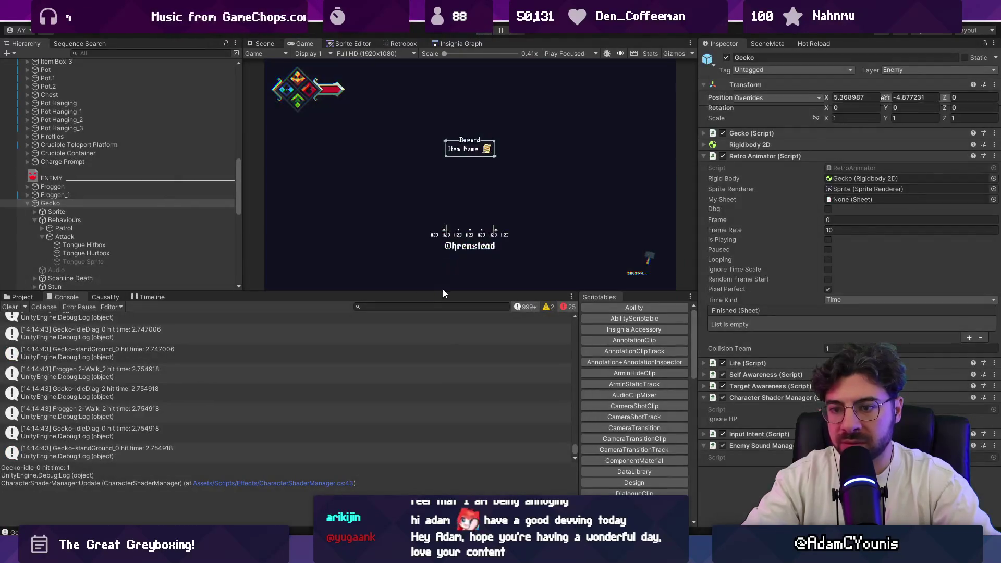
# Inspect the NullReferenceException's stack trace and open CharacterShaderManager.cs line 43 in the code editor.
pyautogui.scroll(3, 423, 344)
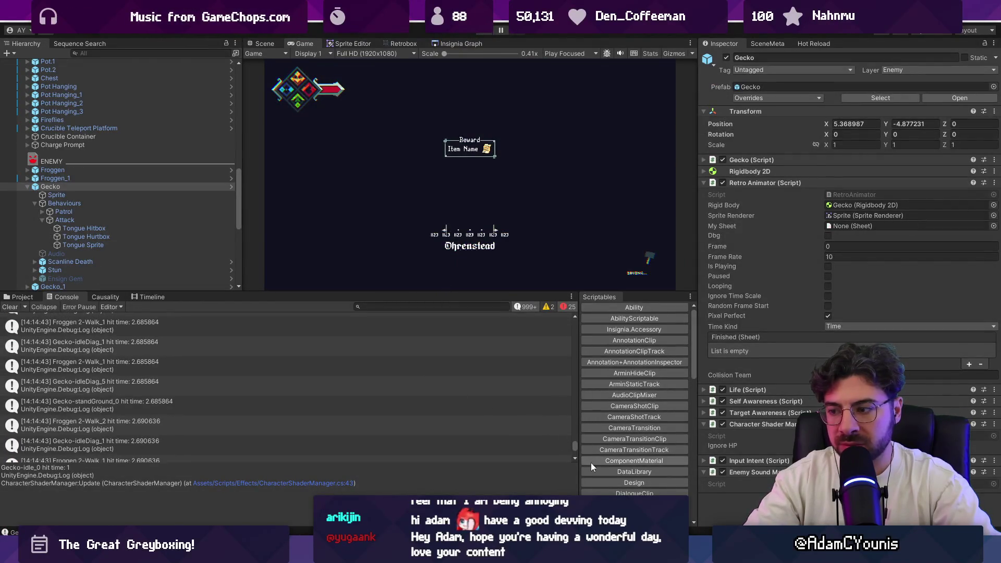
pyautogui.moveTo(574, 445); pyautogui.dragTo(573, 417)
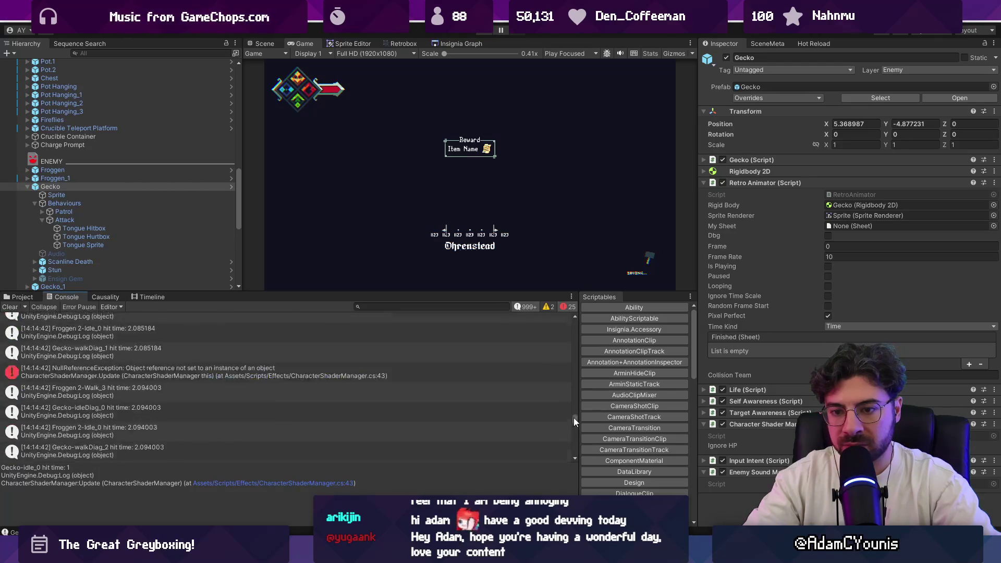
pyautogui.scroll(-2, 173, 375)
pyautogui.click(175, 402)
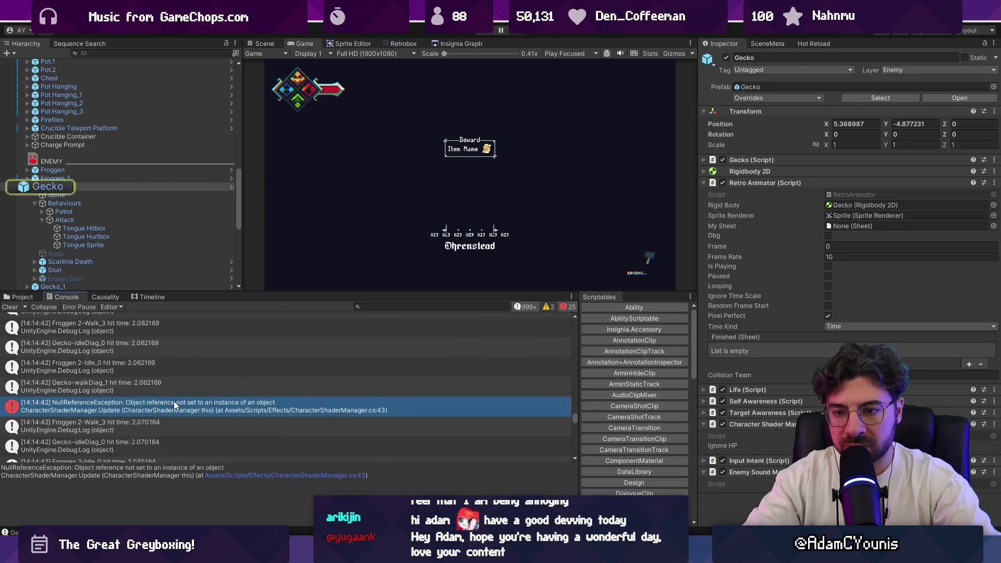
pyautogui.click(248, 475)
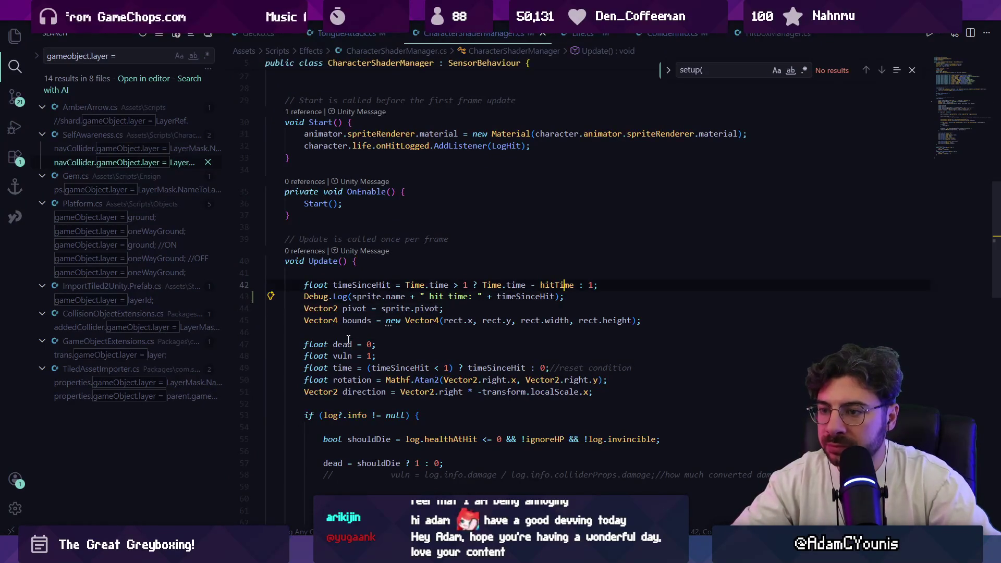
# Delete the sprite-name Debug.Log line and look up where sprite is assigned.
pyautogui.press('Down')
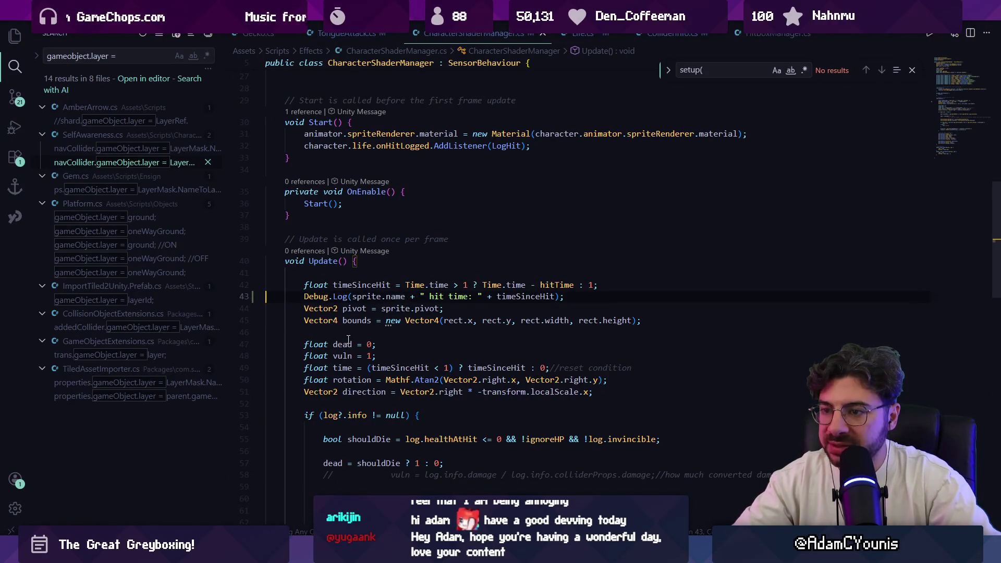
pyautogui.hotkey('ctrl', 'shift', 'k')
pyautogui.hotkey('ctrl', 'f')
pyautogui.write('sprite =')
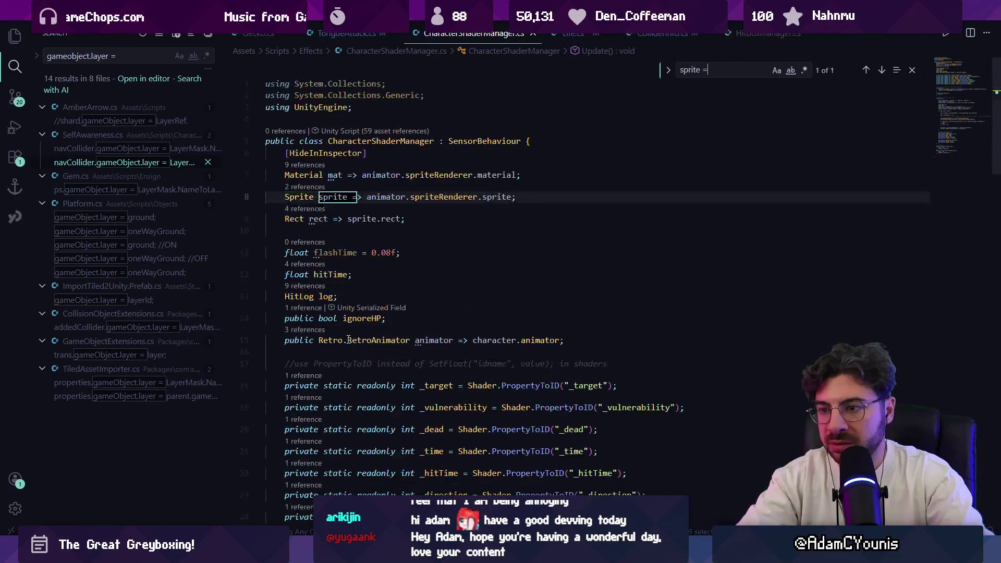
pyautogui.hotkey('ctrl', 'z')
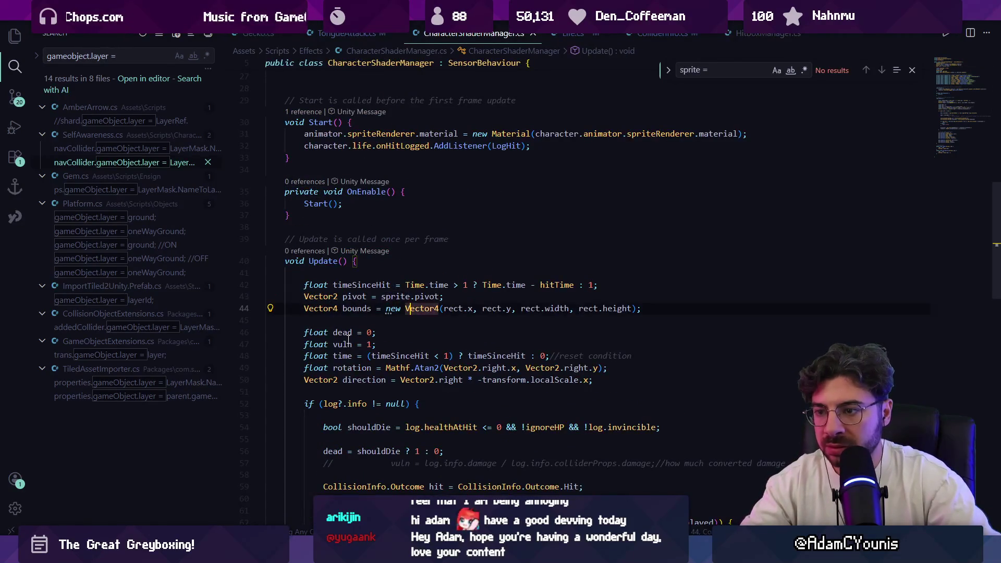
pyautogui.write('Debug.Log(')
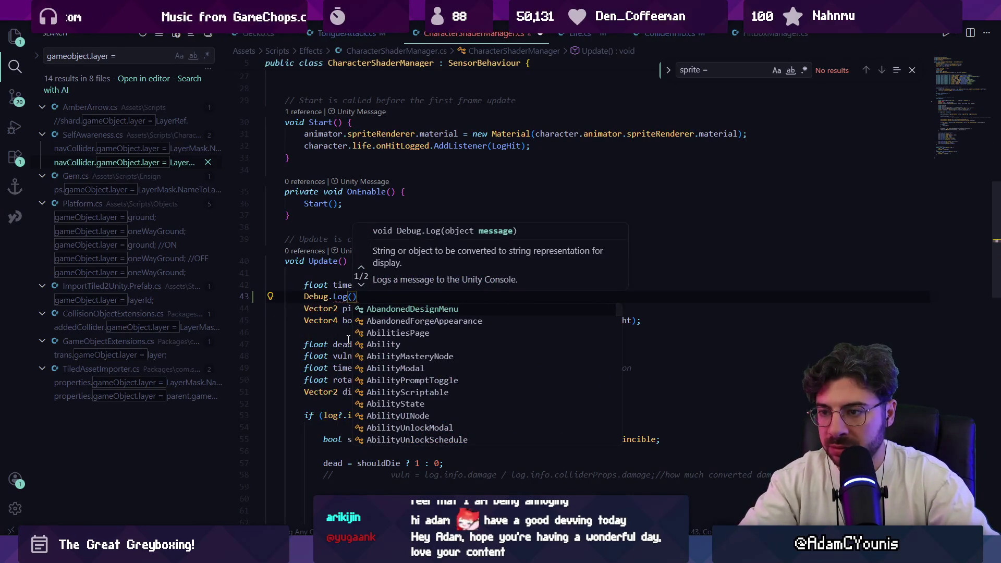
pyautogui.hotkey('ctrl', 'BackSpace')
pyautogui.hotkey('ctrl', 'BackSpace')
pyautogui.hotkey('ctrl', 'BackSpace')
# Add an if(animator == null) block at the top of Update() containing a plain Debug.Log message.
pyautogui.write('if(animator == null || animator.spriteRenderer == null || animator.spriteRenderer.material == null')
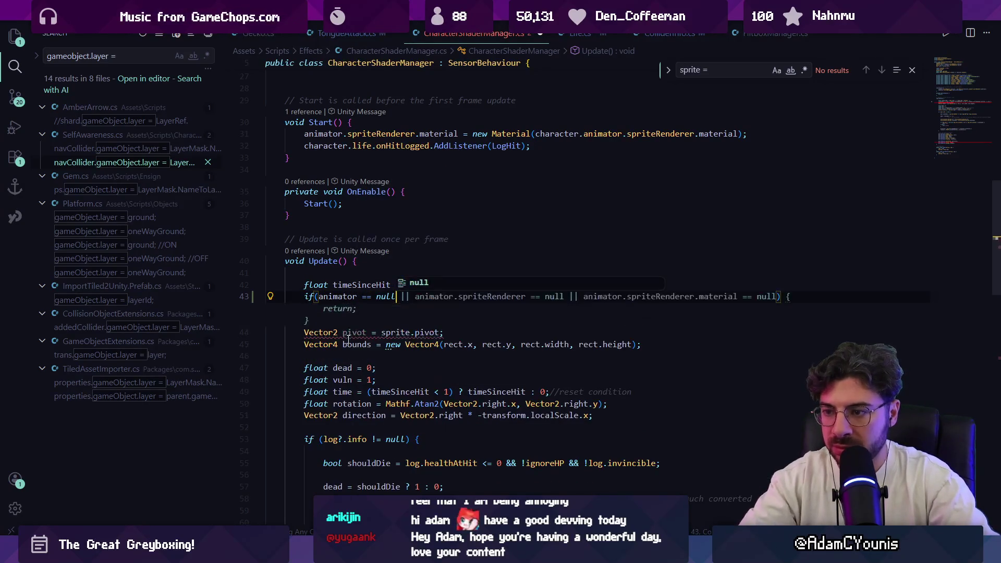
pyautogui.write(') {')
pyautogui.press('Return')
pyautogui.write('Debug')
pyautogui.press('Tab')
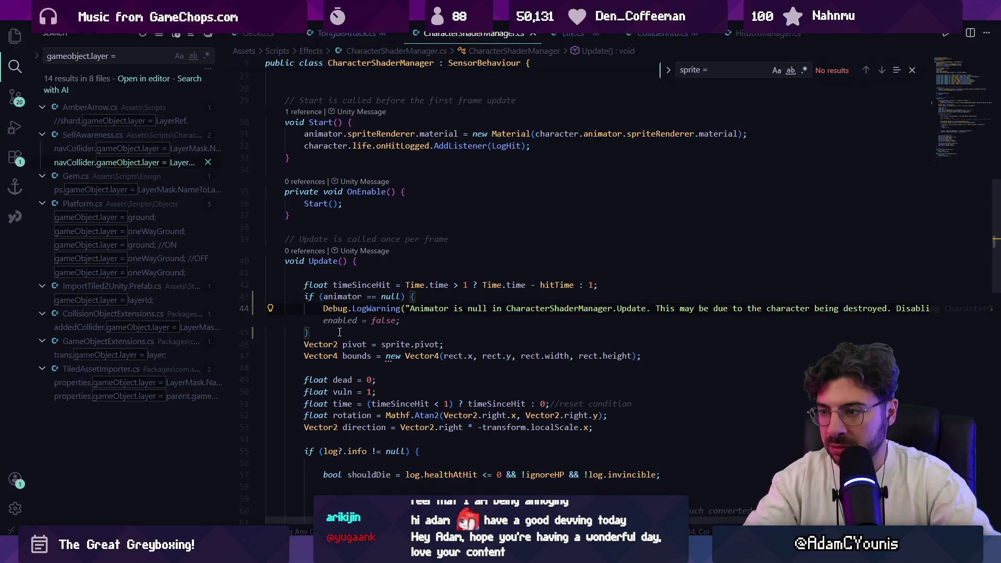
pyautogui.doubleClick(356, 308)
pyautogui.write('Log')
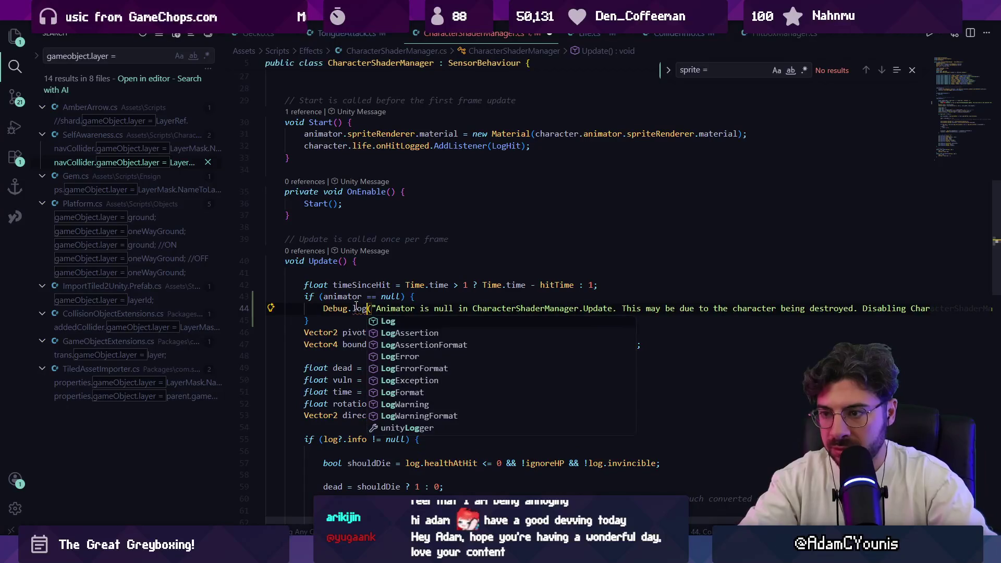
pyautogui.press('Escape')
pyautogui.press('Escape')
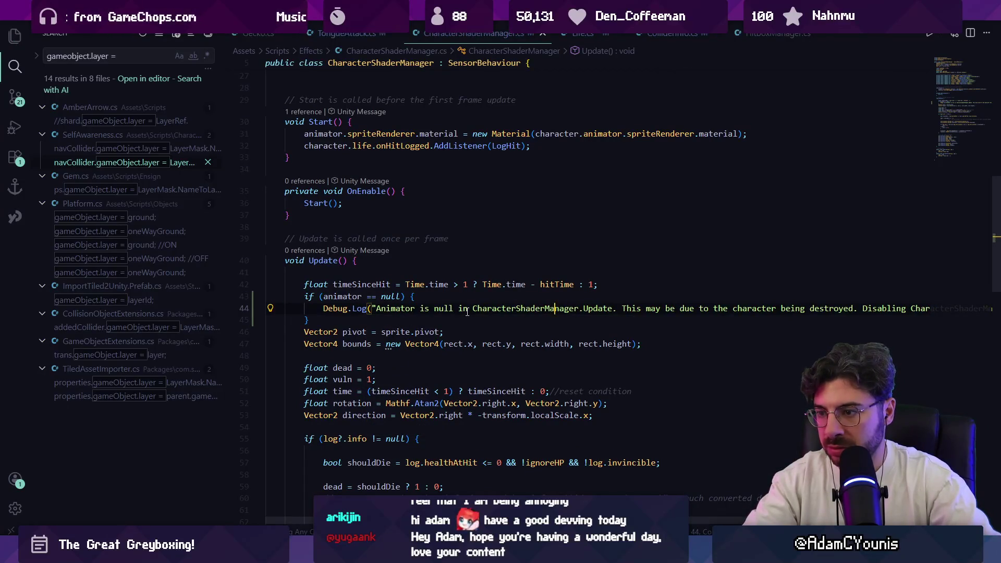
pyautogui.hotkey('alt', 'Tab')
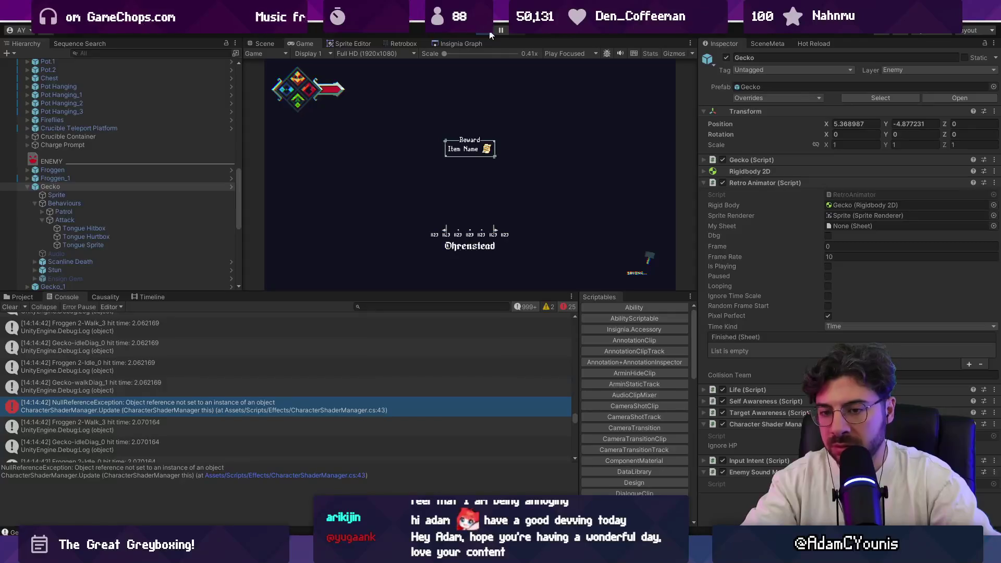
# Play-test the level and open the new line 46 NullReferenceException in the code editor.
pyautogui.click(490, 35)
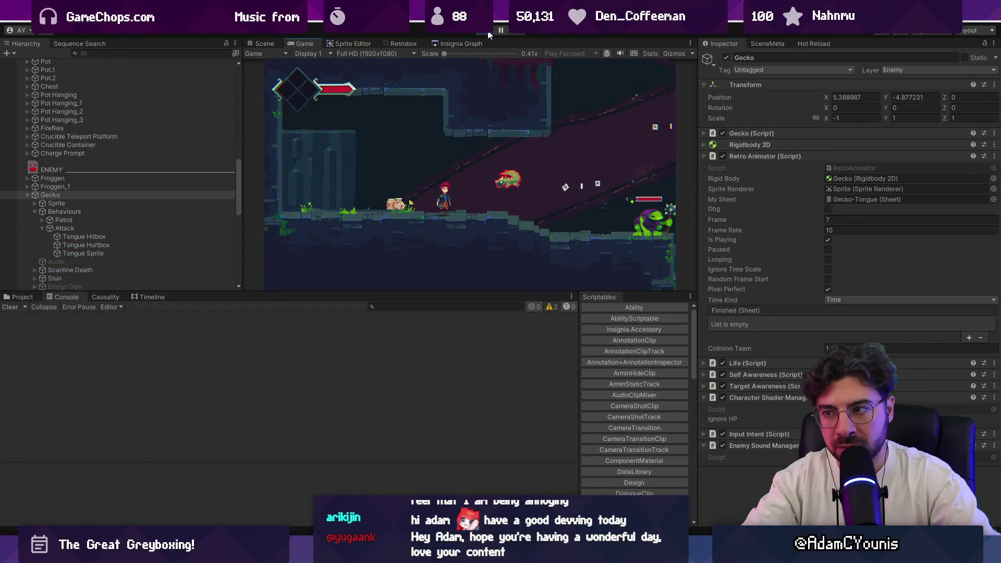
pyautogui.click(490, 35)
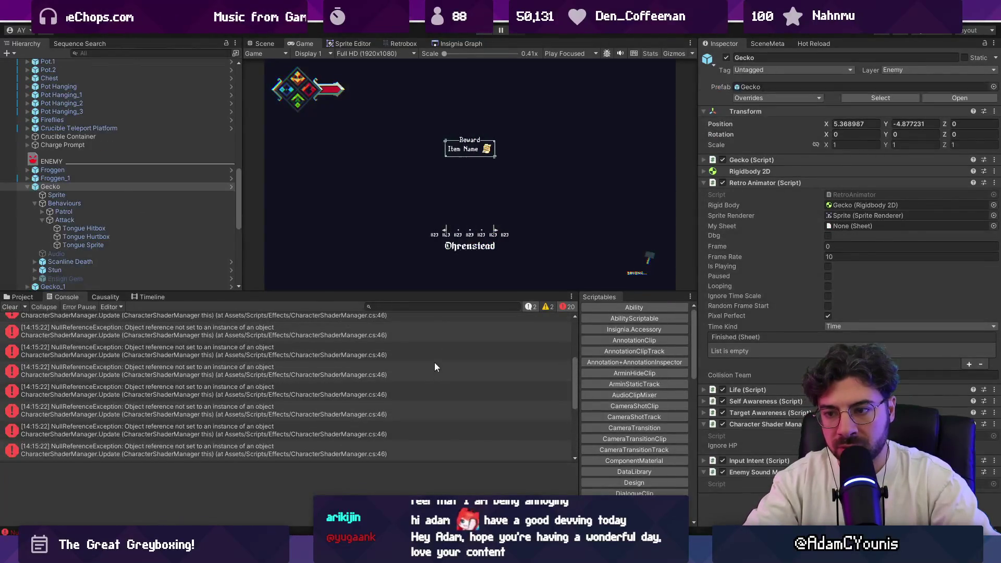
pyautogui.click(250, 362)
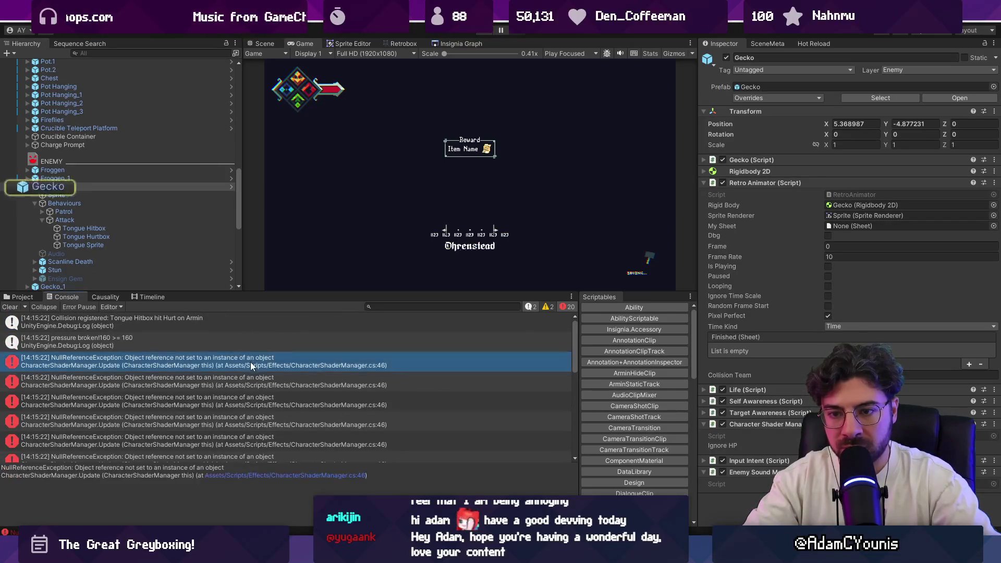
pyautogui.click(272, 475)
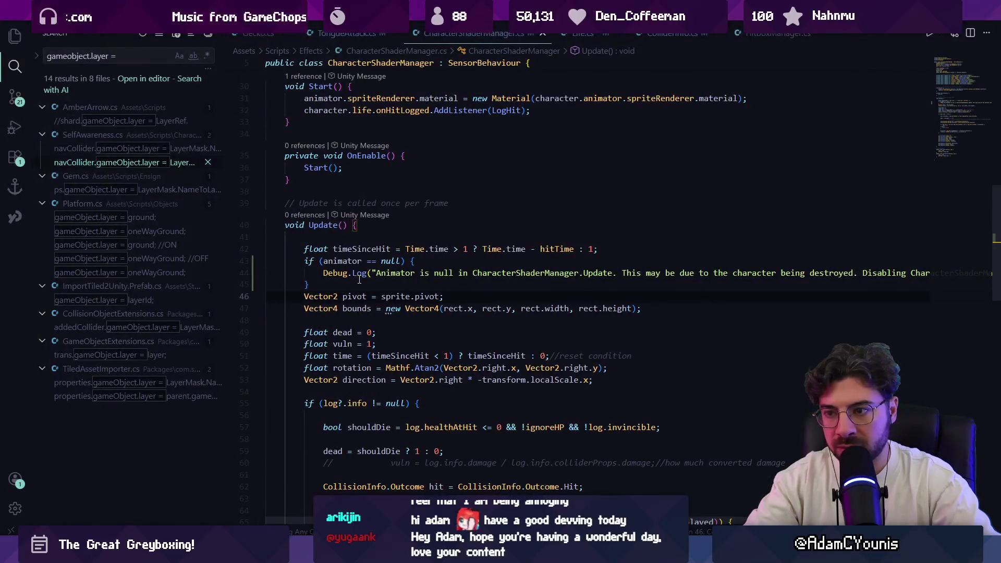
# Extend the Update guard's condition to animator == null || sprite == null.
pyautogui.press('Up')
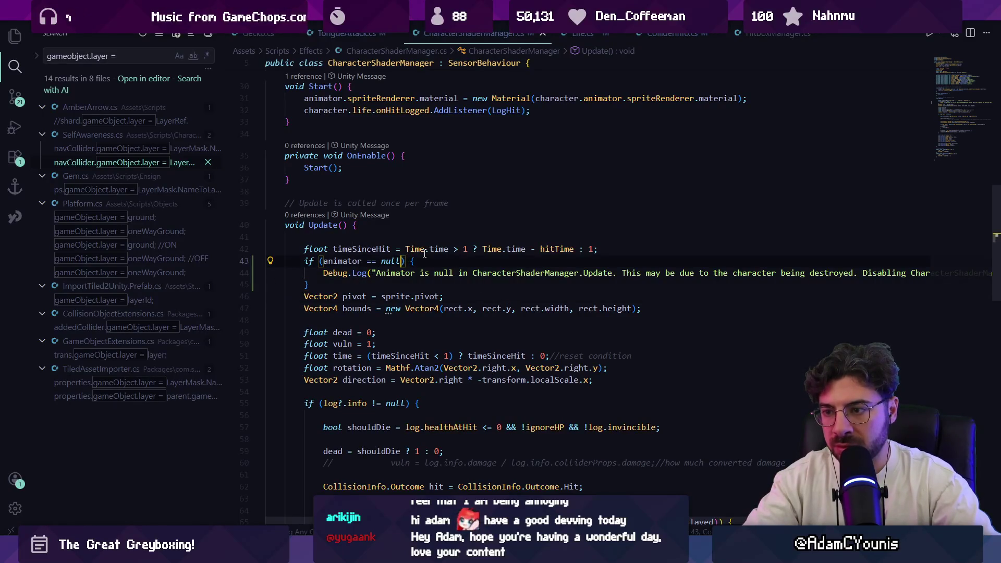
pyautogui.write('|| ')
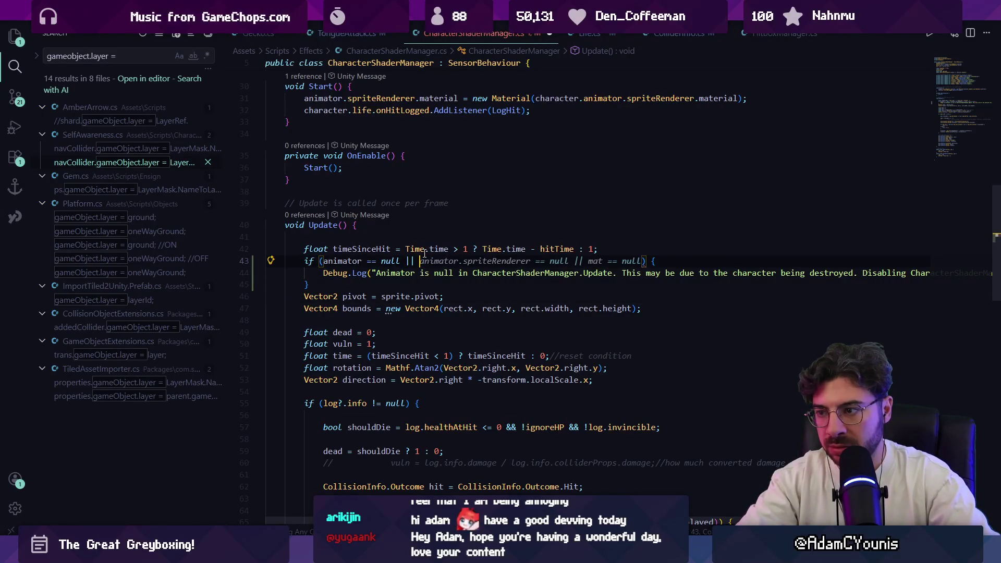
pyautogui.write('sprite == null')
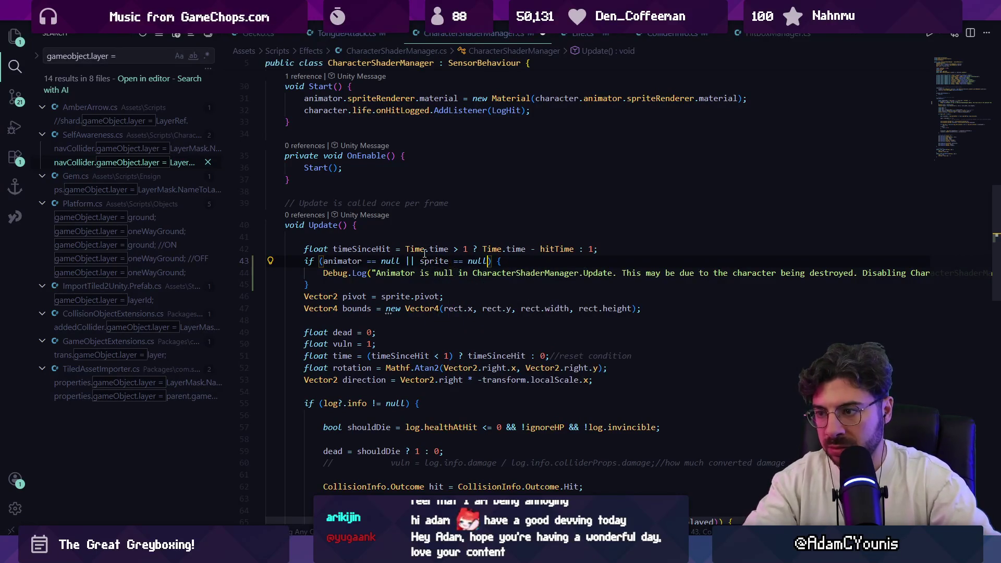
pyautogui.hotkey('alt', 'Tab')
pyautogui.hotkey('alt', 'Tab')
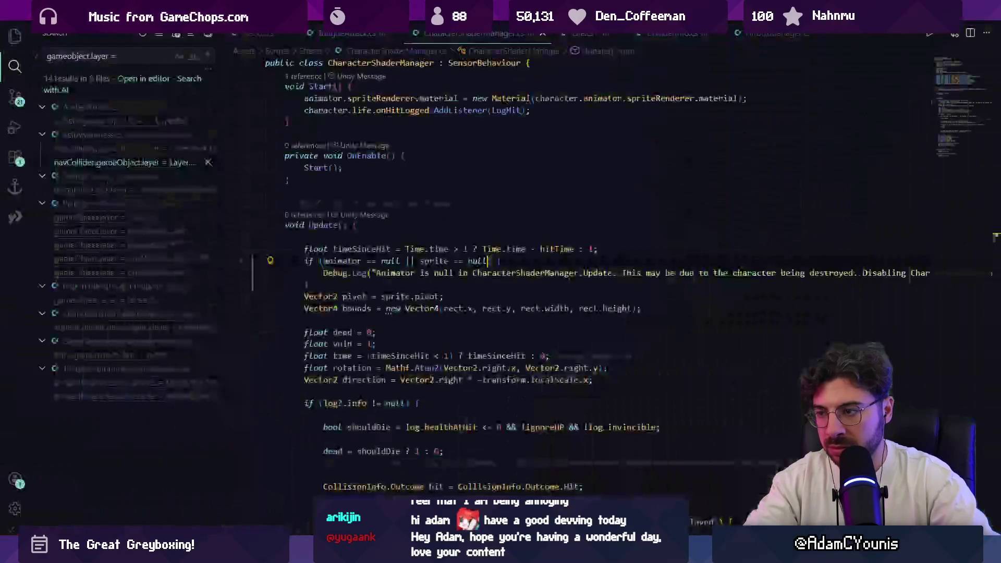
pyautogui.hotkey('alt', 'Tab')
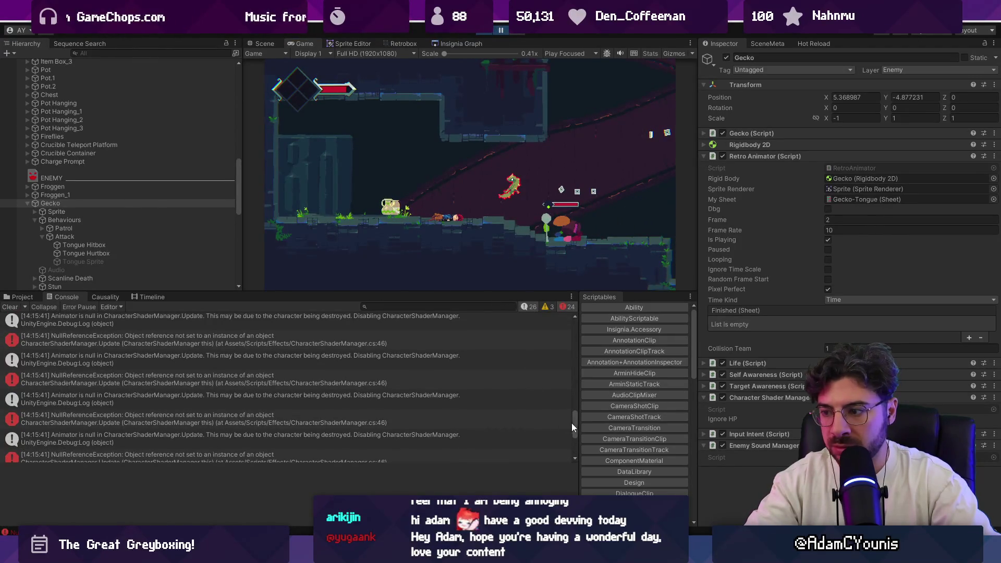
# Review the new Animator-is-null messages among the line 46 exceptions in Unity's Console.
pyautogui.moveTo(573, 427); pyautogui.dragTo(561, 307)
pyautogui.moveTo(409, 552)
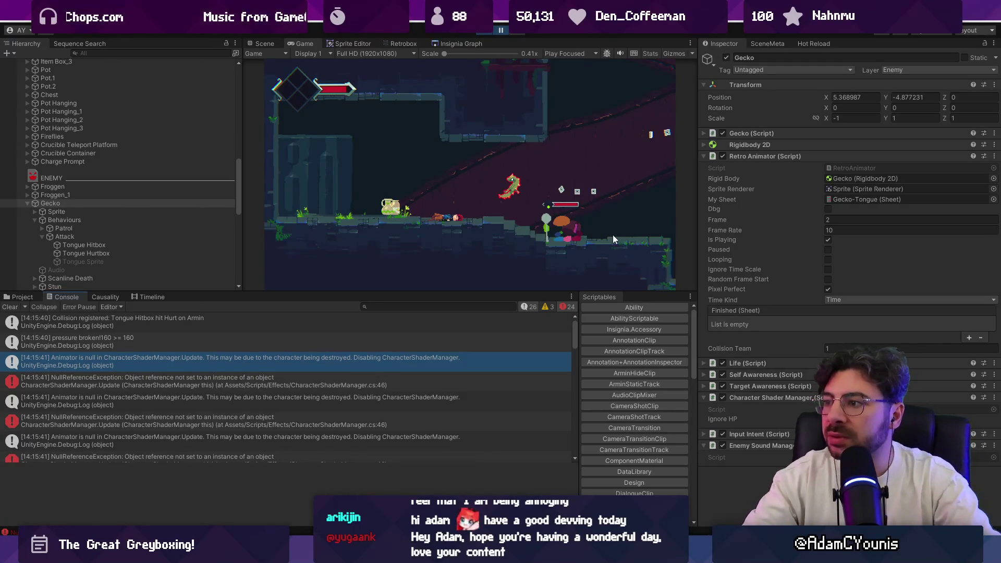
pyautogui.hotkey('alt', 'Tab')
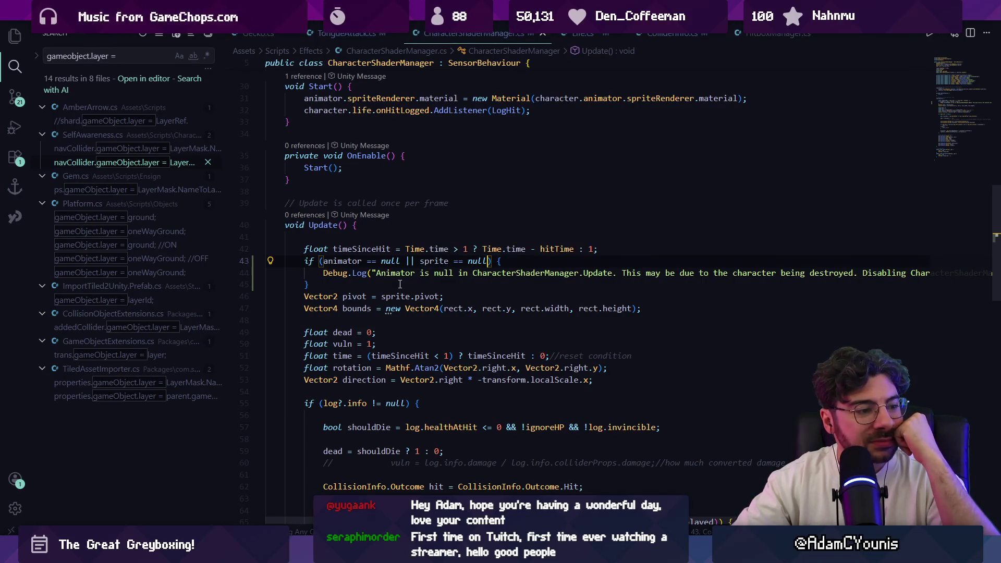
# Review the animator/sprite null-check and its log message on lines 43–44.
pyautogui.click(427, 273)
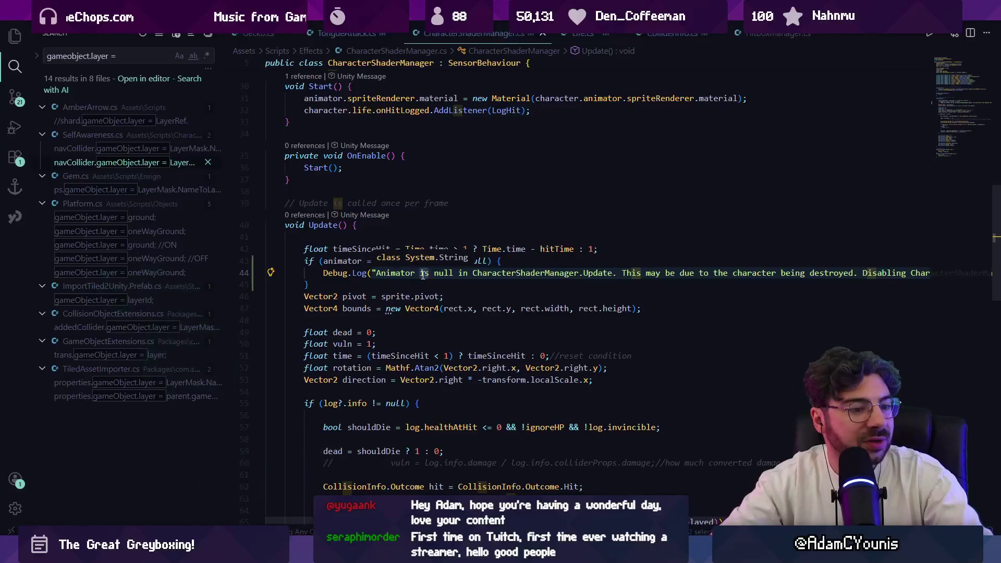
pyautogui.click(552, 261)
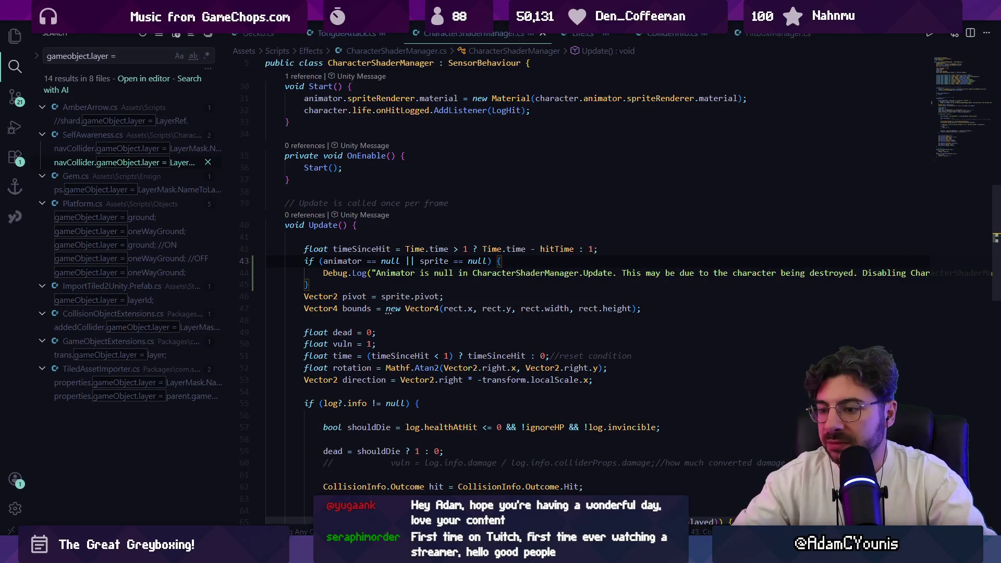
pyautogui.hotkey('alt', 'Tab')
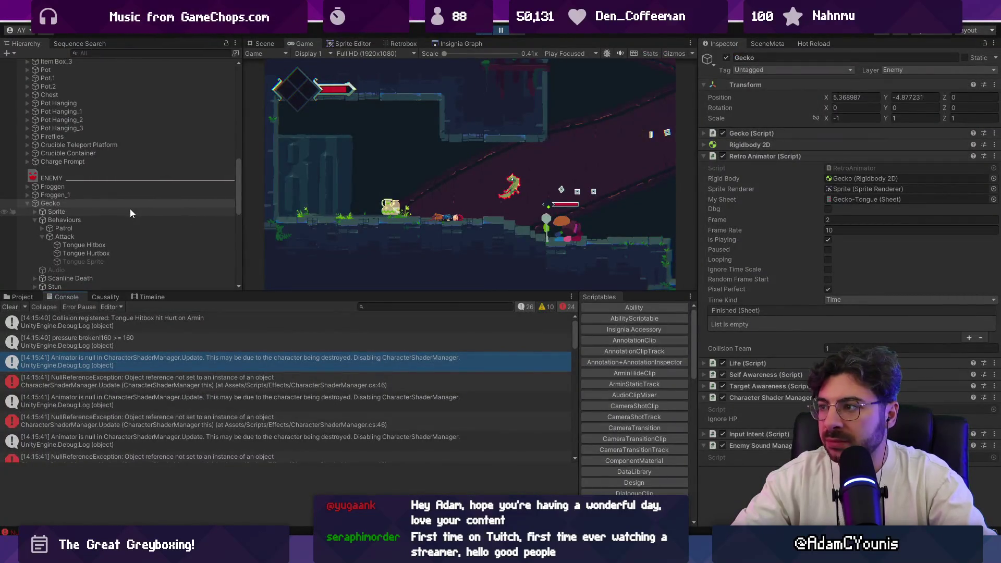
# Inspect the Gecko's Sprite child and its Retro Animator component in the Inspector.
pyautogui.click(129, 210)
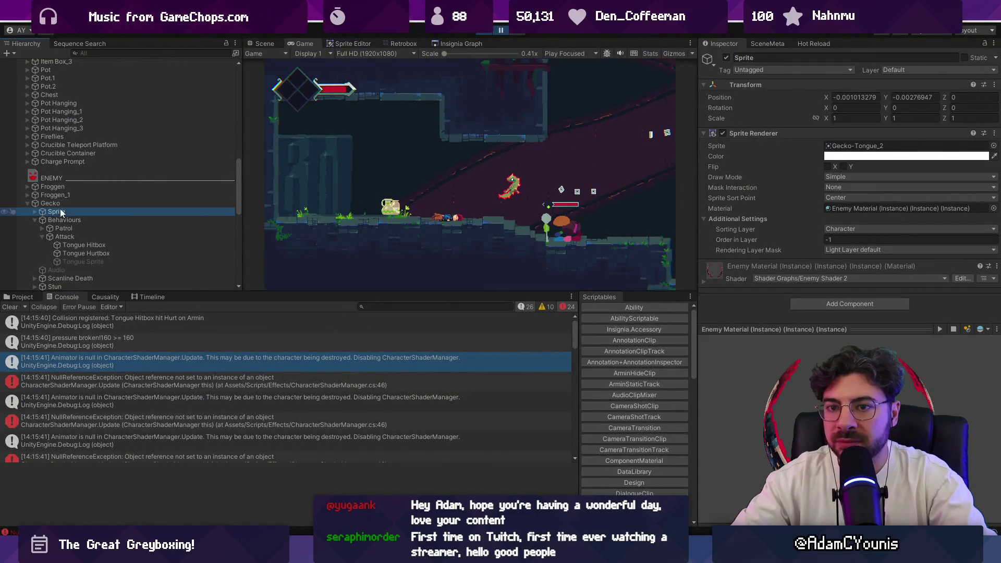
pyautogui.click(35, 220)
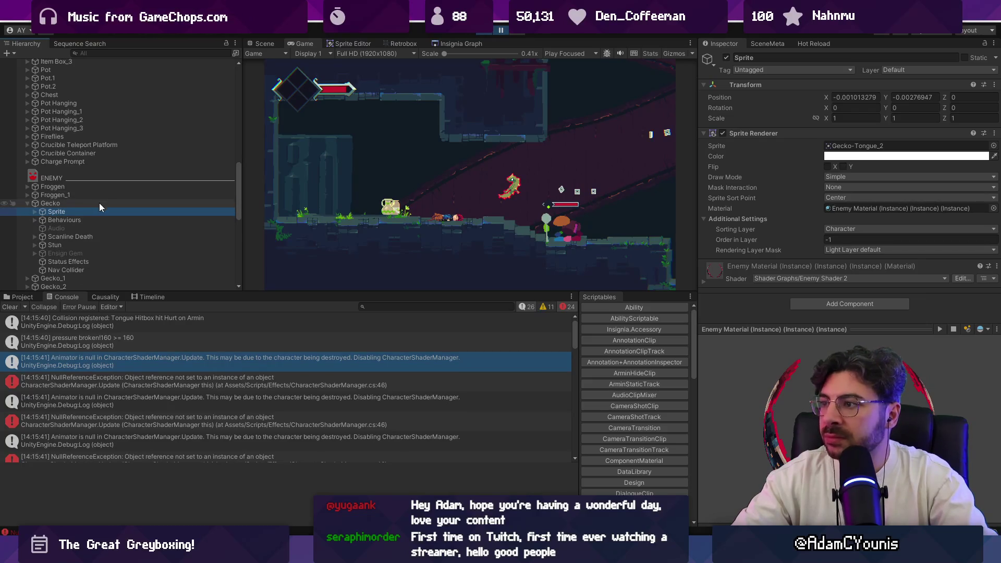
pyautogui.click(99, 203)
pyautogui.click(780, 156)
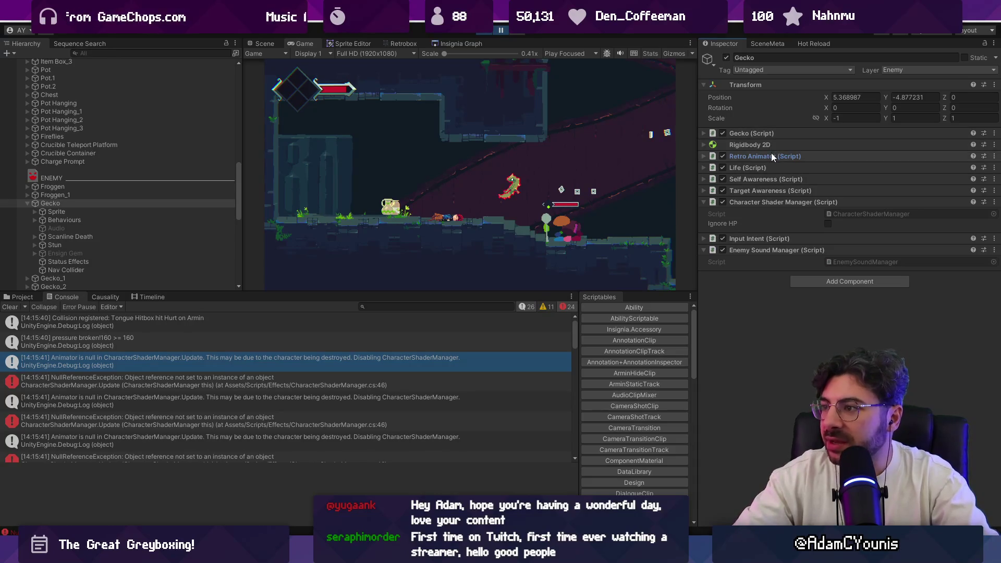
pyautogui.click(771, 156)
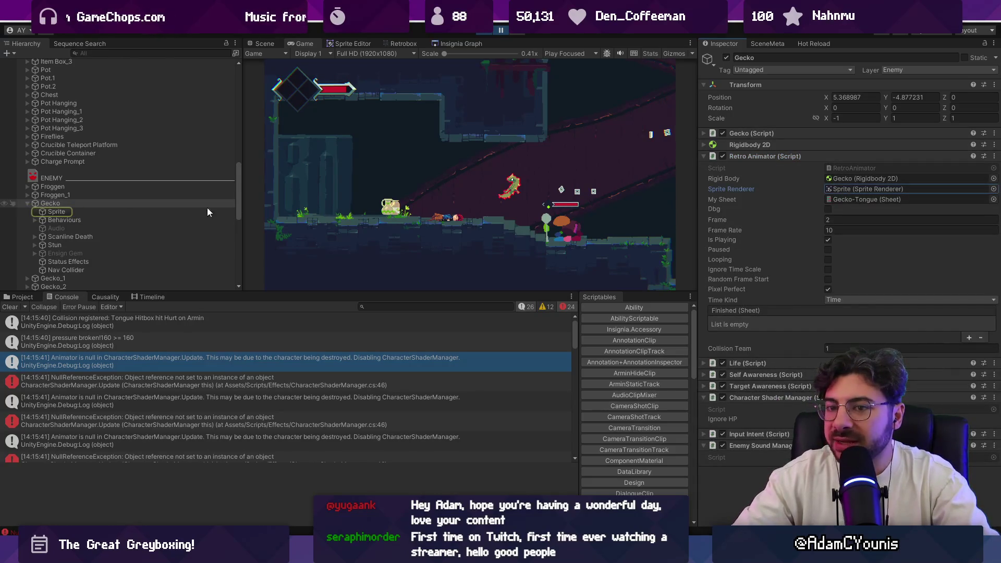
# Clear the Console, recheck the Gecko's Sprite child, and select the guard block in the script.
pyautogui.click(10, 307)
pyautogui.click(47, 212)
pyautogui.click(49, 203)
pyautogui.click(56, 211)
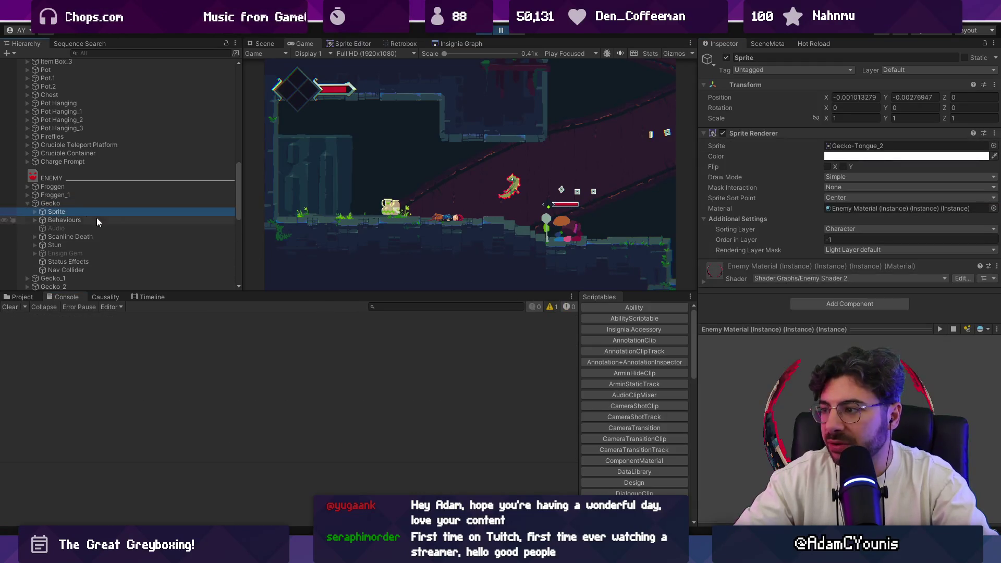
pyautogui.moveTo(768, 333); pyautogui.dragTo(770, 521)
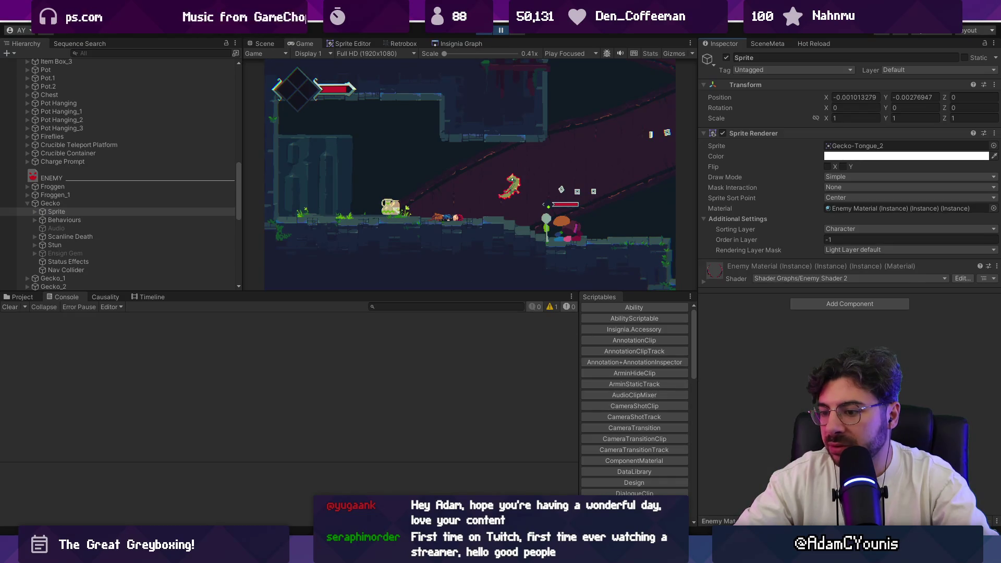
pyautogui.hotkey('alt', 'Tab')
pyautogui.moveTo(376, 282); pyautogui.dragTo(307, 265)
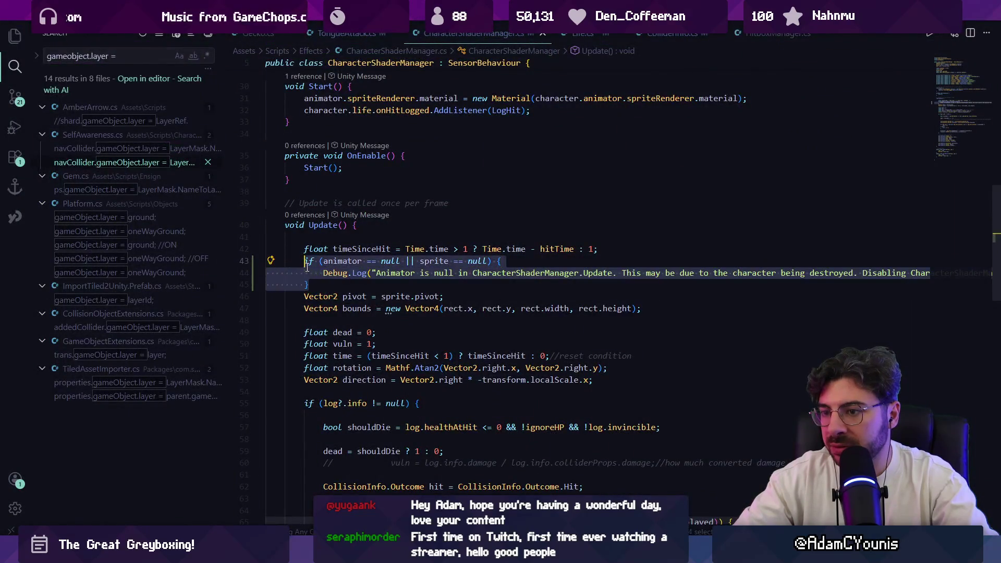
# Reselect the guard block on lines 43–45 and search the file for animator.
pyautogui.click(406, 261)
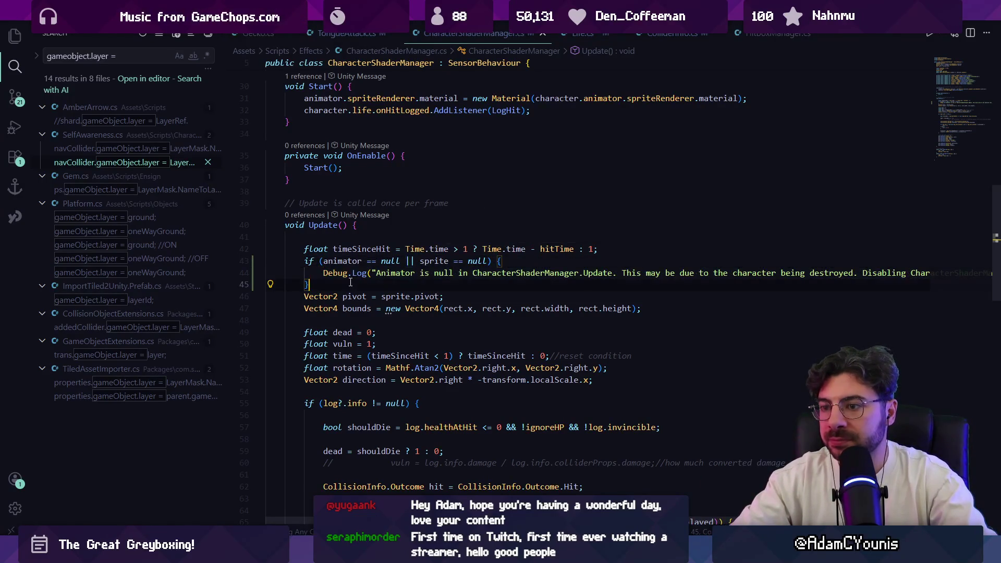
pyautogui.moveTo(350, 282); pyautogui.dragTo(309, 263)
pyautogui.hotkey('ctrl', 'f')
pyautogui.write('abu')
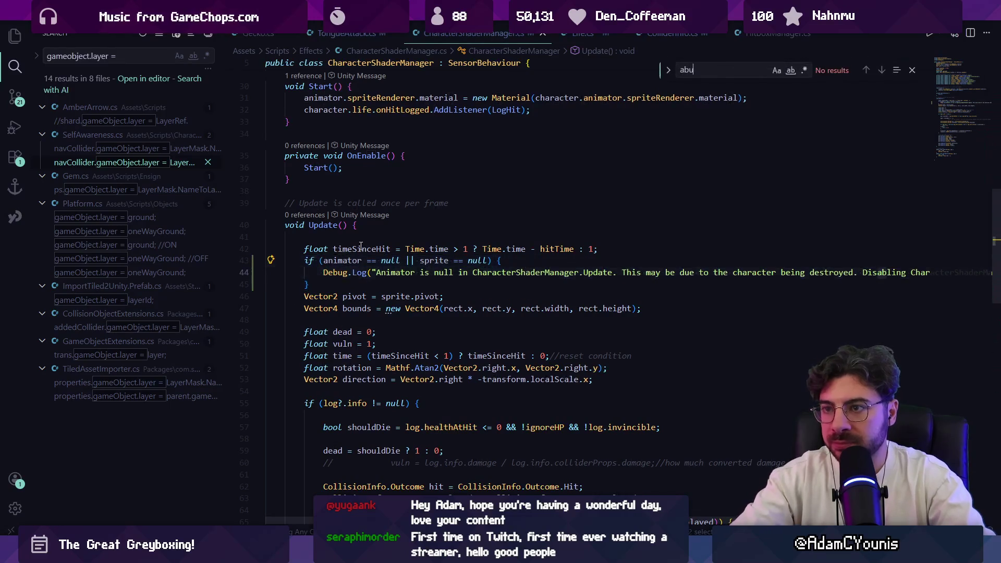
pyautogui.press('BackSpace')
pyautogui.press('BackSpace')
pyautogui.write('nimaot')
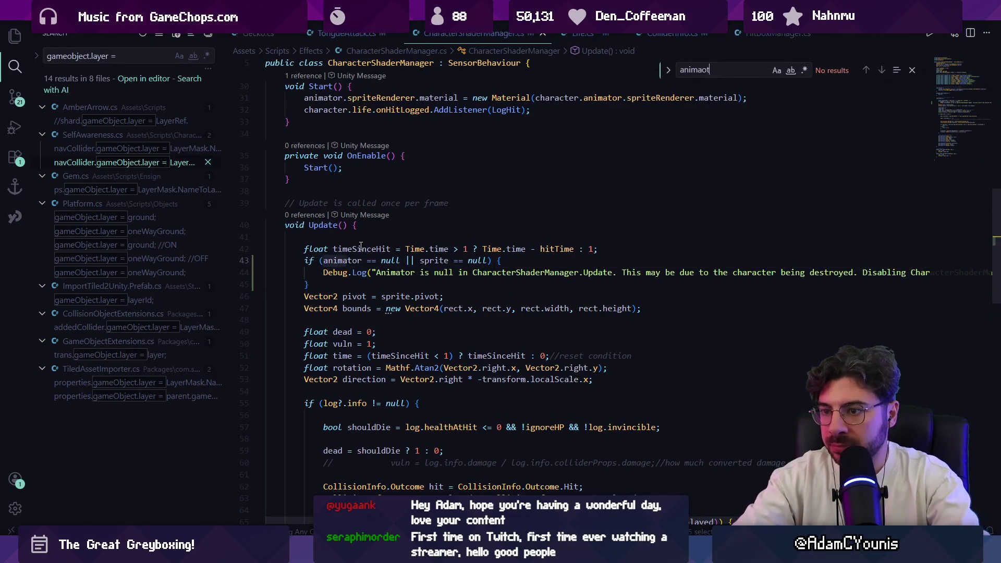
pyautogui.press('Escape')
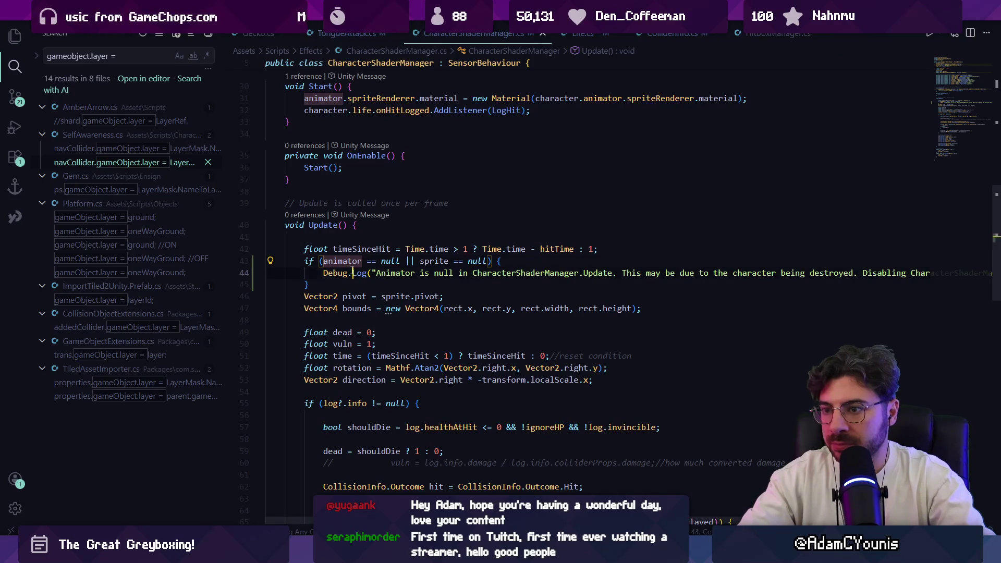
# Reduce the guard to sprite == null and log animator.gameObject.name with a no-sprite message.
pyautogui.click(420, 272)
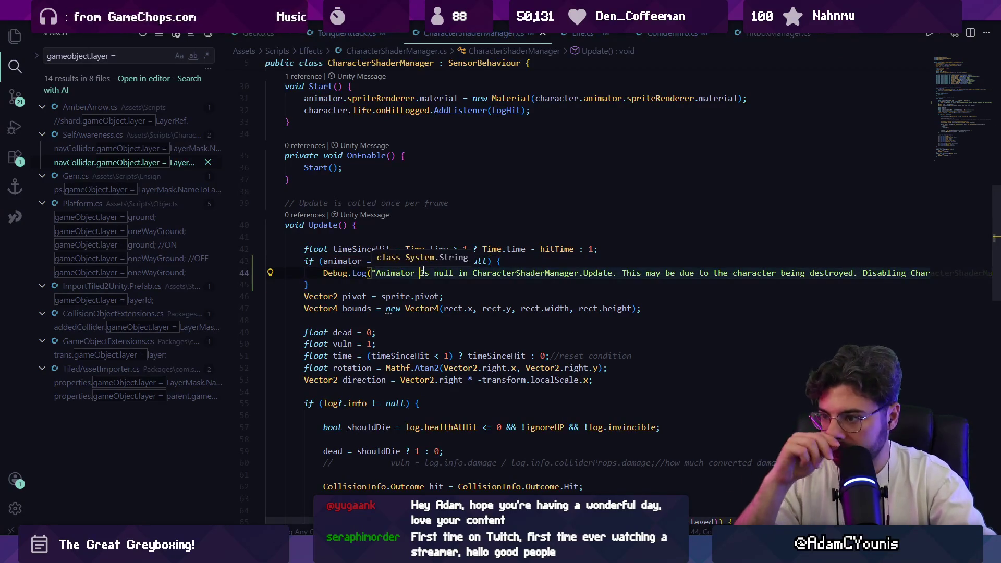
pyautogui.press('Down')
pyautogui.press('Down')
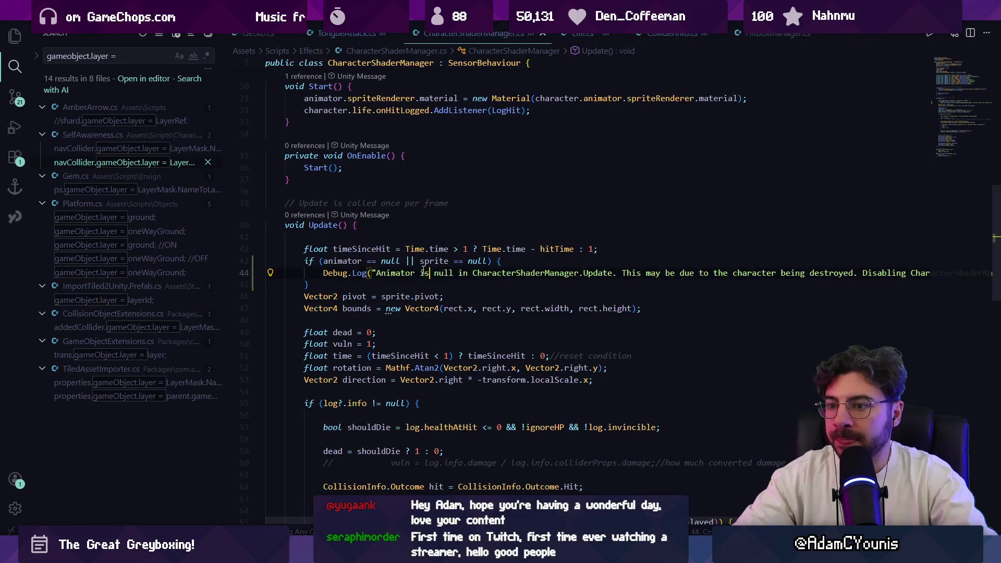
pyautogui.tripleClick(423, 270)
pyautogui.press('BackSpace')
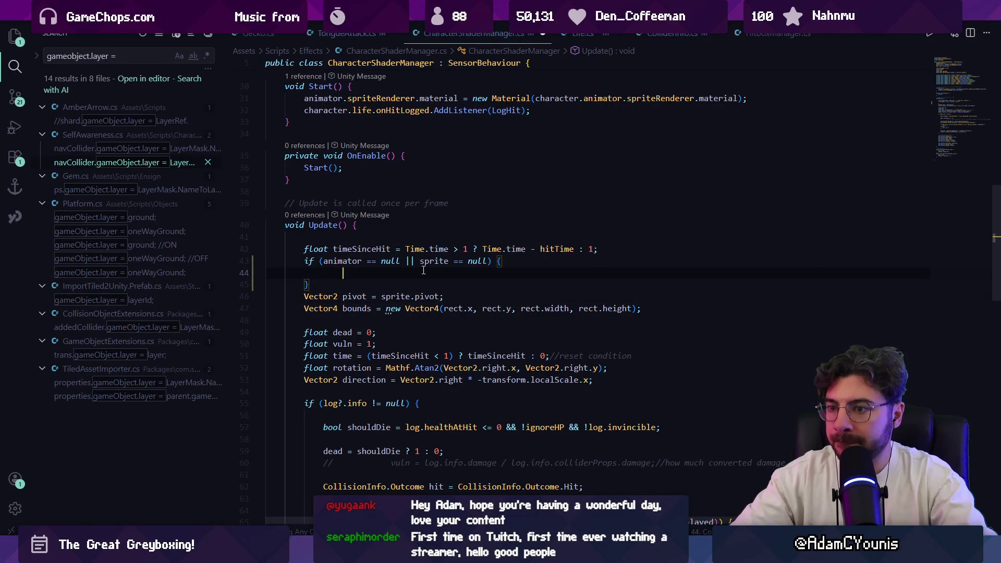
pyautogui.write('Debug.Log(')
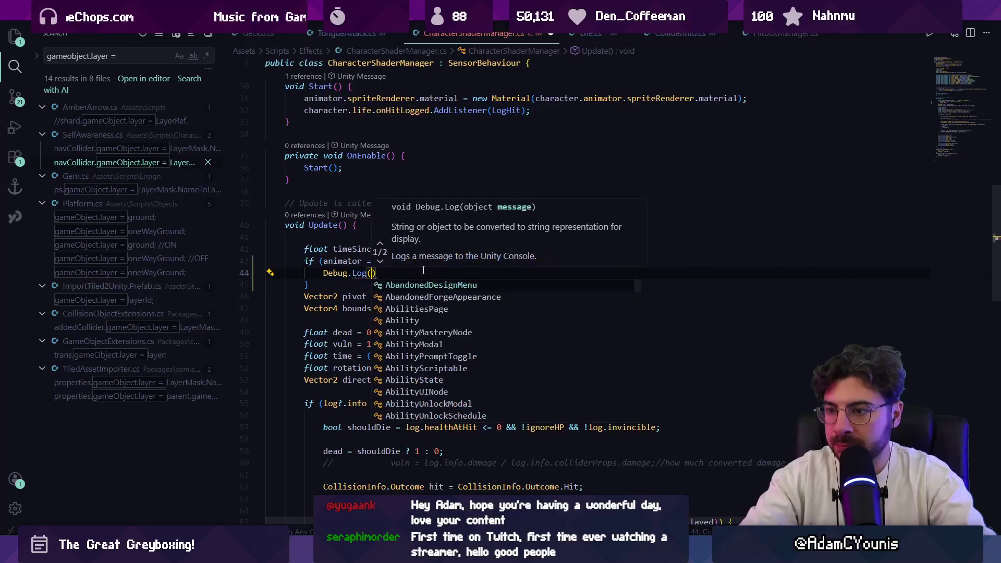
pyautogui.press('Escape')
pyautogui.press('Escape')
pyautogui.press('Up')
pyautogui.hotkey('ctrl', 'Right')
pyautogui.hotkey('ctrl', 'Right')
pyautogui.press('BackSpace')
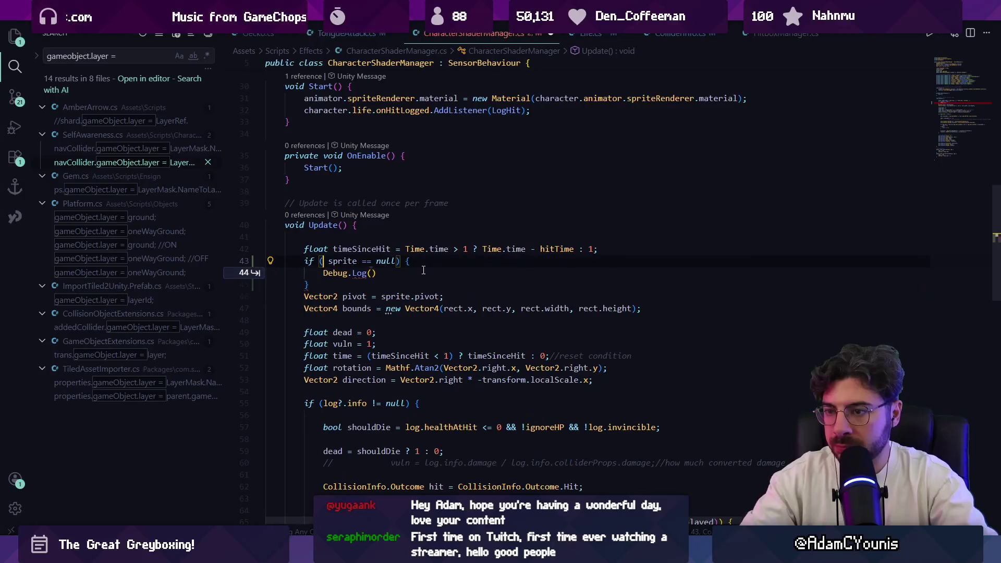
pyautogui.write('animator.')
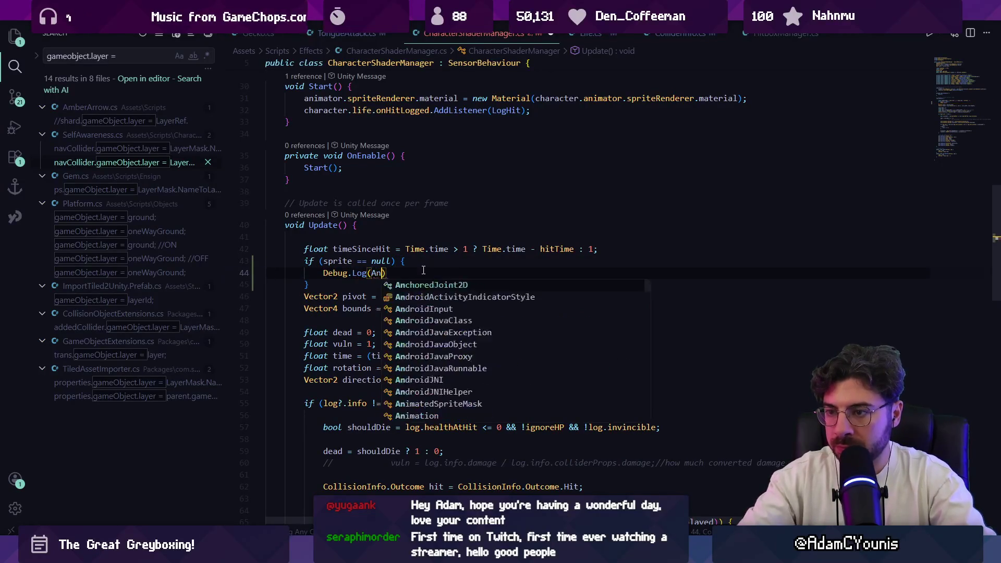
pyautogui.write('gameob')
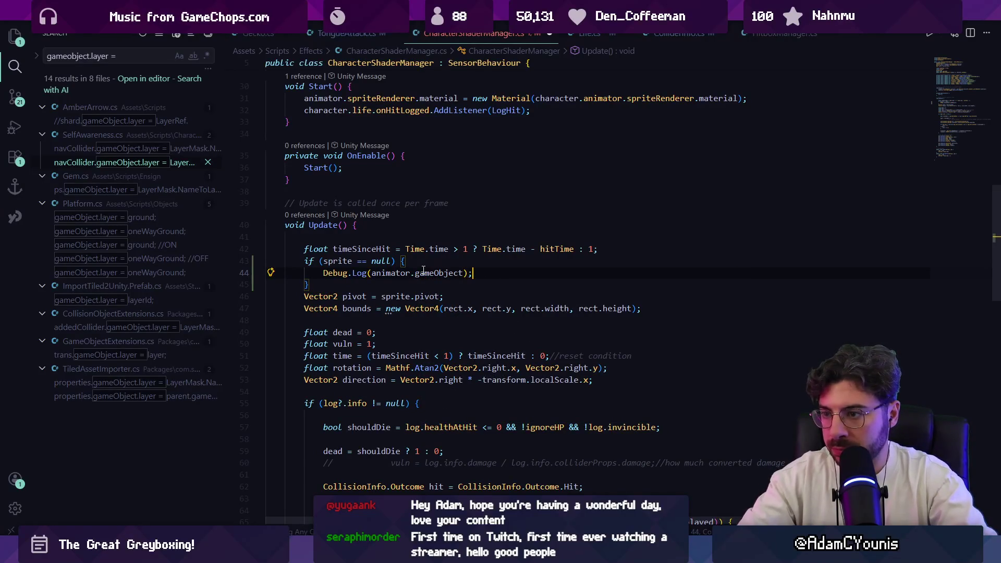
pyautogui.write('.name + " has no sprite assigned to its SpriteRenderer!')
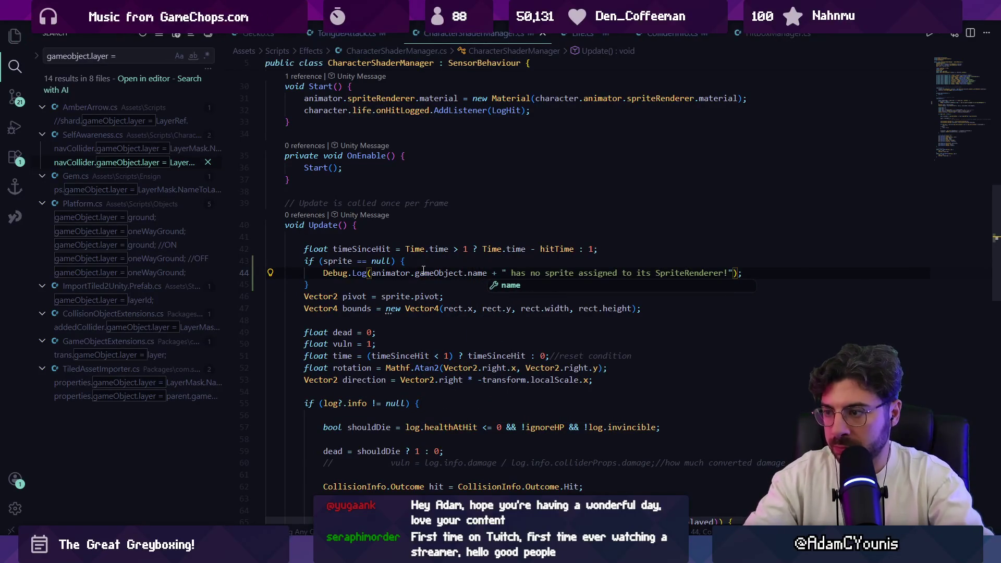
pyautogui.hotkey('alt', 'Tab')
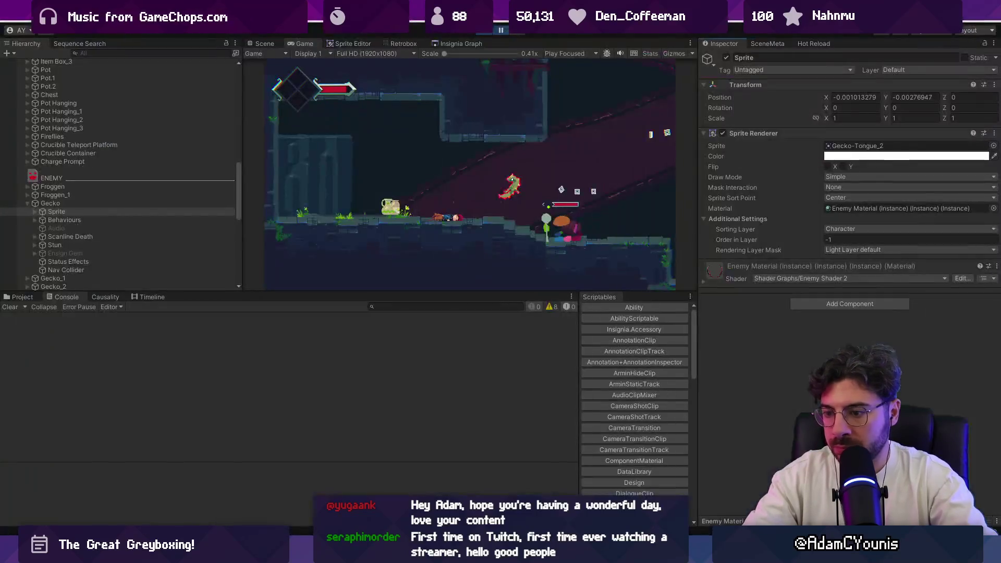
# Stop the running game and bring up the Insignia Graph scene map.
pyautogui.click(487, 33)
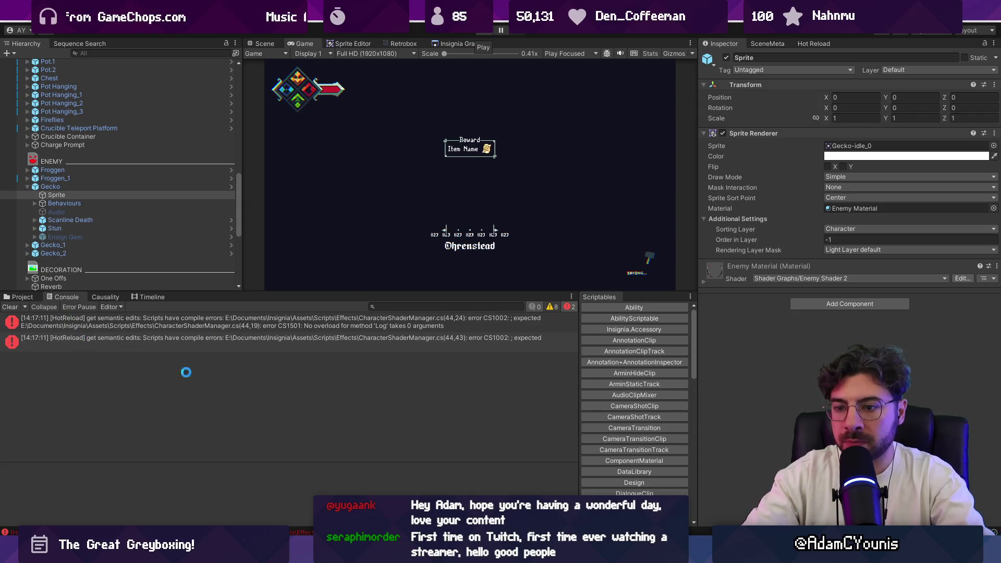
pyautogui.hotkey('alt', 'Tab')
pyautogui.hotkey('alt', 'Tab')
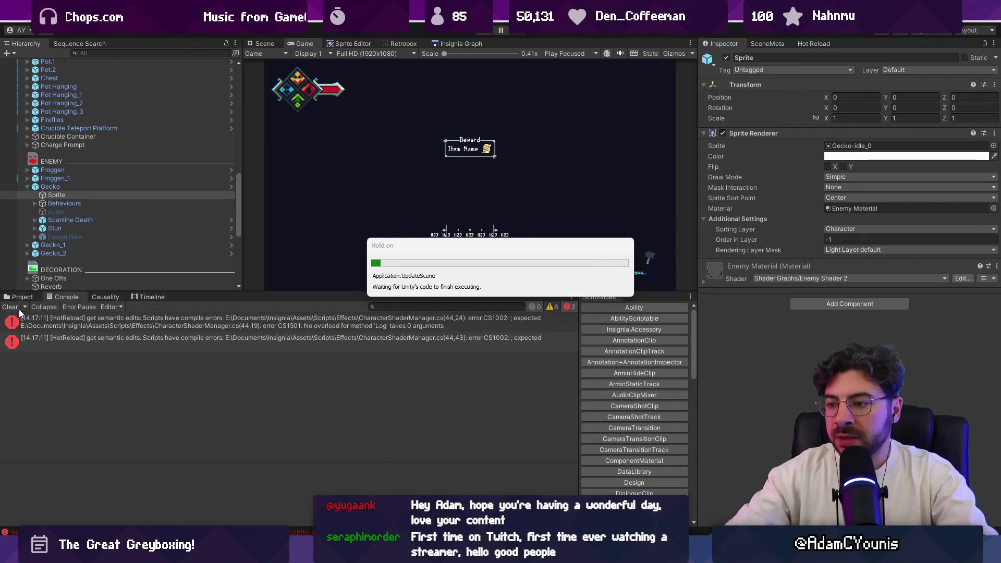
pyautogui.click(446, 43)
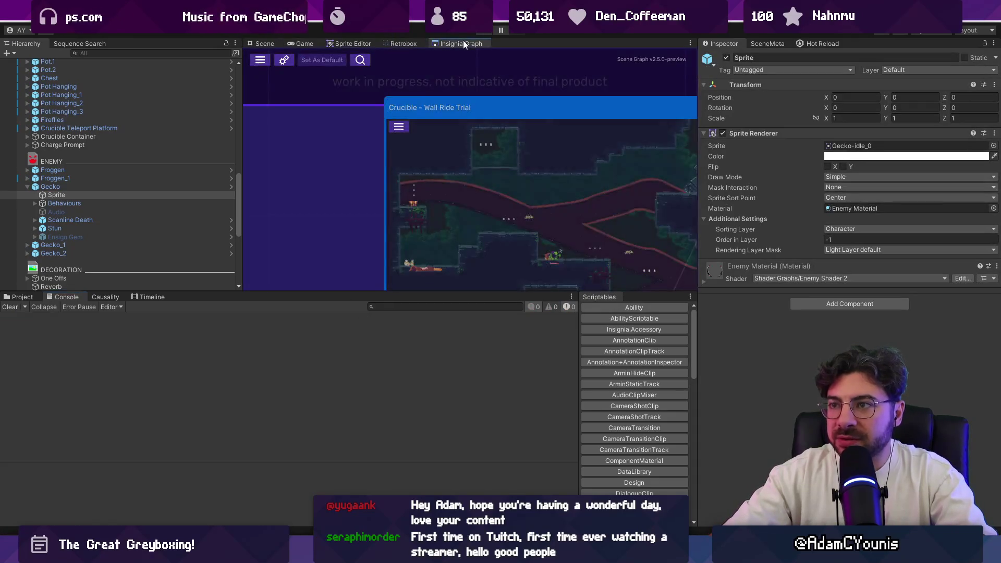
# Enlarge the graph panel vertically and on both sides, and zoom into the scene graph.
pyautogui.moveTo(500, 292); pyautogui.dragTo(501, 414)
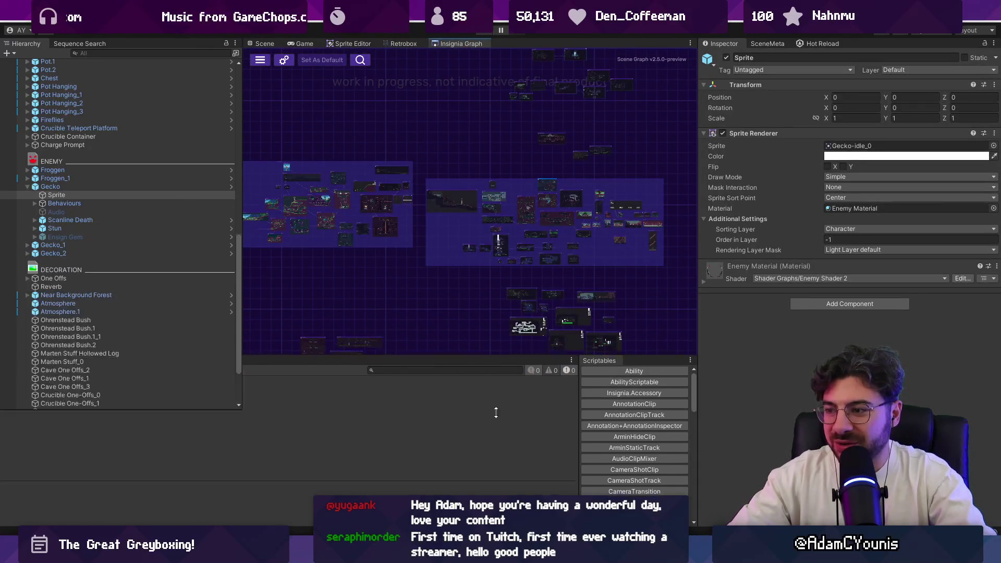
pyautogui.scroll(5, 584, 269)
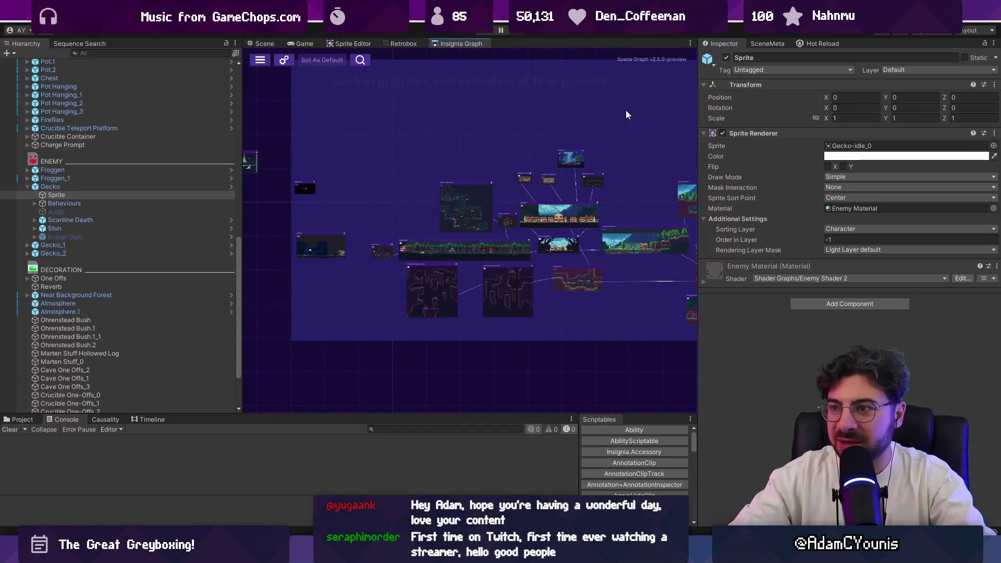
pyautogui.moveTo(698, 115); pyautogui.dragTo(827, 139)
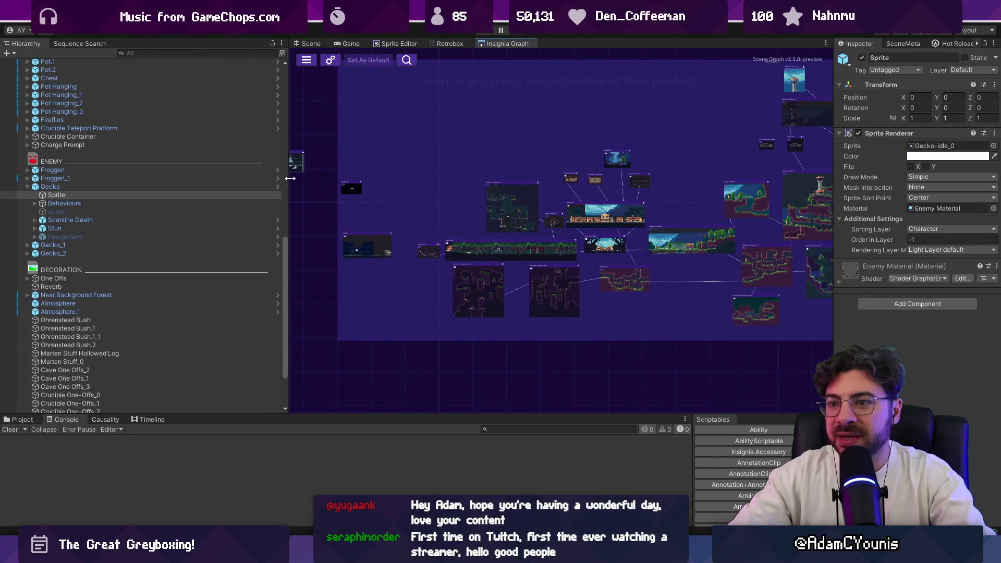
pyautogui.moveTo(290, 179); pyautogui.dragTo(194, 180)
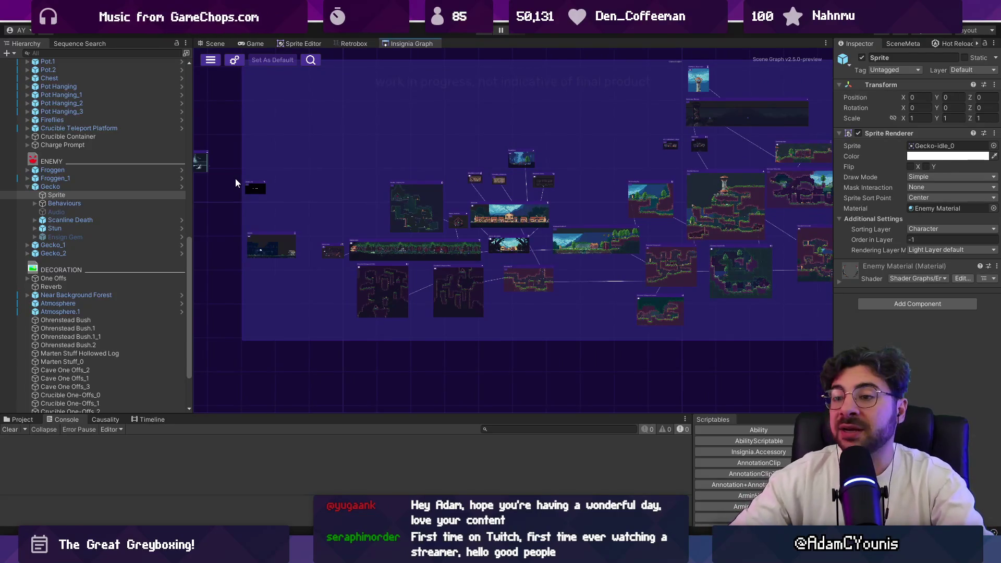
pyautogui.scroll(5, 360, 254)
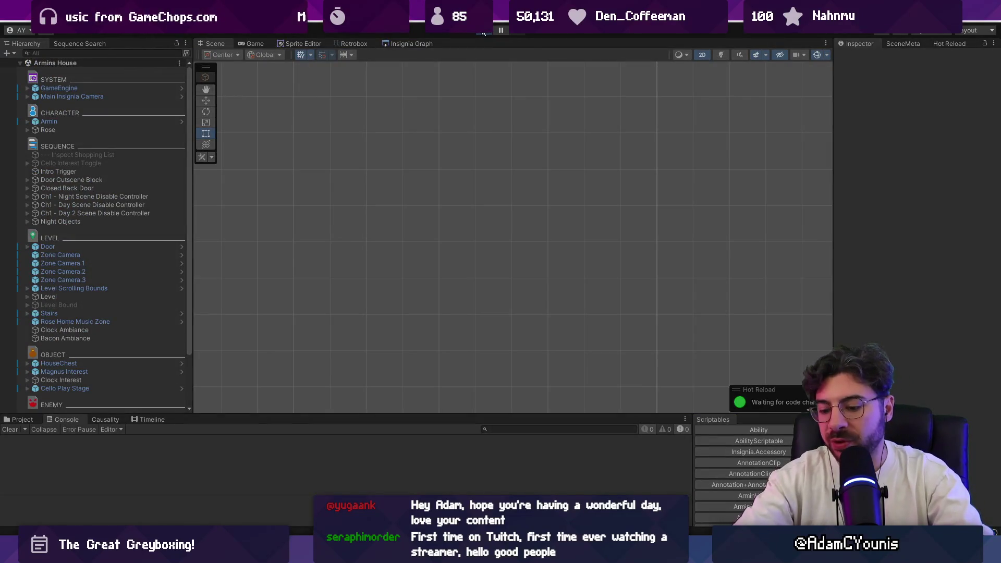
# Start playing Armins House and have the hero inspect the bedroom portrait.
pyautogui.click(483, 31)
pyautogui.press('Right')
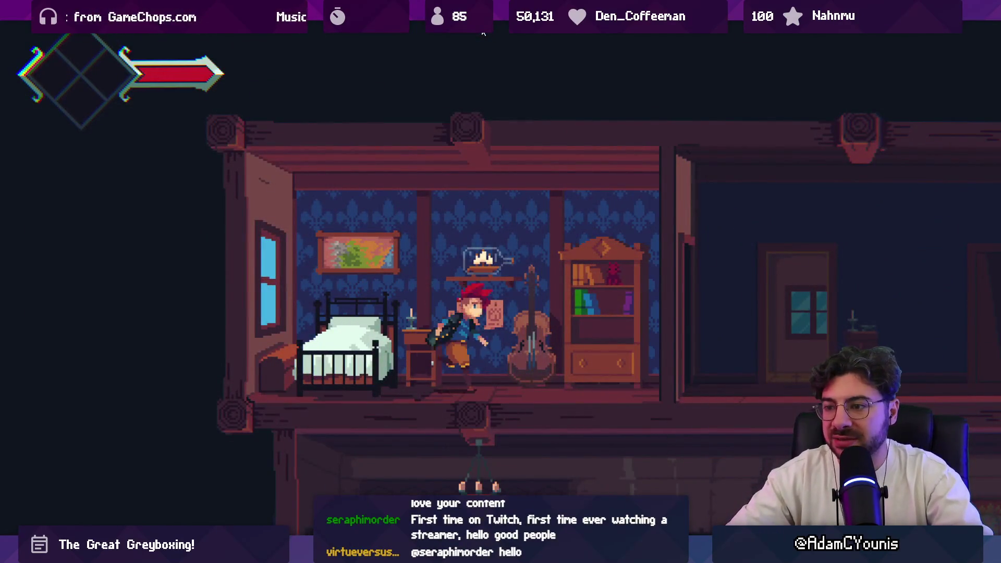
pyautogui.press('Left')
pyautogui.press('s')
pyautogui.press('s')
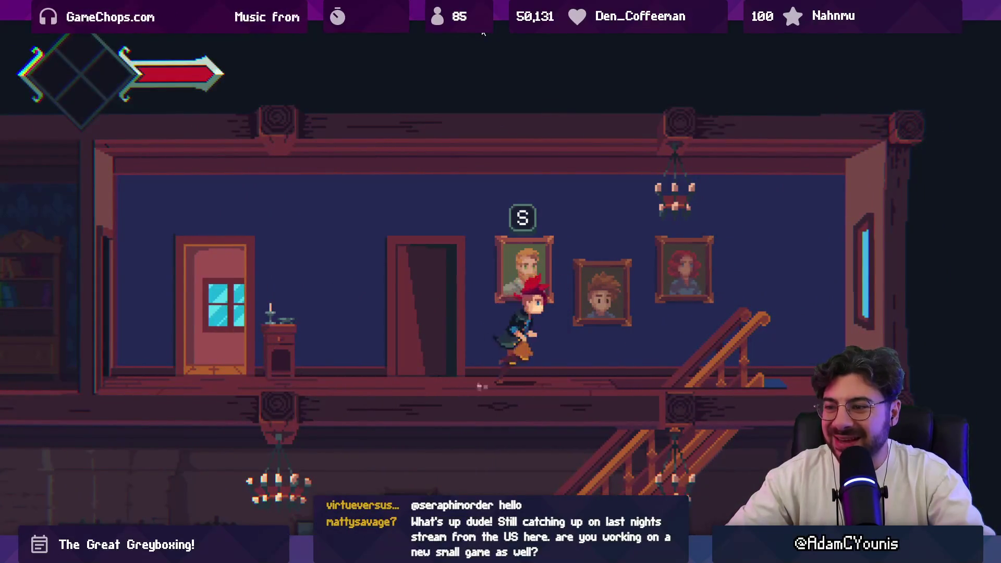
pyautogui.press('Right')
# Talk with Rosie through the dialogue, then walk the hero across the house.
pyautogui.press('Left')
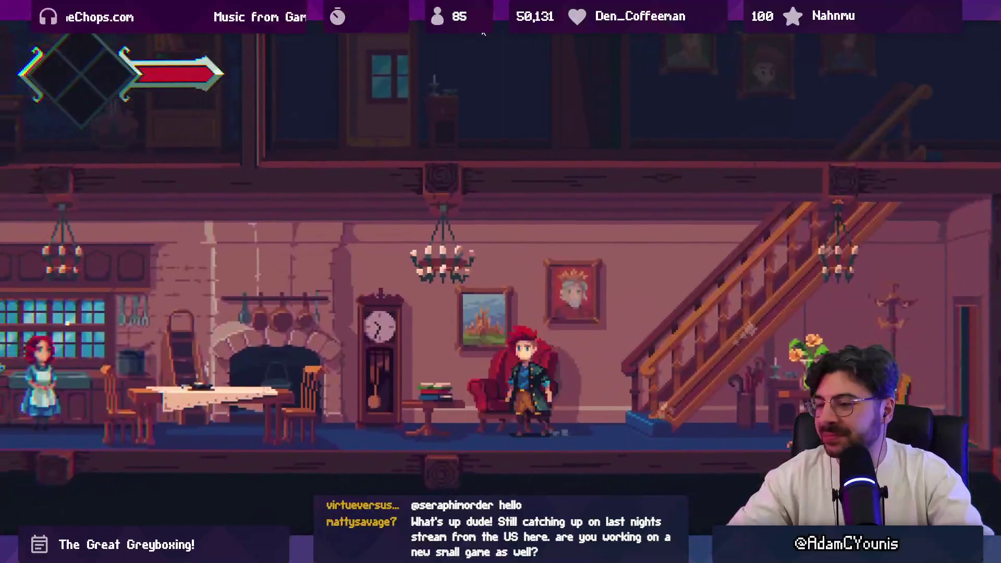
pyautogui.press('s')
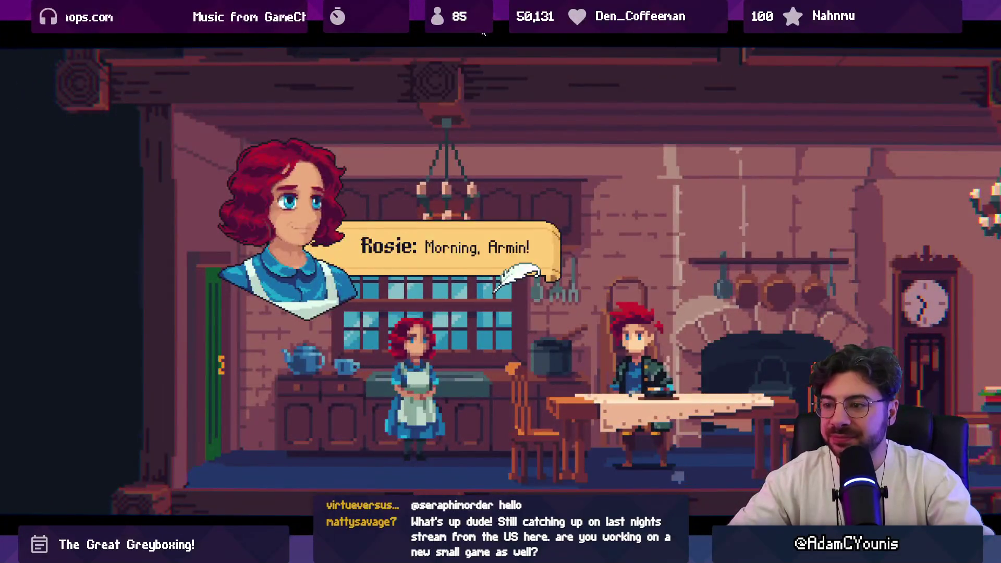
pyautogui.press('s')
pyautogui.press('s')
pyautogui.press('s')
pyautogui.press('s')
pyautogui.press('s')
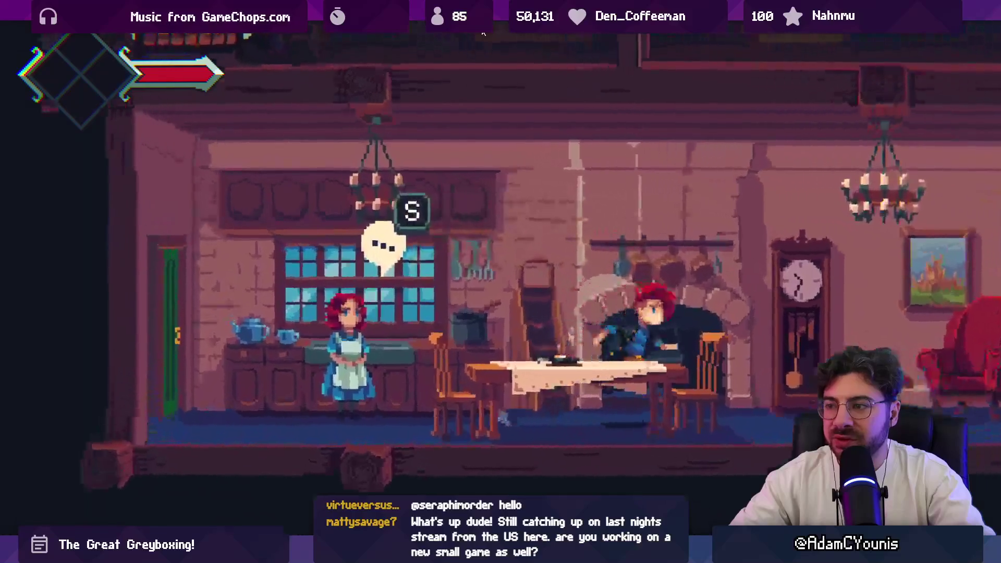
pyautogui.press('Right')
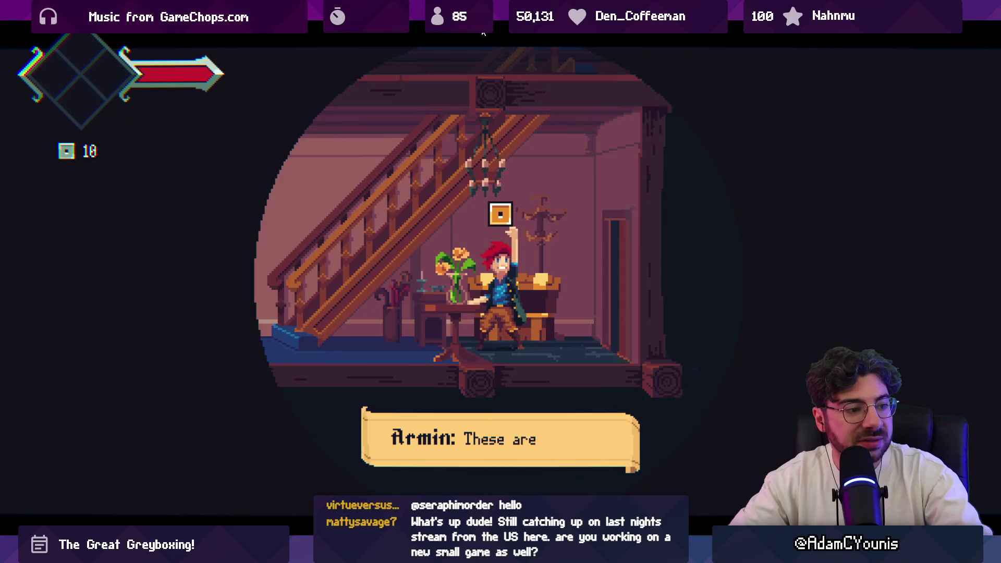
pyautogui.press('s')
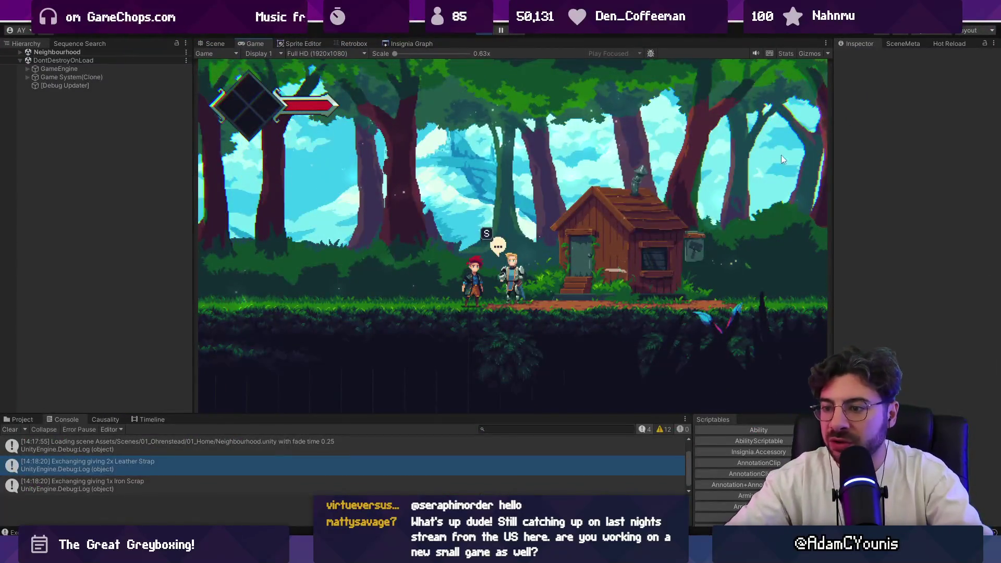
# Stop the play test and pan the Insignia scene graph toward the Overlook node.
pyautogui.click(483, 30)
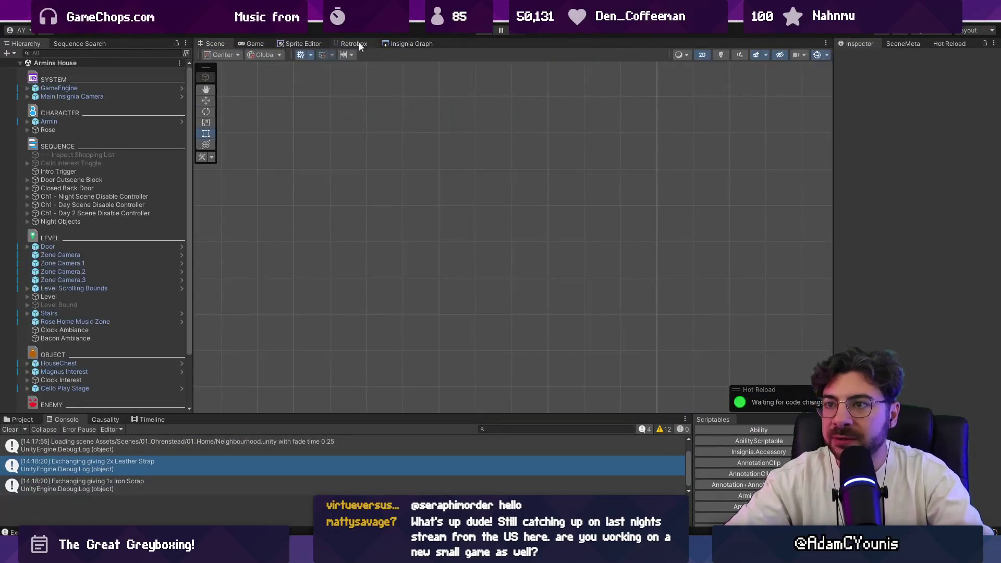
pyautogui.click(411, 44)
pyautogui.scroll(5, 657, 229)
pyautogui.moveTo(631, 221)
pyautogui.mouseDown()
pyautogui.moveTo(543, 221)
pyautogui.moveTo(536, 202)
pyautogui.mouseUp()
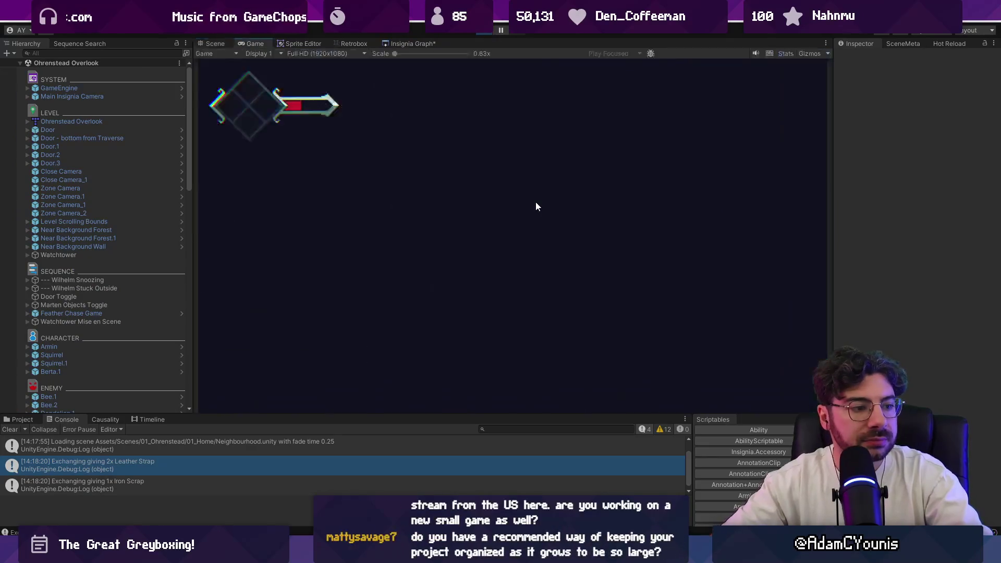
# Fight past the first enemies and the bee, grab the Apple, and reach the rope elevator.
pyautogui.press('Left')
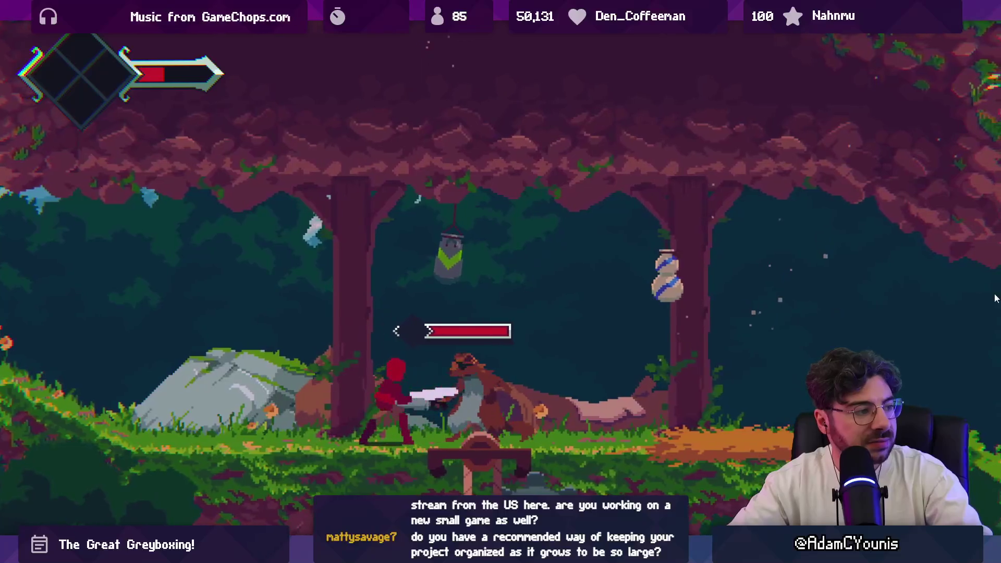
pyautogui.press('Right')
pyautogui.press('x')
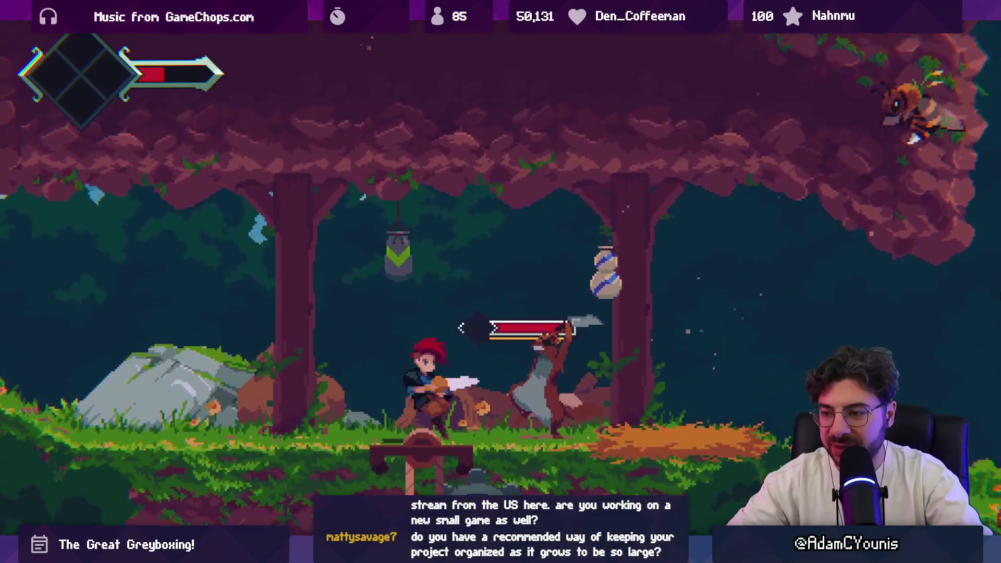
pyautogui.press('x')
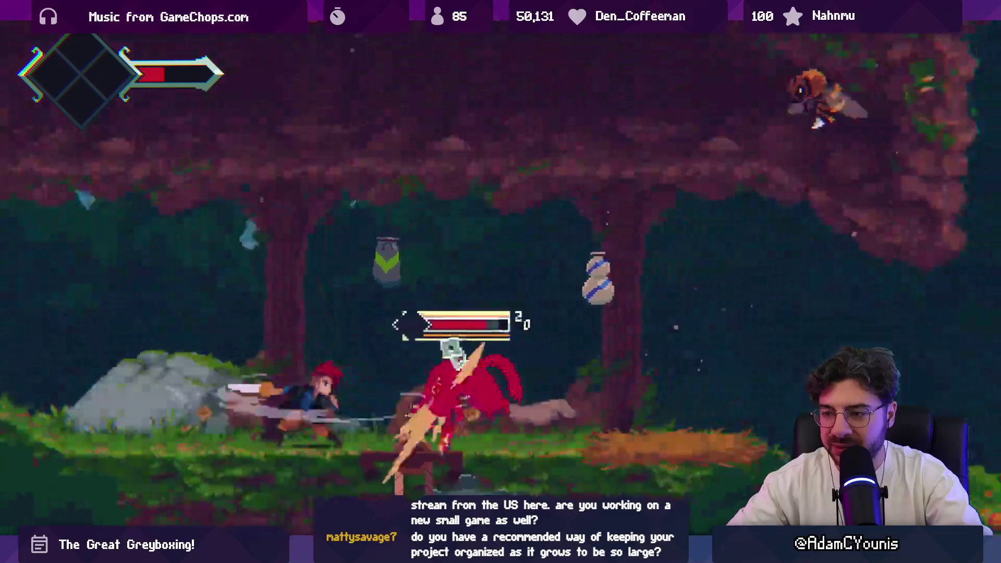
pyautogui.press('x')
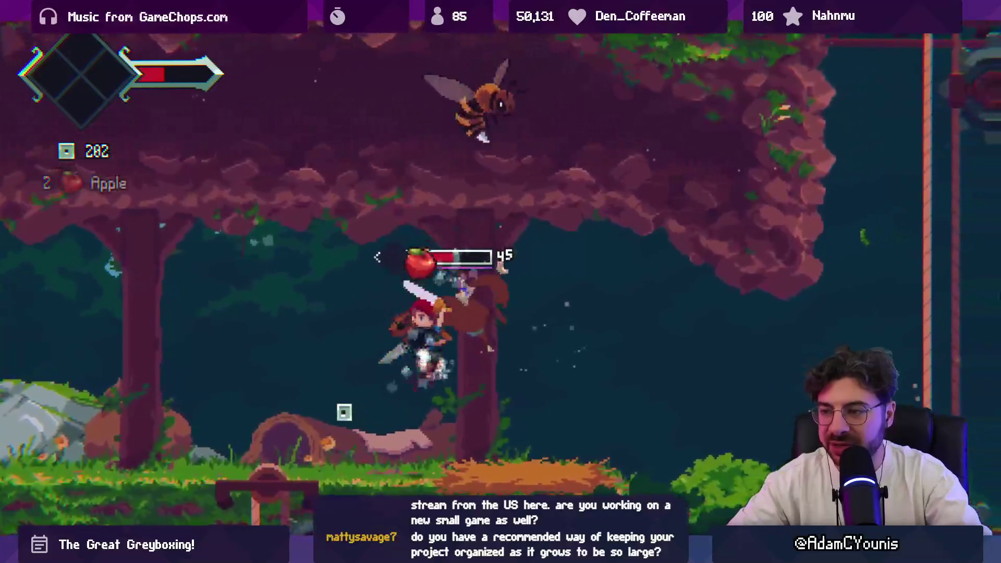
pyautogui.press('Left')
pyautogui.press('x')
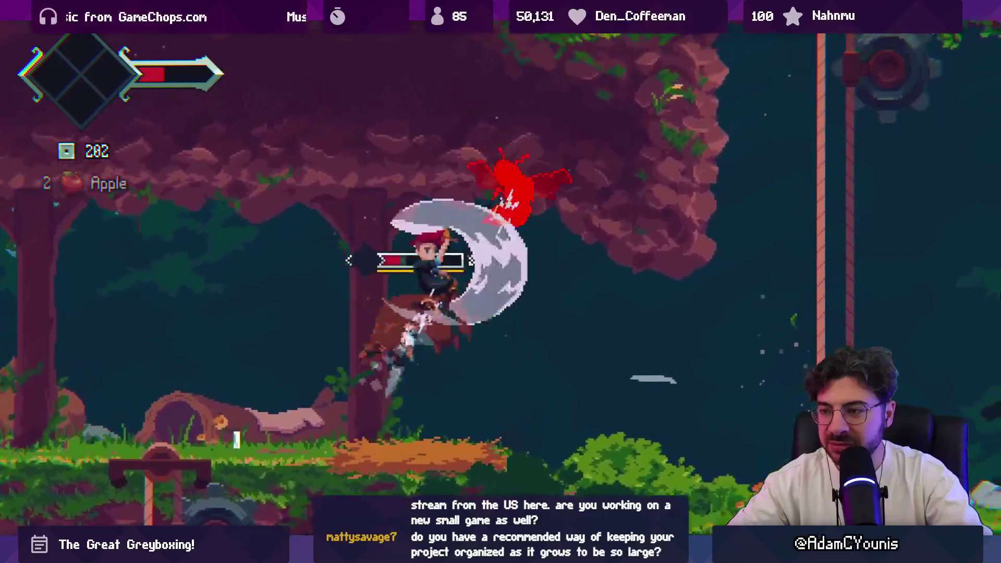
pyautogui.press('Right')
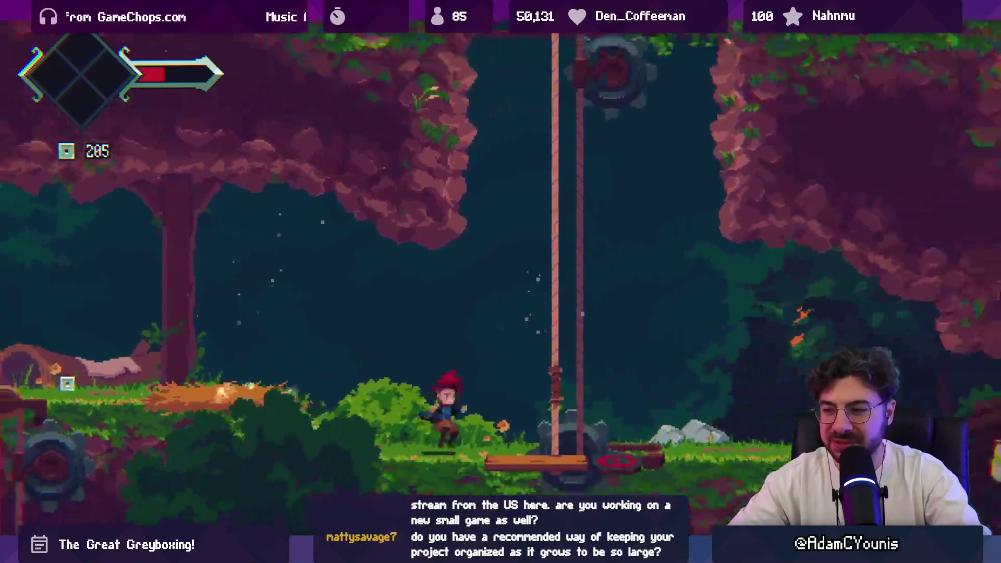
pyautogui.press('x')
pyautogui.press('x')
# Run left along the upper ledge, defeat the plant enemy, and drop down slashing another.
pyautogui.press('Left')
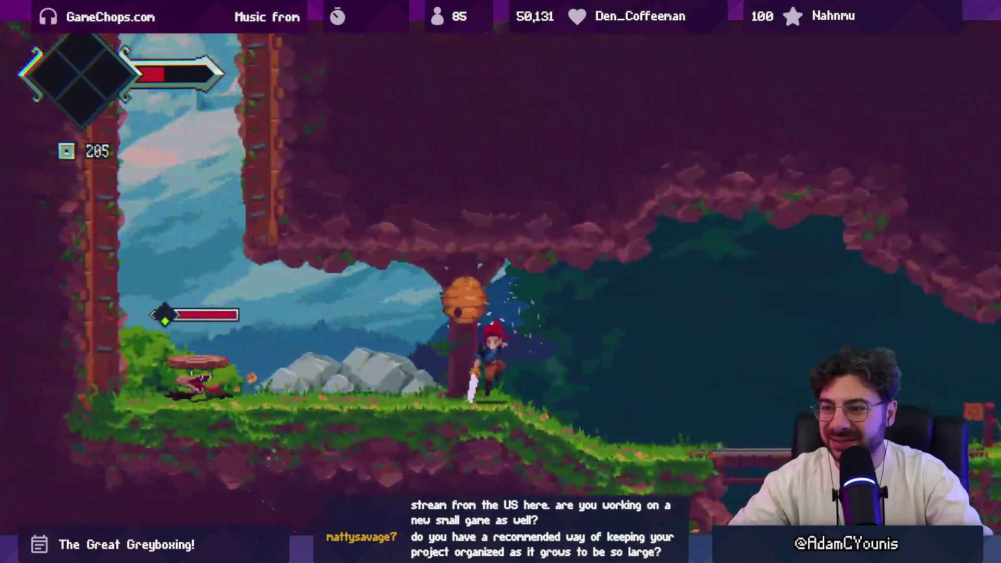
pyautogui.press('Left')
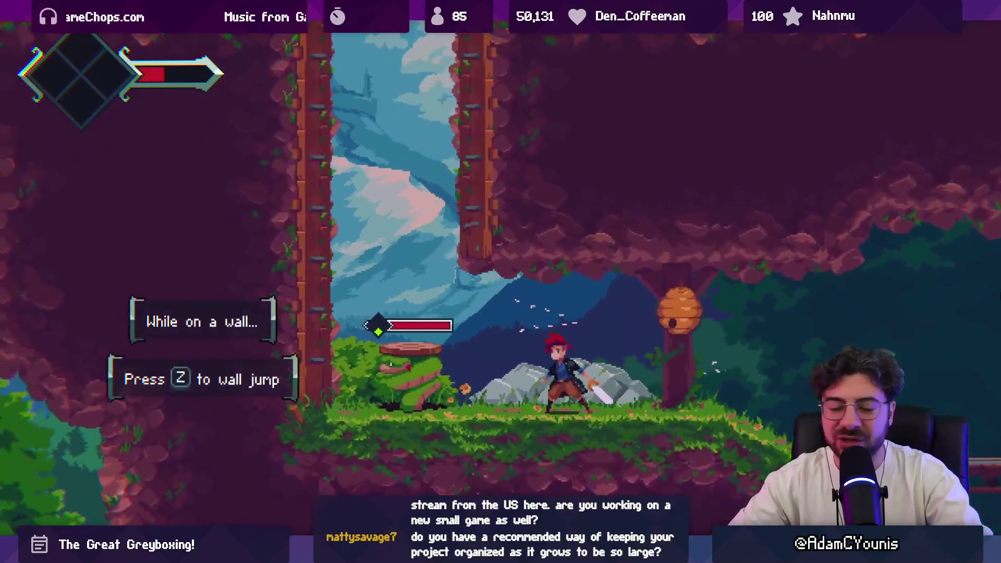
pyautogui.press('Left')
pyautogui.press('x')
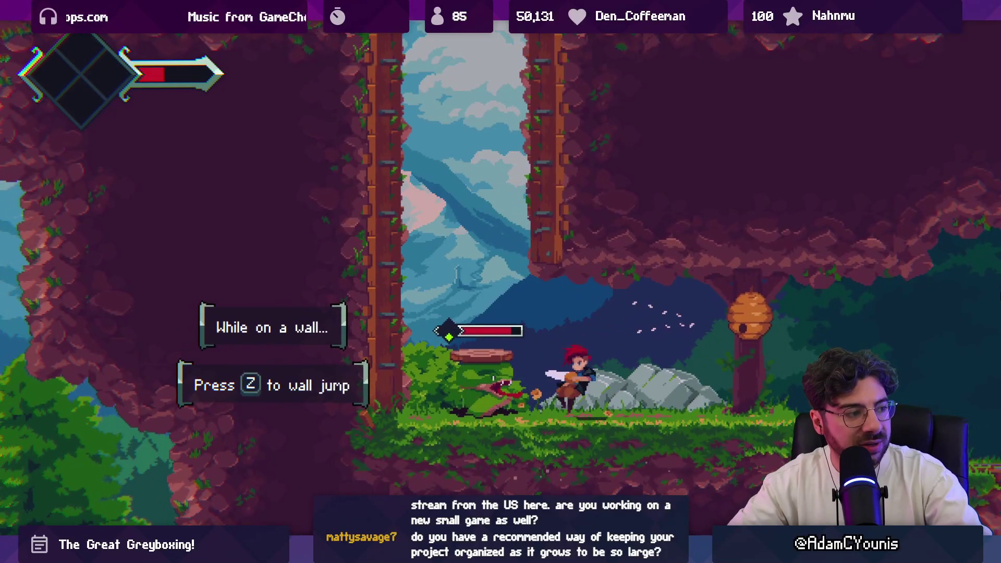
pyautogui.press('x')
pyautogui.press('x')
pyautogui.press('x')
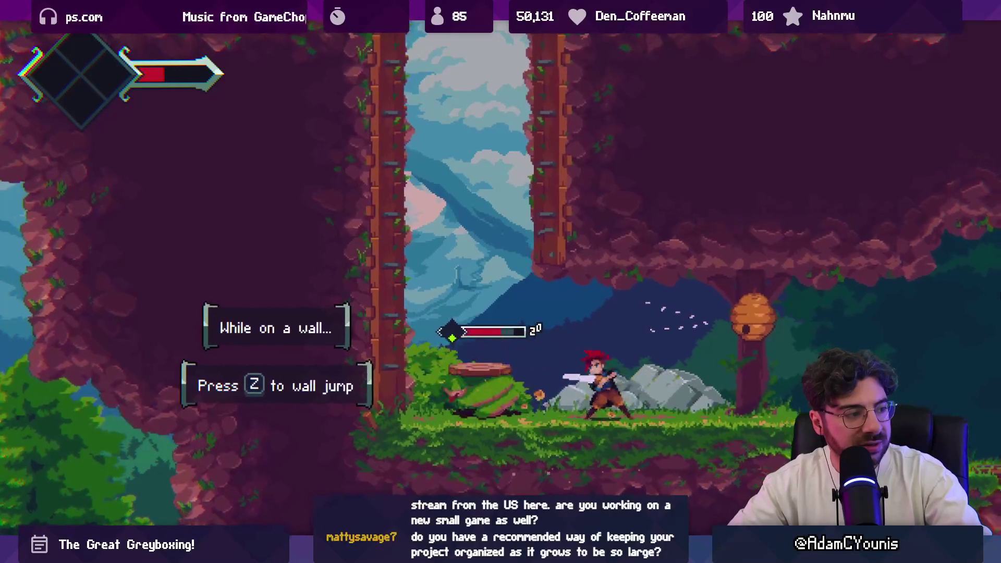
pyautogui.press('x')
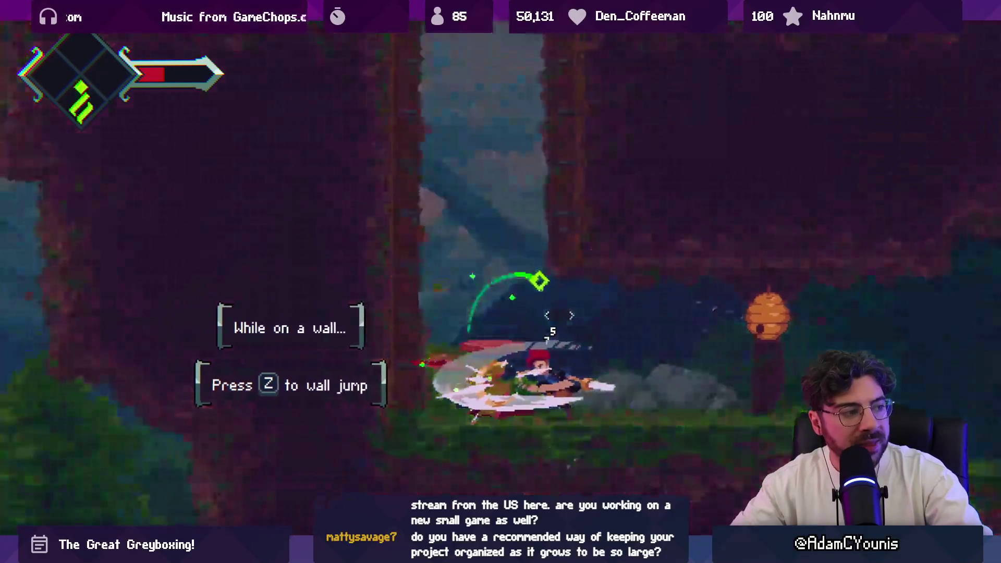
pyautogui.press('z')
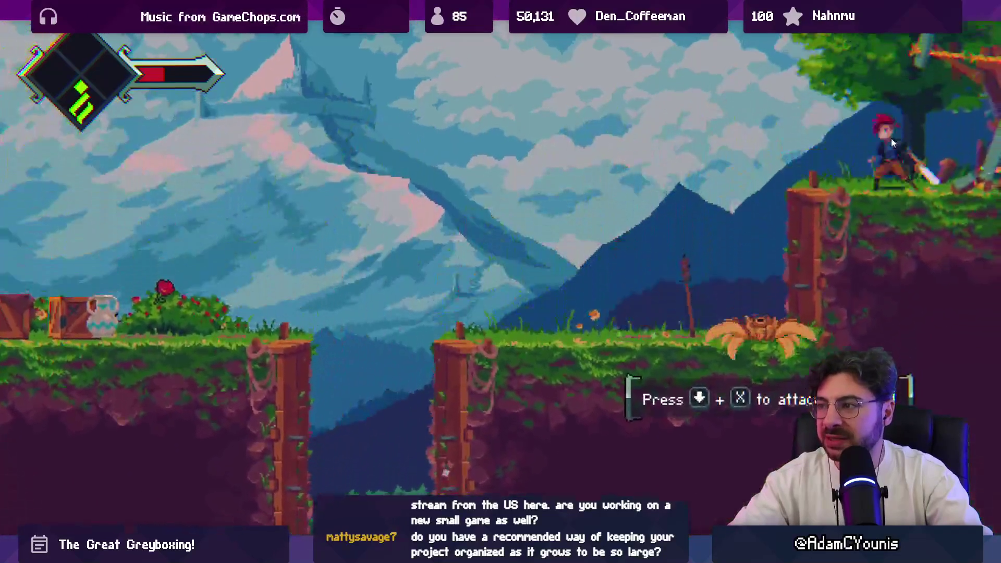
pyautogui.press('Right')
pyautogui.press('x')
pyautogui.press('Left')
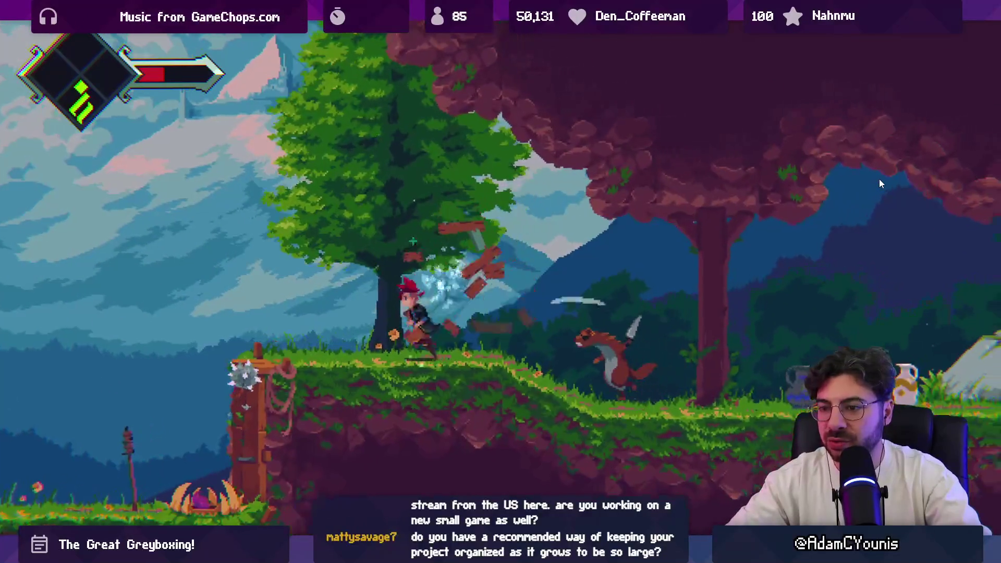
pyautogui.press('z')
pyautogui.press('x')
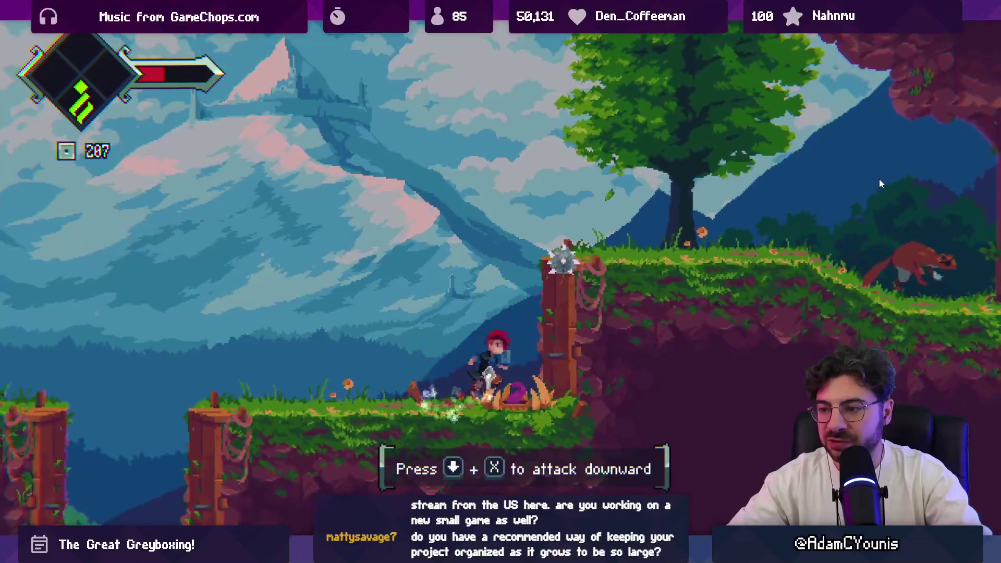
# Climb onto the grassy ledge and keep slashing the enemies to the right.
pyautogui.press('z')
pyautogui.press('Right')
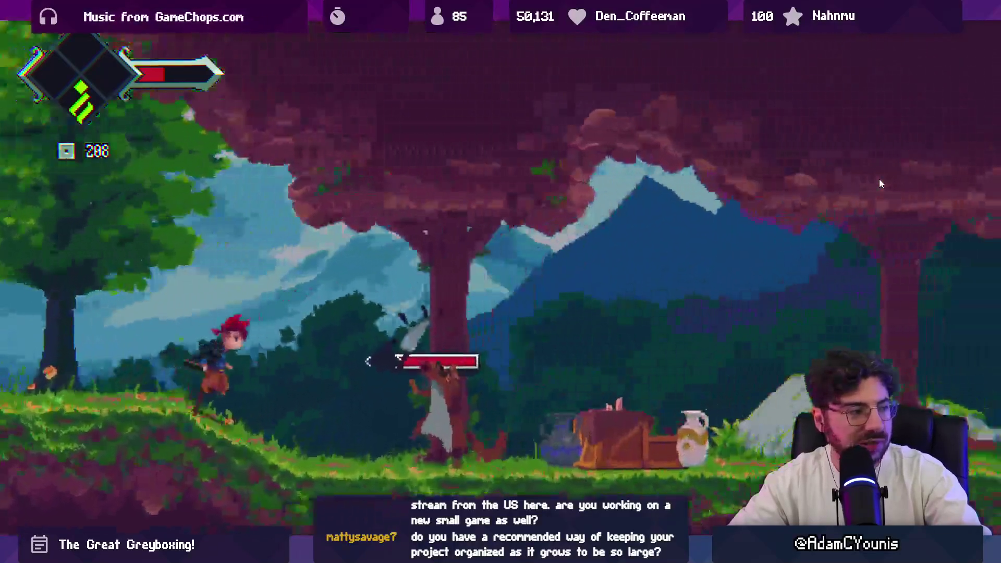
pyautogui.press('Right')
pyautogui.press('x')
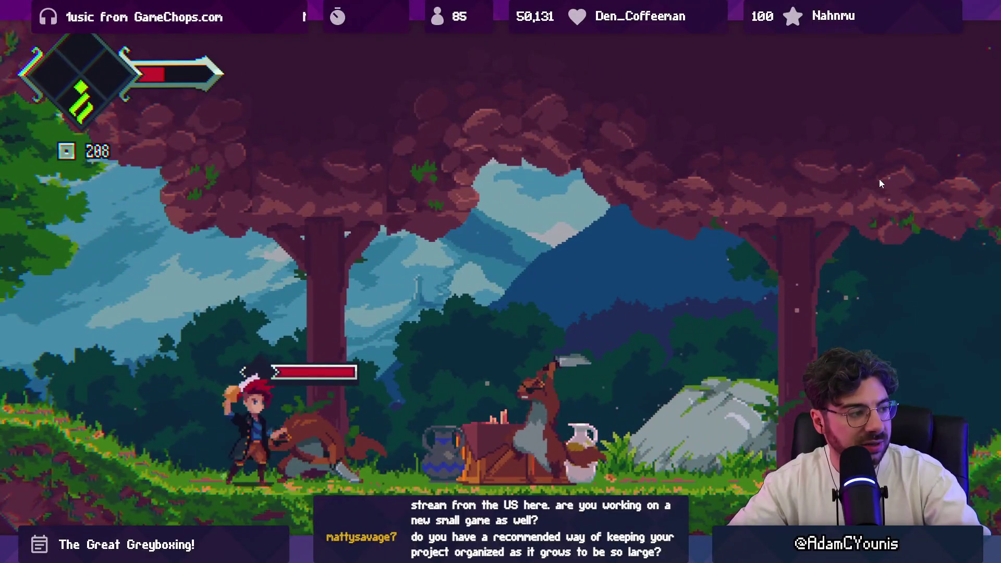
pyautogui.press('x')
pyautogui.press('x')
pyautogui.press('x')
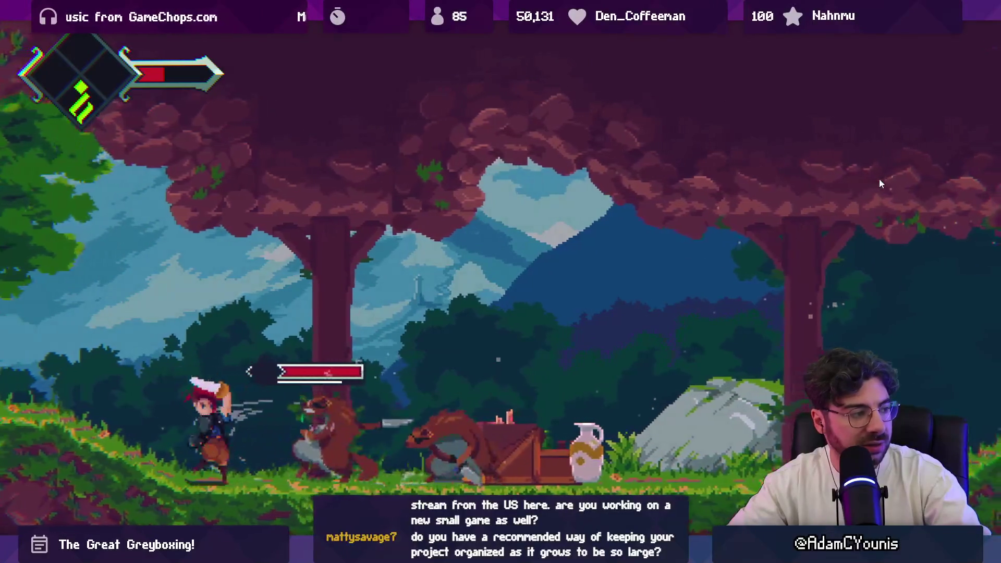
pyautogui.press('Right')
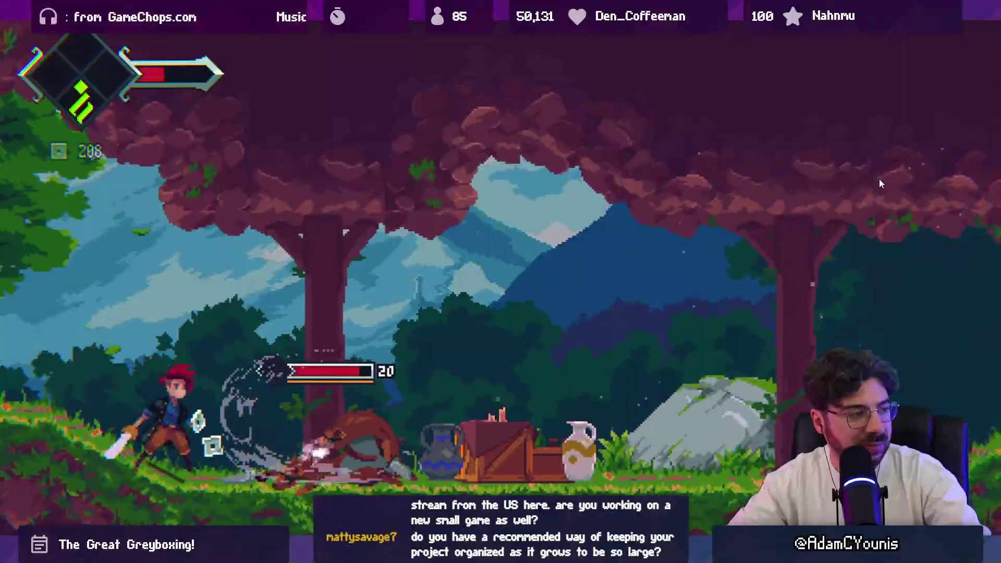
pyautogui.press('x')
pyautogui.press('x')
pyautogui.press('x')
pyautogui.press('x')
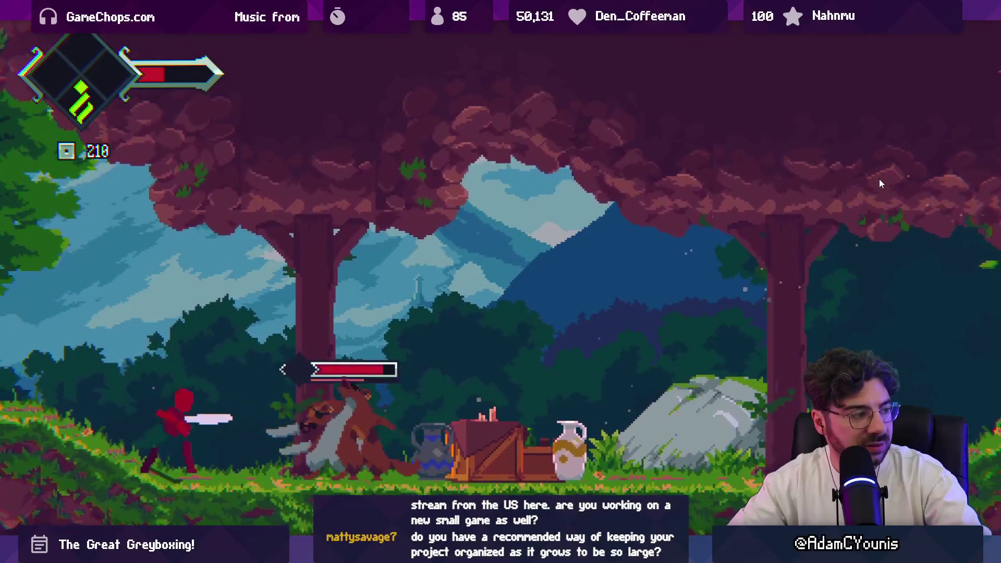
pyautogui.press('Right')
pyautogui.press('x')
# Launch an enemy into the air, slash through the group, and jump onto the ledge.
pyautogui.press('x')
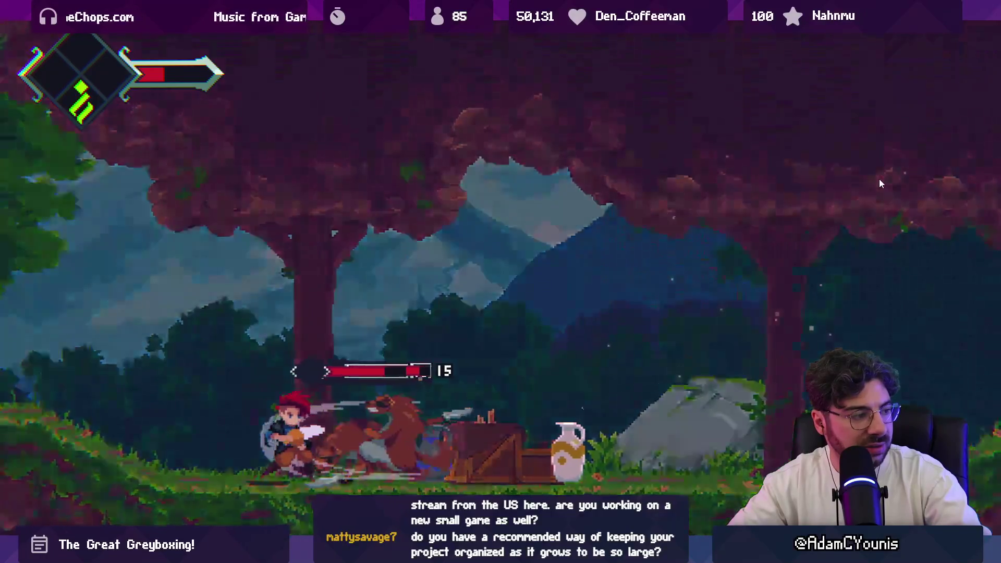
pyautogui.press('Right')
pyautogui.press('x')
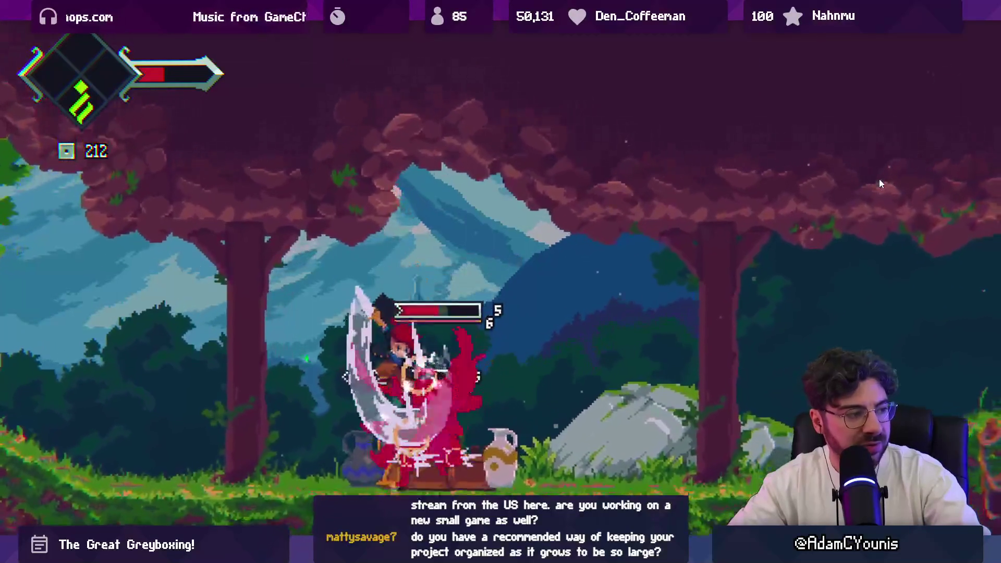
pyautogui.press('Right')
pyautogui.press('x')
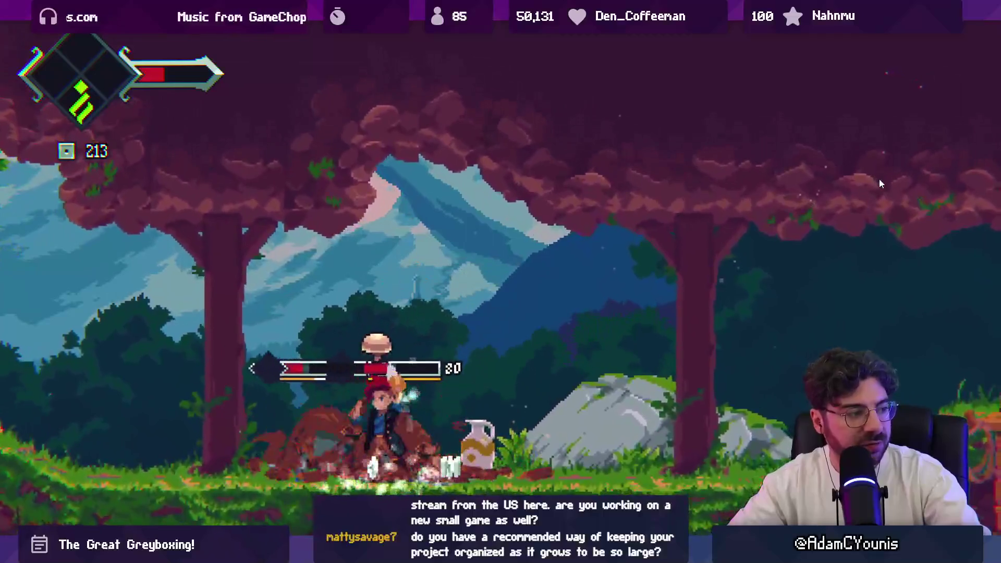
pyautogui.press('x')
pyautogui.press('x')
pyautogui.press('x')
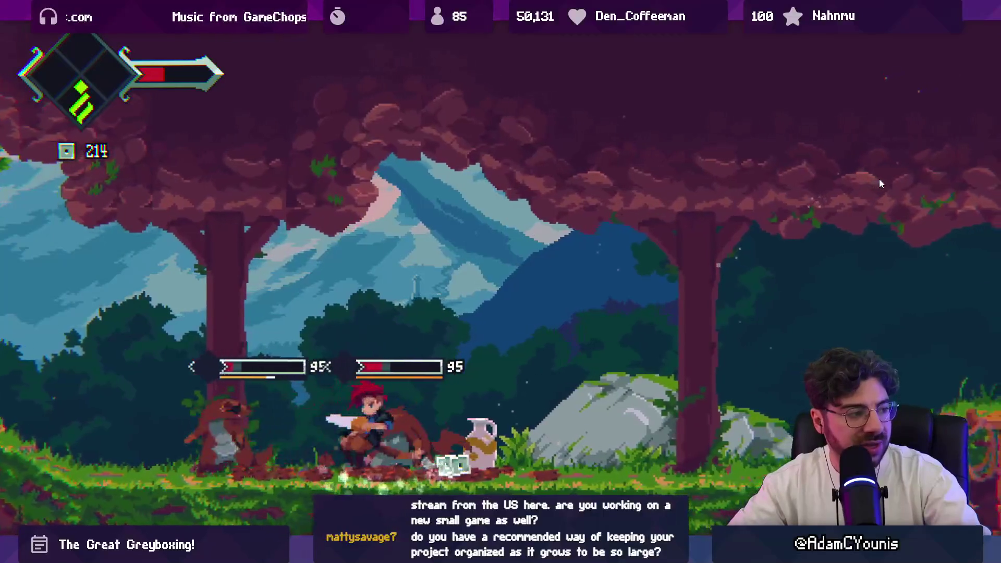
pyautogui.press('Right')
pyautogui.press('z')
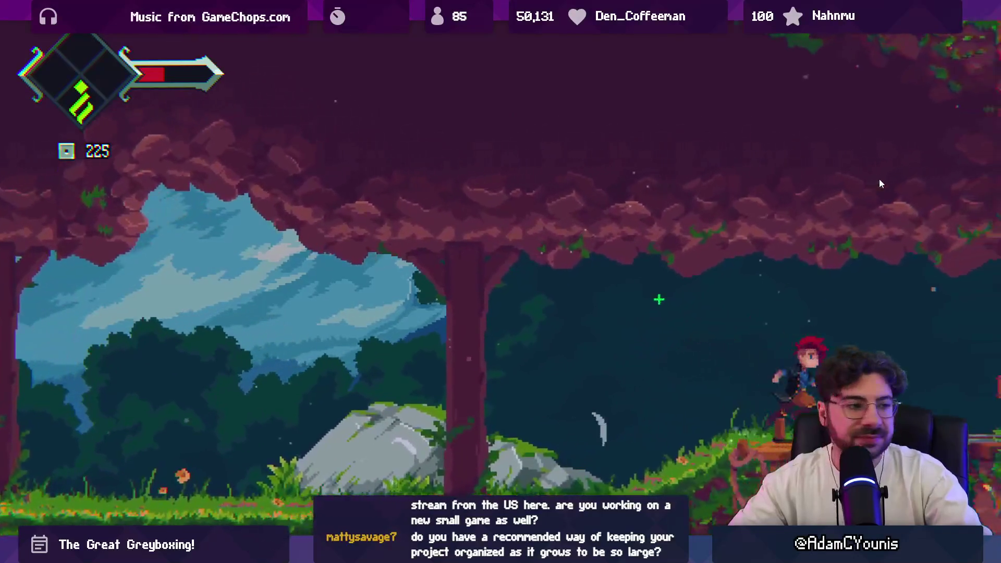
# Leap via the pillar to the training dummy, hit it three times, then restore the editor layout.
pyautogui.press('Left')
pyautogui.press('z')
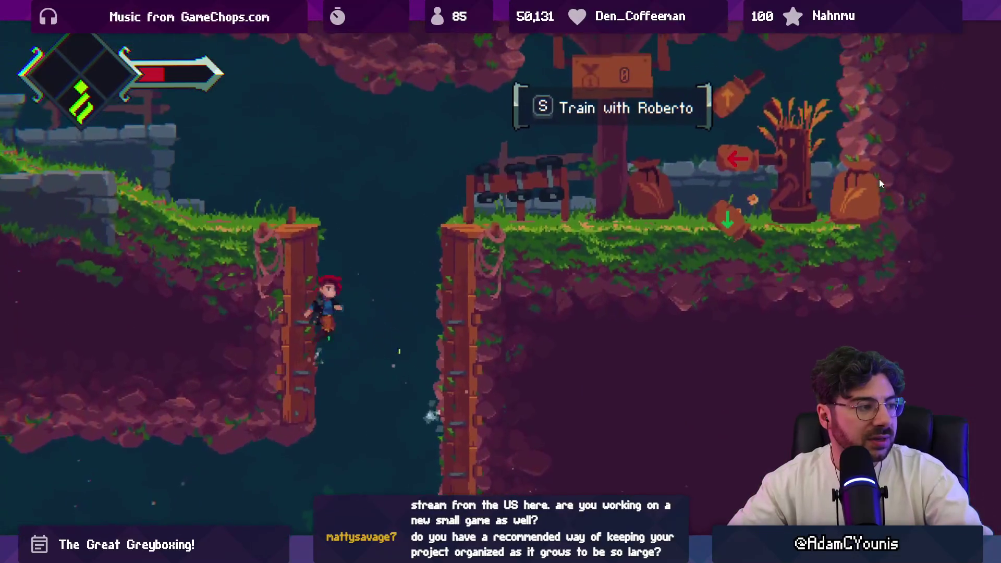
pyautogui.press('Right')
pyautogui.press('z')
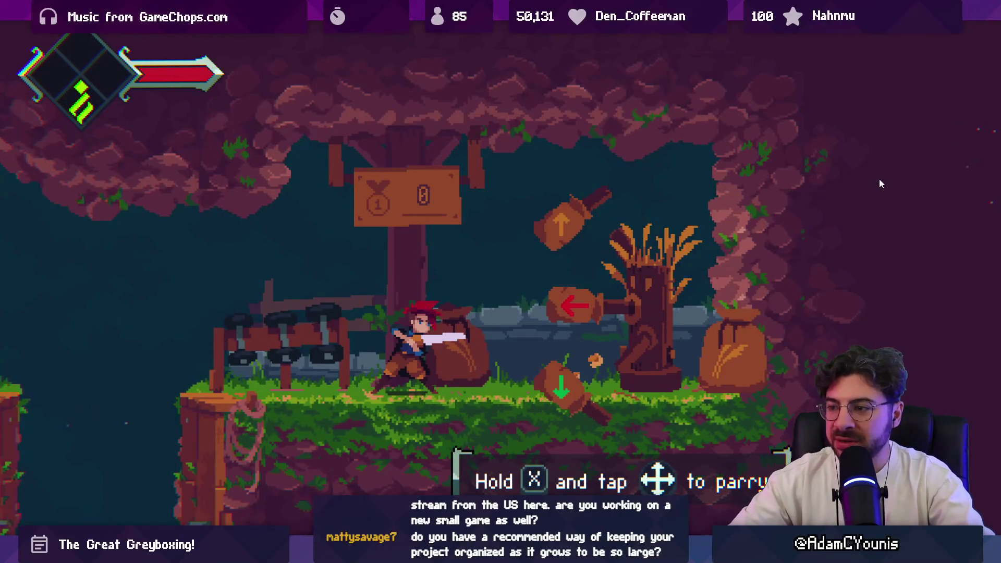
pyautogui.press('x')
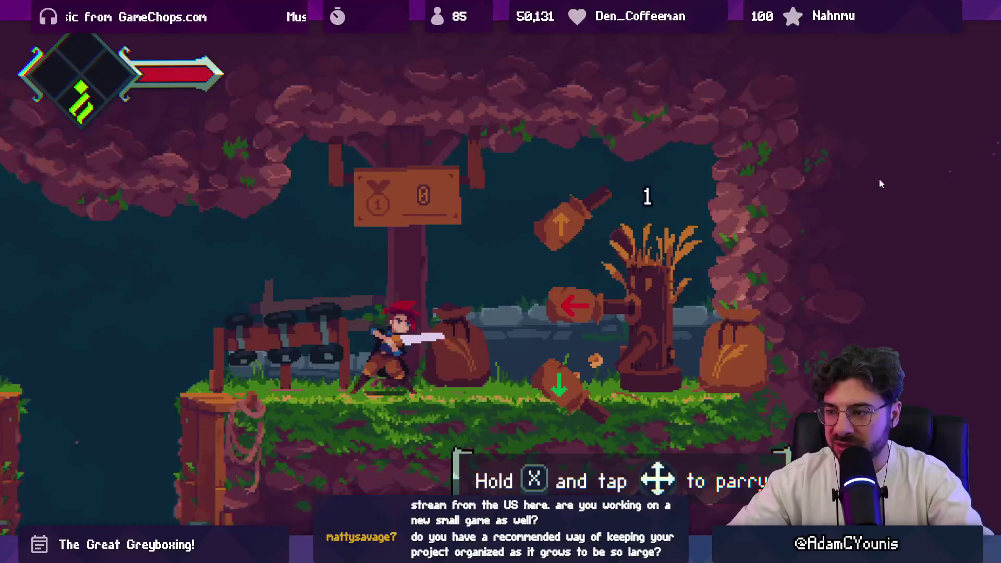
pyautogui.press('x')
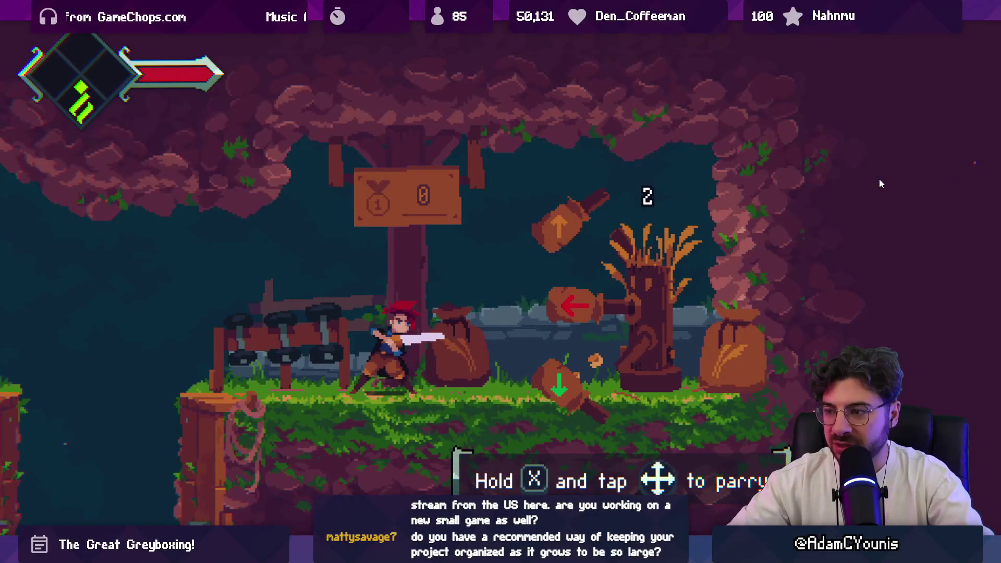
pyautogui.press('x')
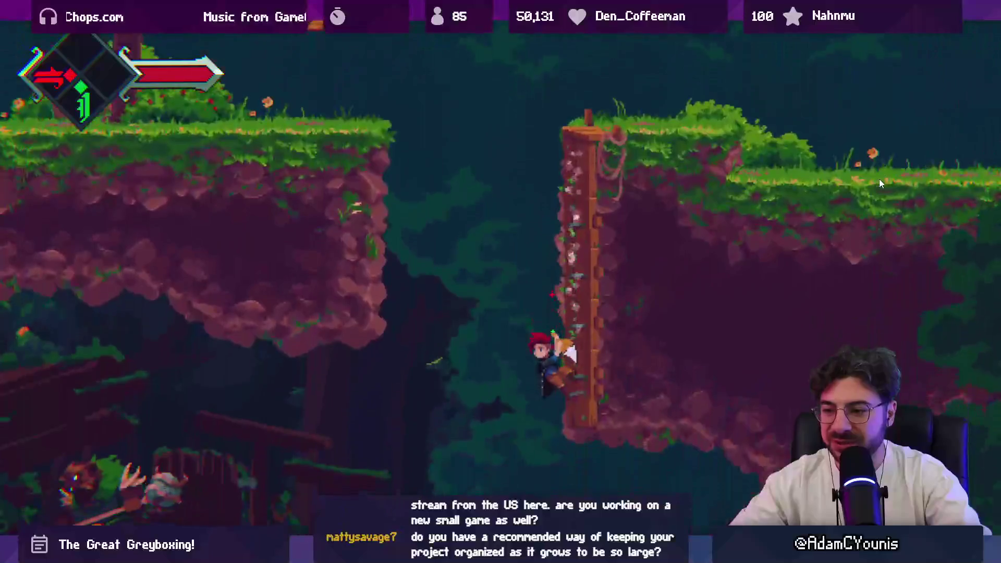
pyautogui.hotkey('shift', 'space')
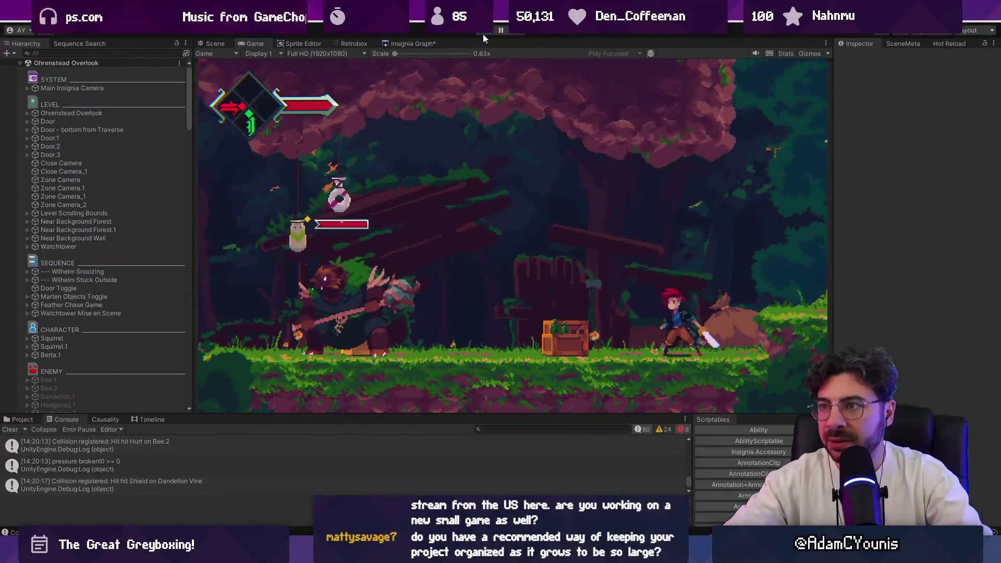
# Review the null-sprite check in CharacterShaderManager.cs, then bring up the Insignia Working Design Document.
pyautogui.hotkey('alt', 'Tab')
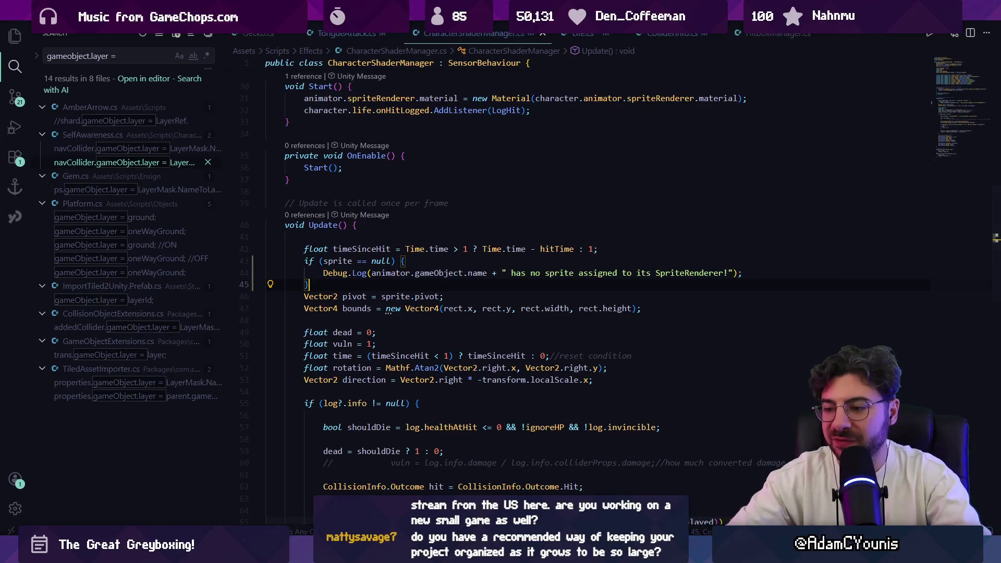
pyautogui.hotkey('alt', 'Tab')
pyautogui.hotkey('shift', '1')
pyautogui.hotkey('ctrl', 'Tab')
pyautogui.scroll(-3, 529, 237)
pyautogui.scroll(3, 443, 241)
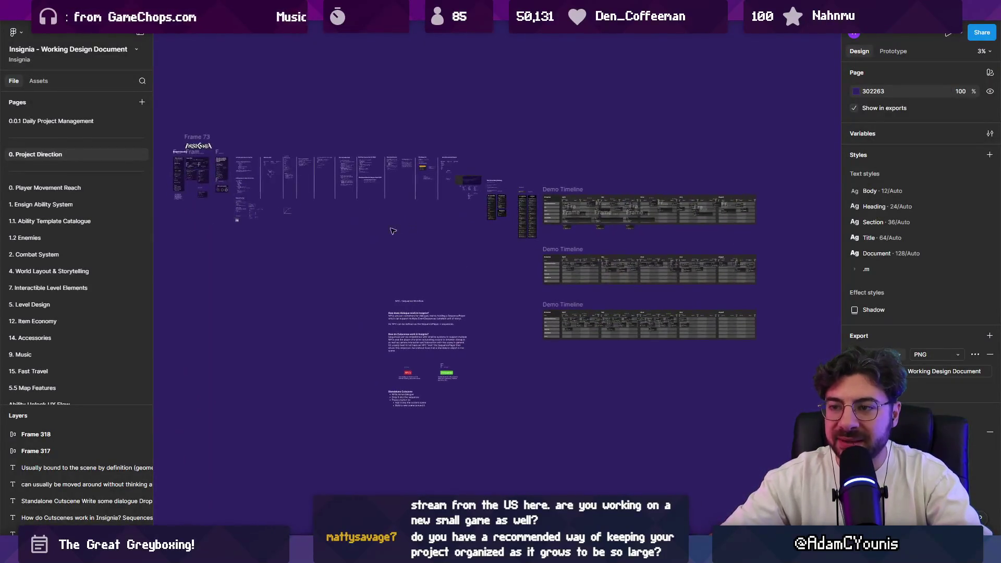
pyautogui.click(84, 203)
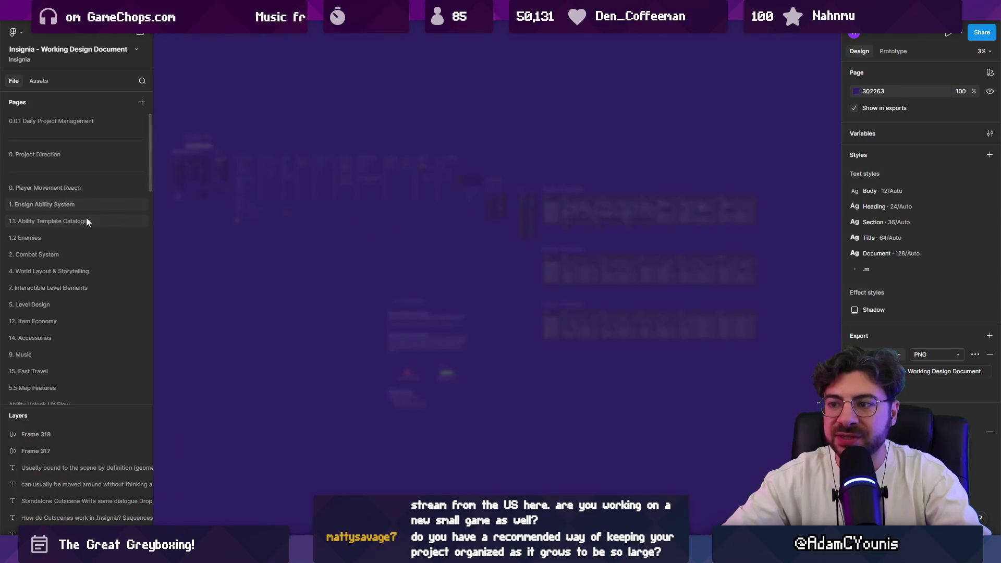
pyautogui.click(84, 222)
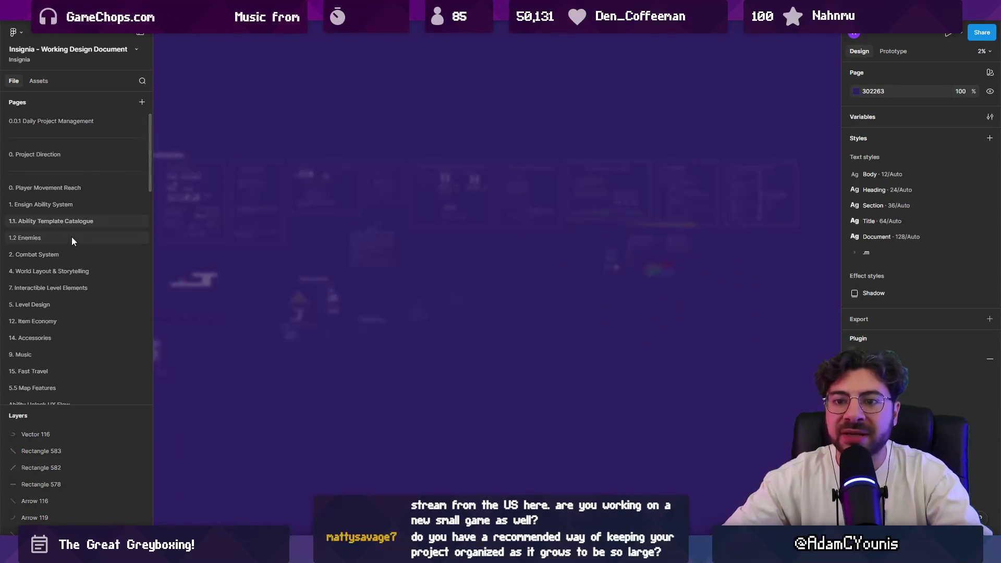
pyautogui.click(72, 239)
pyautogui.click(78, 254)
pyautogui.click(85, 271)
pyautogui.click(94, 294)
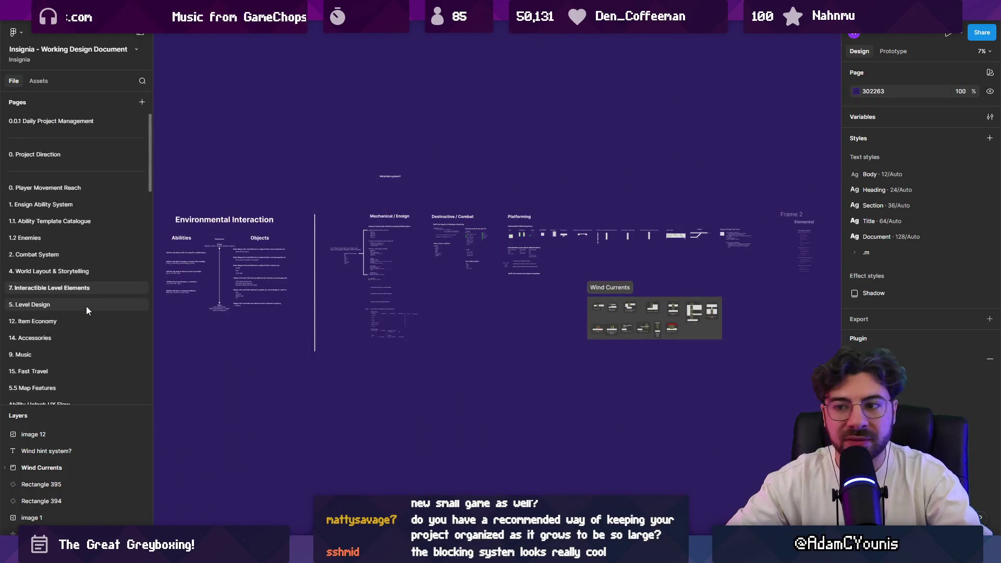
pyautogui.click(86, 306)
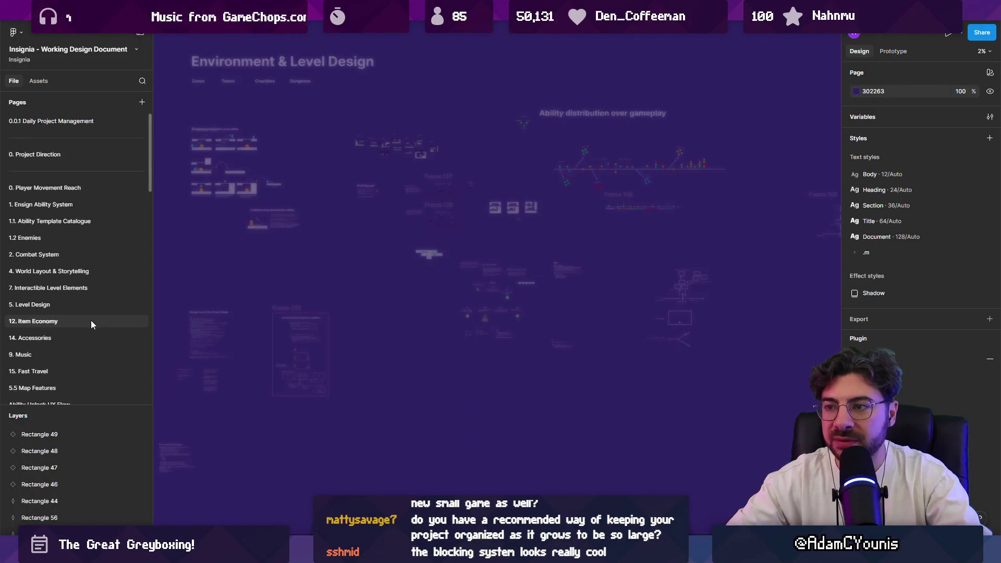
pyautogui.click(90, 322)
pyautogui.click(99, 336)
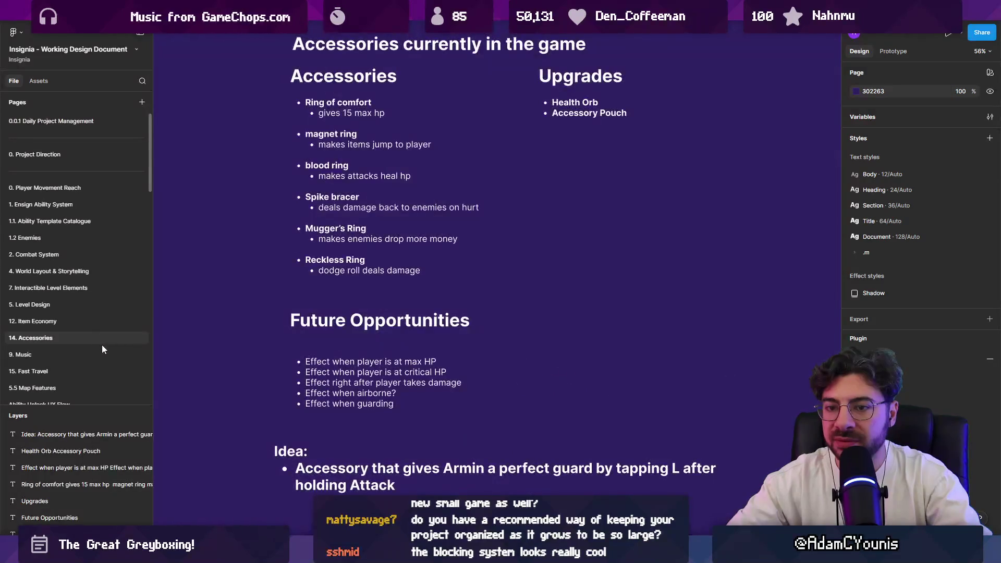
pyautogui.click(69, 123)
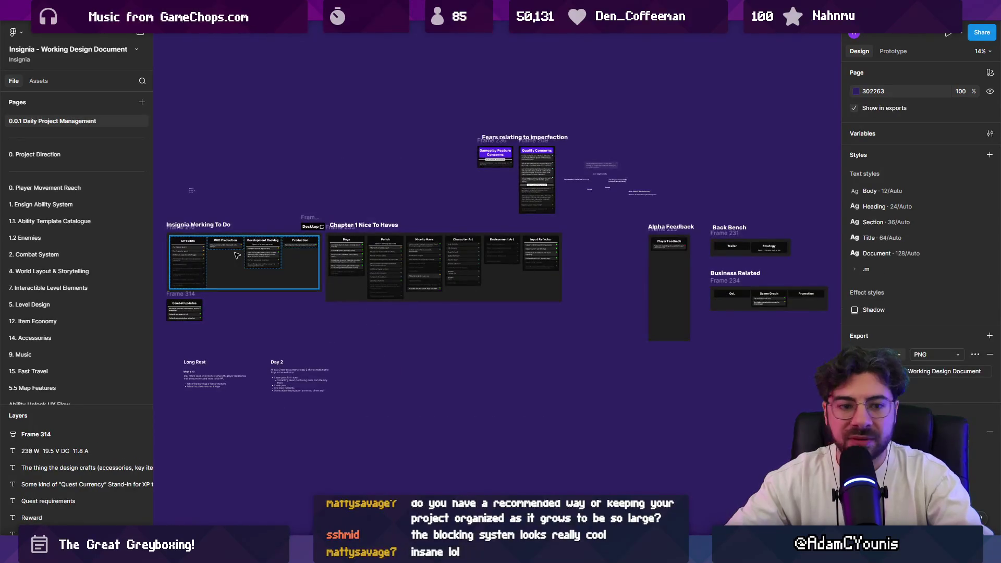
pyautogui.scroll(10, 238, 255)
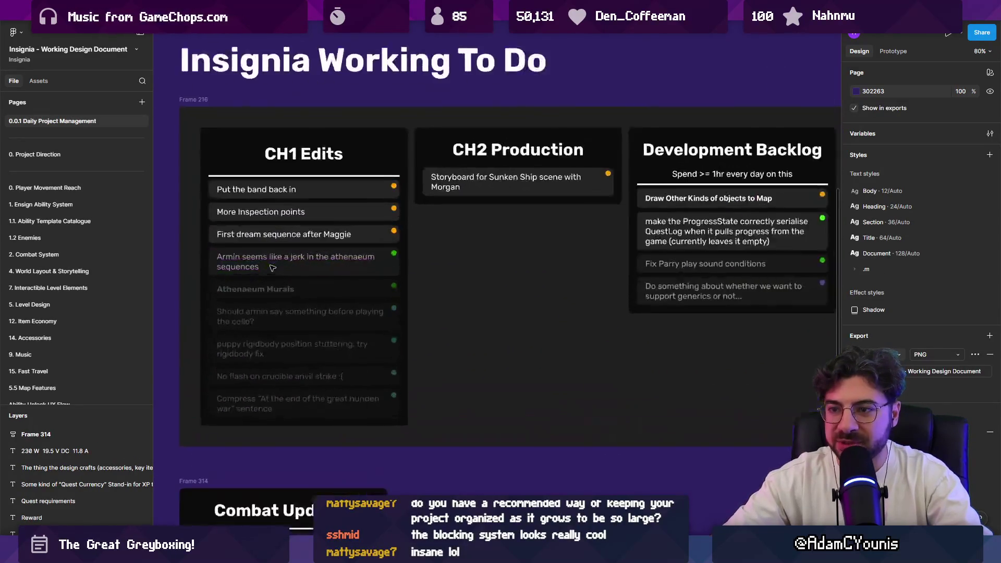
pyautogui.click(282, 211)
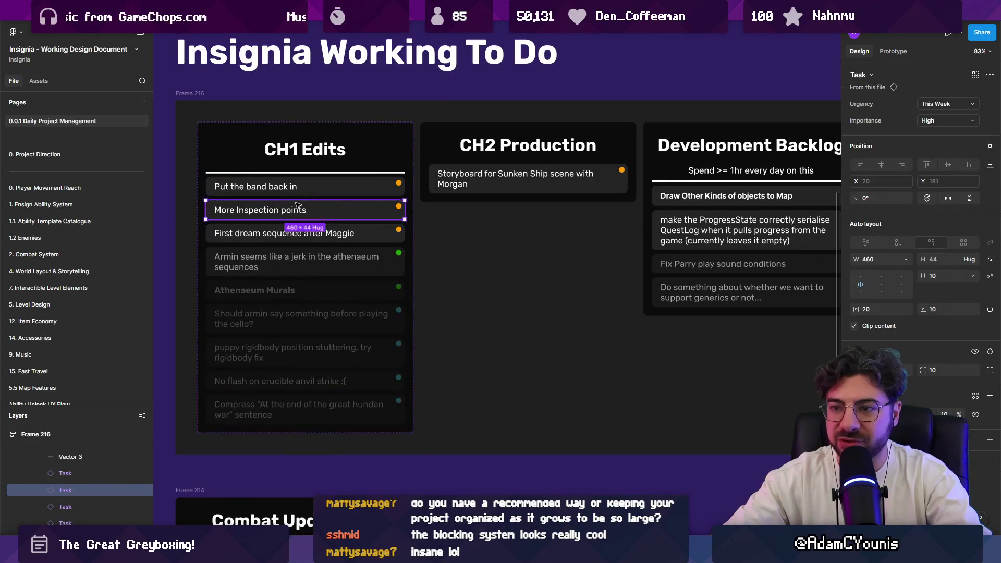
pyautogui.scroll(-5, 426, 219)
pyautogui.hscroll(5, 517, 270)
pyautogui.scroll(8, 175, 249)
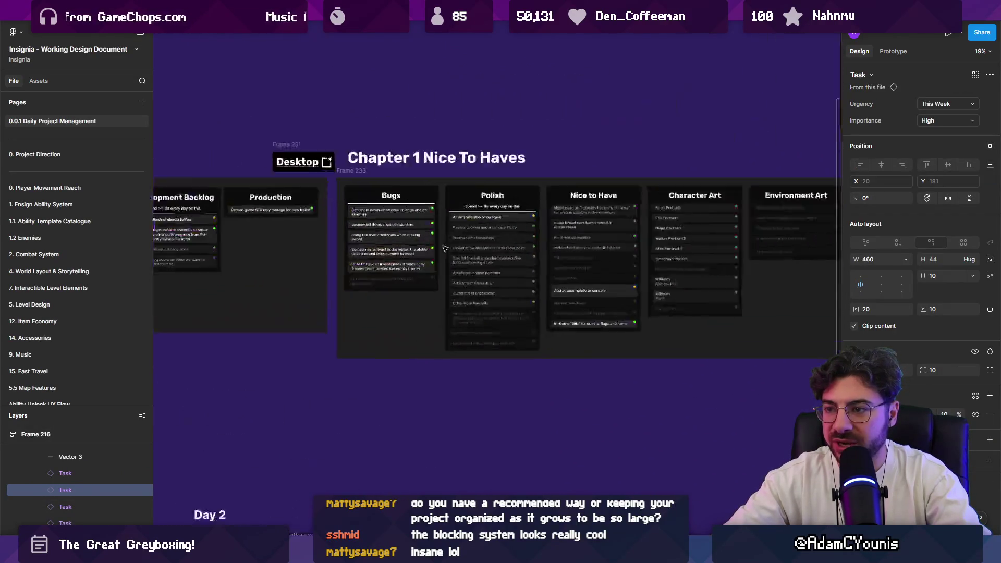
pyautogui.hscroll(-10, 175, 249)
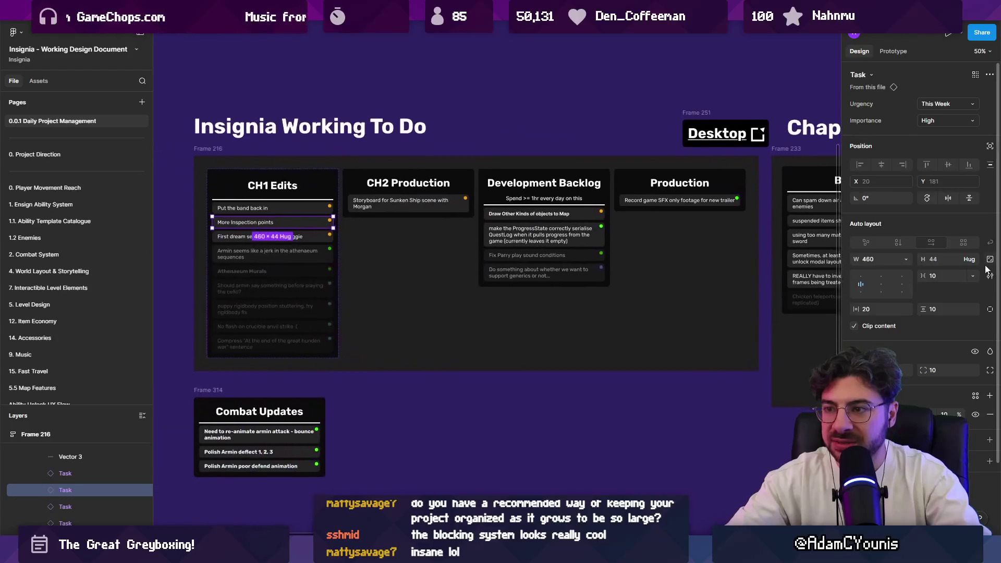
pyautogui.scroll(-4, 440, 239)
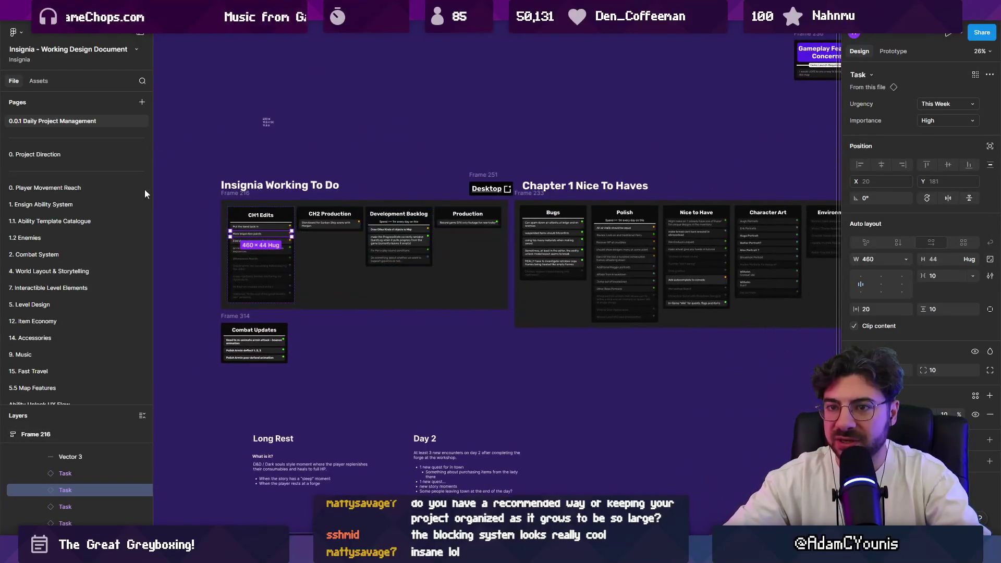
pyautogui.click(83, 151)
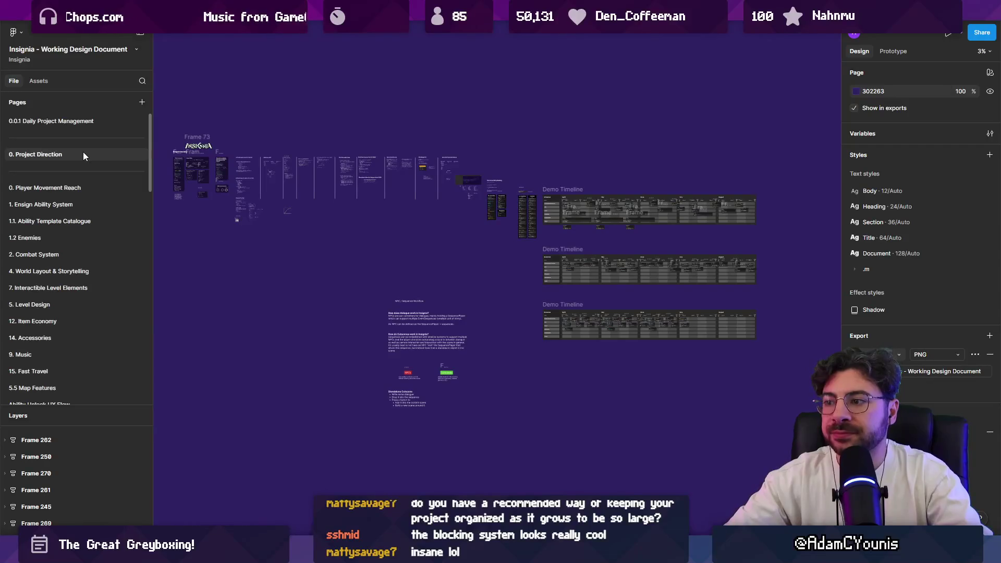
pyautogui.scroll(3, 479, 164)
pyautogui.scroll(-5, 479, 164)
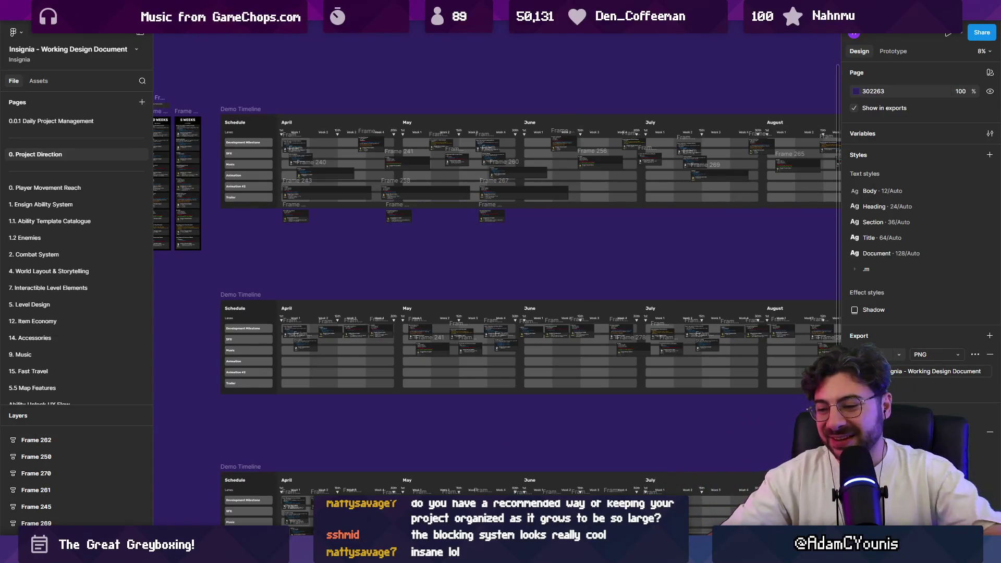
pyautogui.hotkey('alt', 'Tab')
pyautogui.scroll(-10, 633, 194)
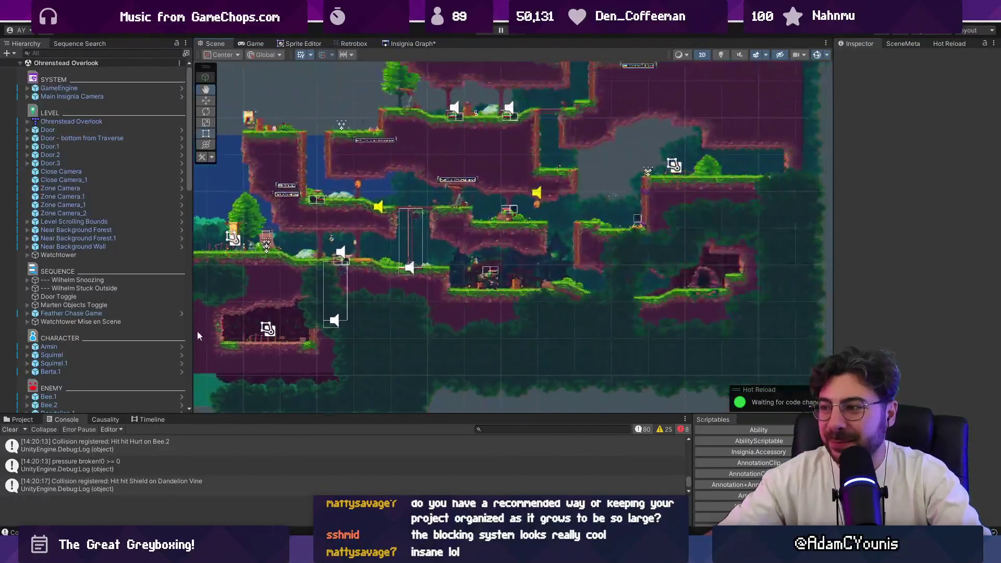
# Bring up ColliderInfo.cs in VS Code, then glance back at the Unity level.
pyautogui.scroll(5, 333, 274)
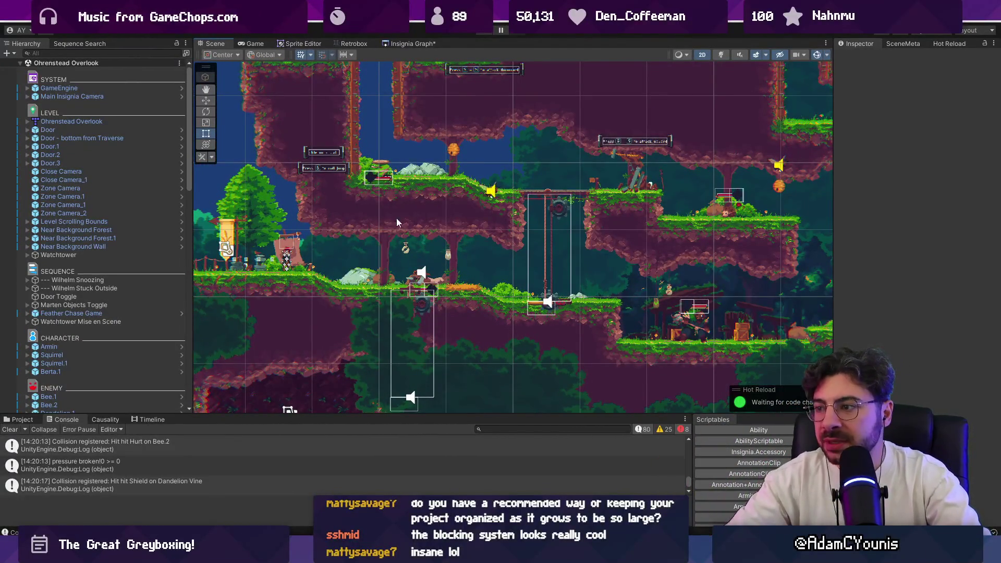
pyautogui.scroll(4, 499, 191)
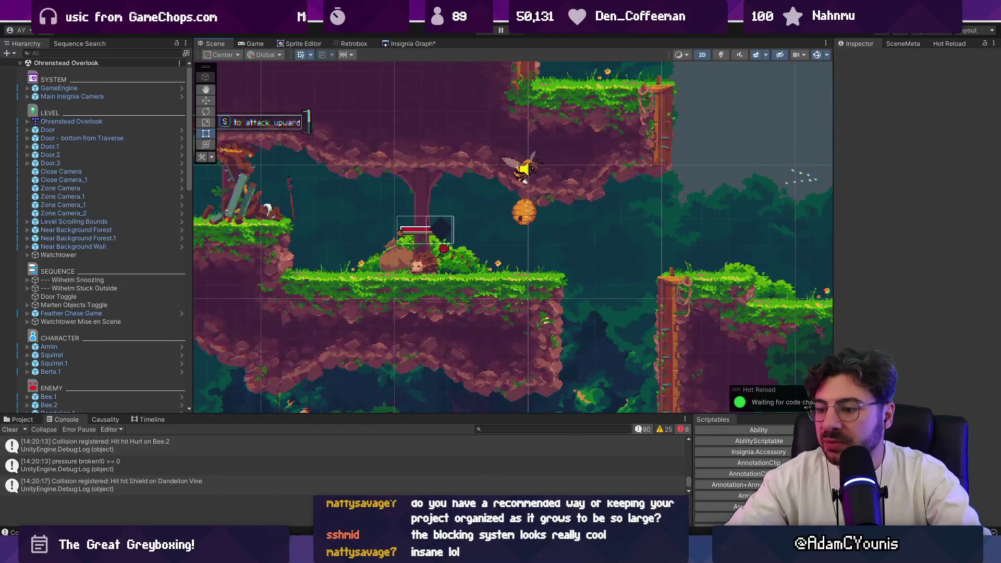
pyautogui.hotkey('alt', 'Tab')
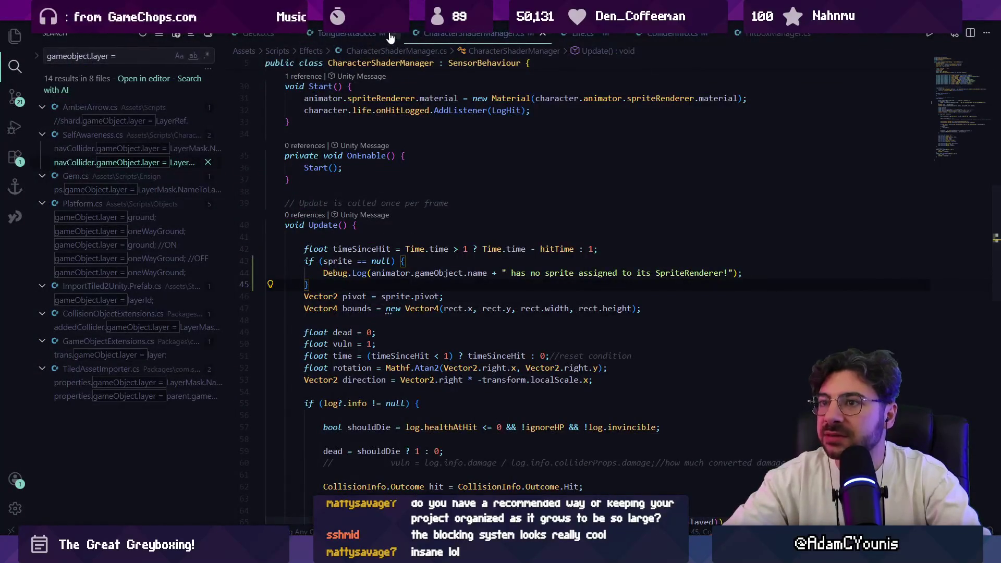
pyautogui.hotkey('ctrl', 'Tab')
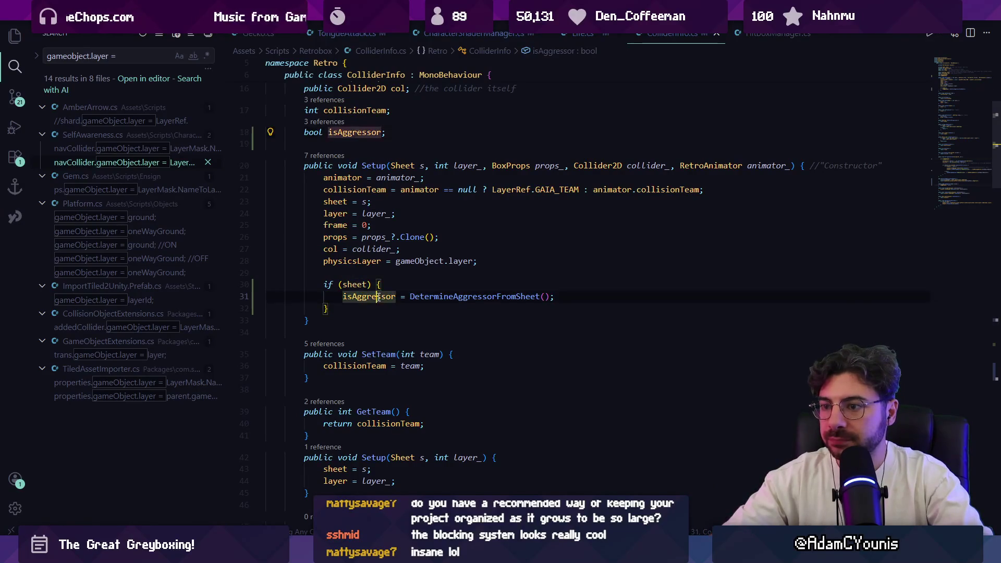
pyautogui.hotkey('alt', 'Tab')
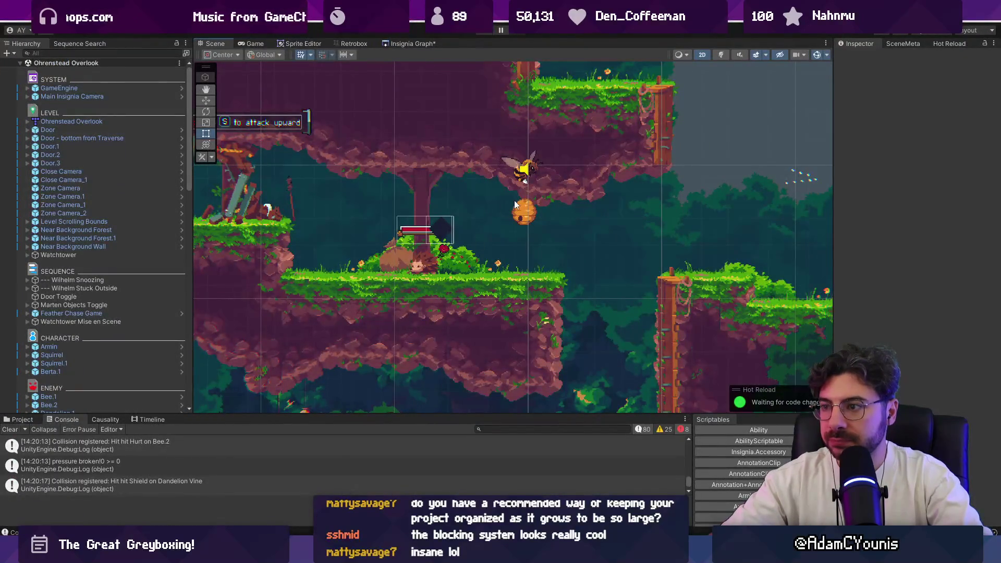
# Jump to the DetermineAggressorFromSheet definition and return to the Unity editor.
pyautogui.hotkey('alt', 'Tab')
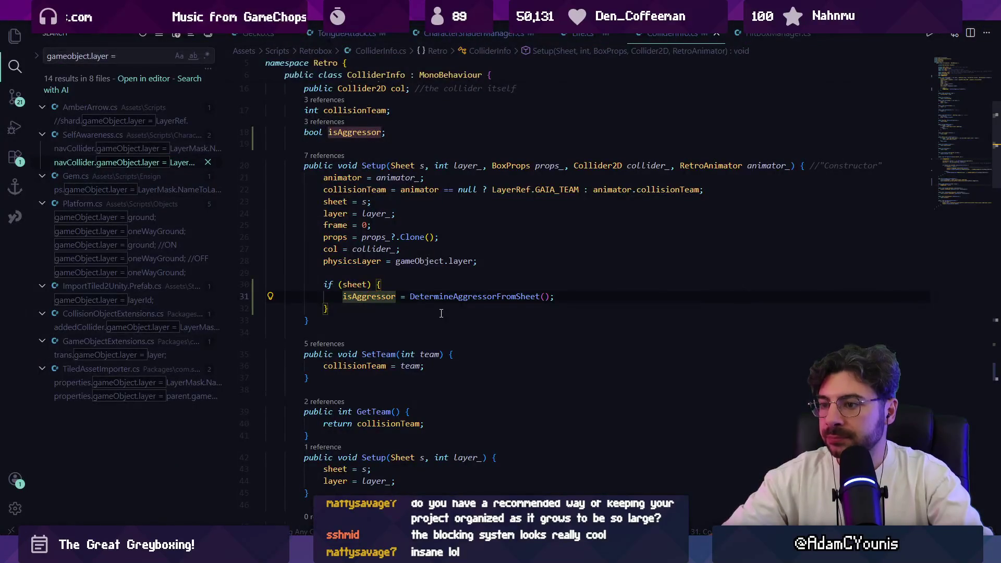
pyautogui.keyDown('ctrl'); pyautogui.click(450, 301); pyautogui.keyUp('ctrl')
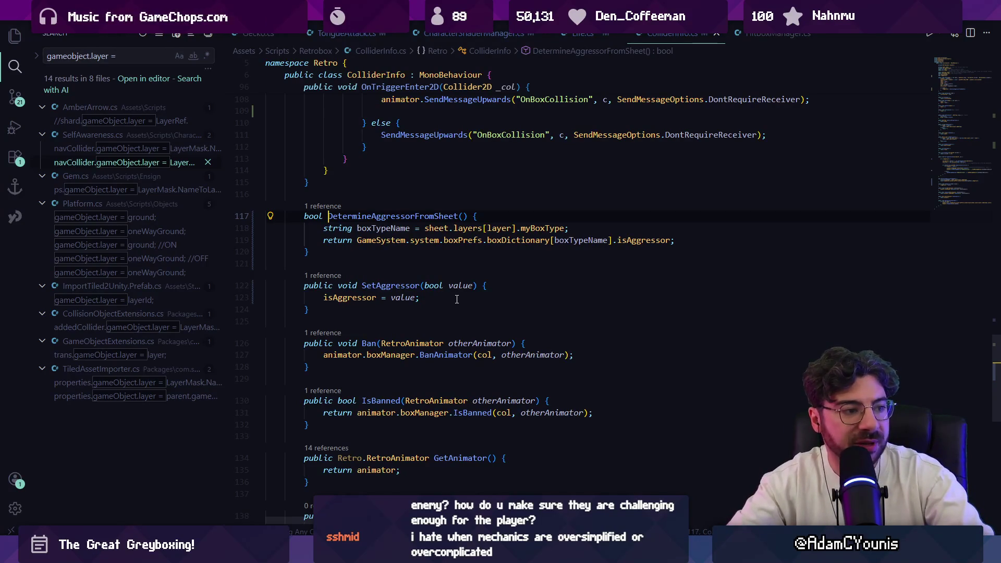
pyautogui.hotkey('alt', 'Tab')
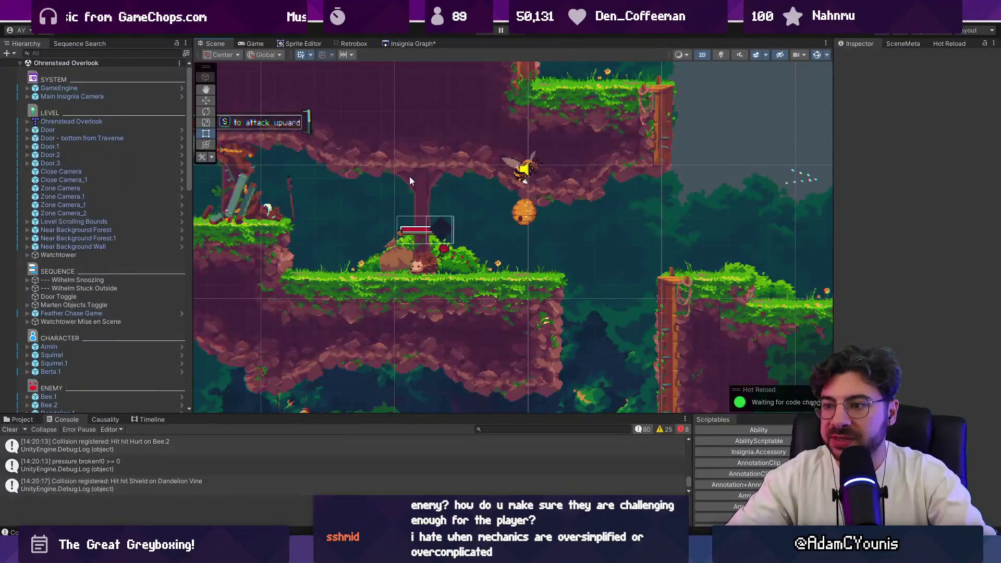
pyautogui.scroll(-2, 409, 176)
pyautogui.hotkey('alt', 'Tab')
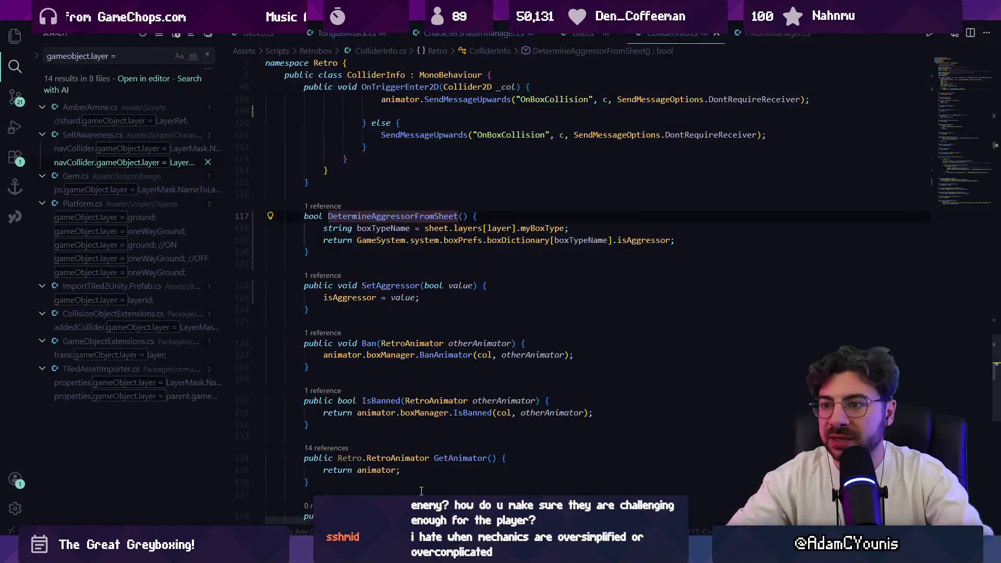
pyautogui.hotkey('alt', 'Tab')
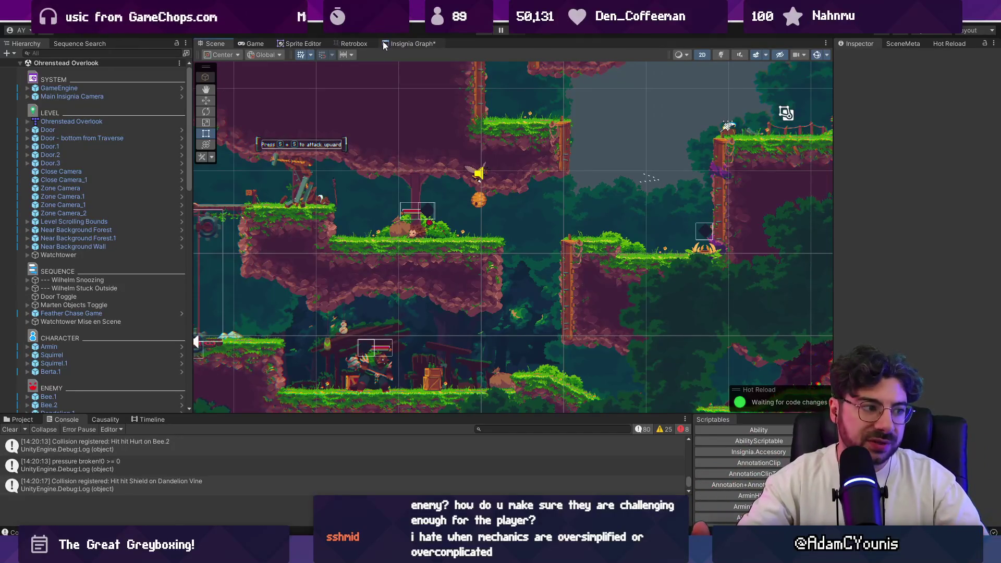
# Pan the Ohrenstead Overlook Scene view, then pick up the item and view its reward.
pyautogui.moveTo(402, 75)
pyautogui.mouseDown()
pyautogui.moveTo(433, 173)
pyautogui.moveTo(501, 192)
pyautogui.mouseUp()
pyautogui.moveTo(440, 157); pyautogui.dragTo(478, 224)
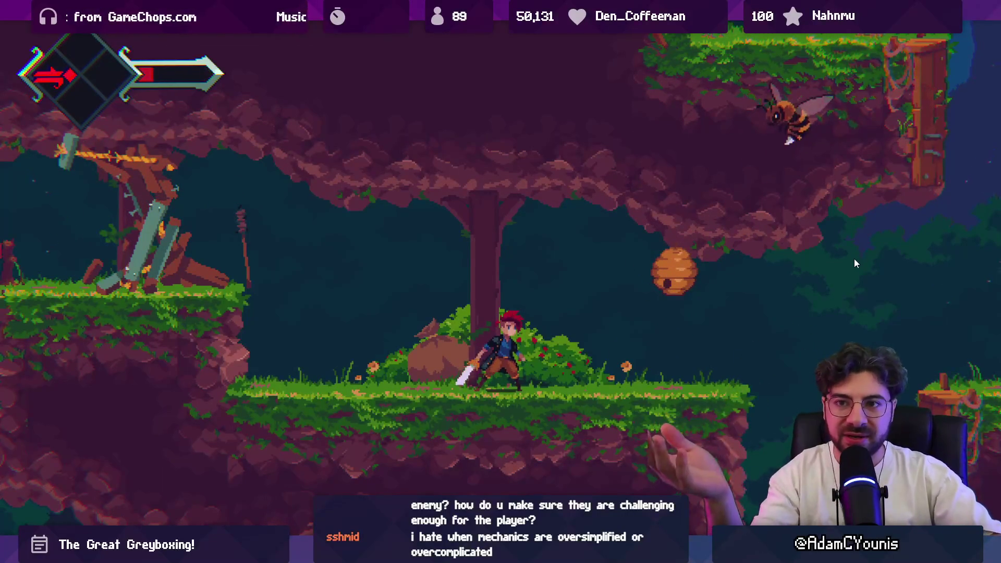
pyautogui.press('q')
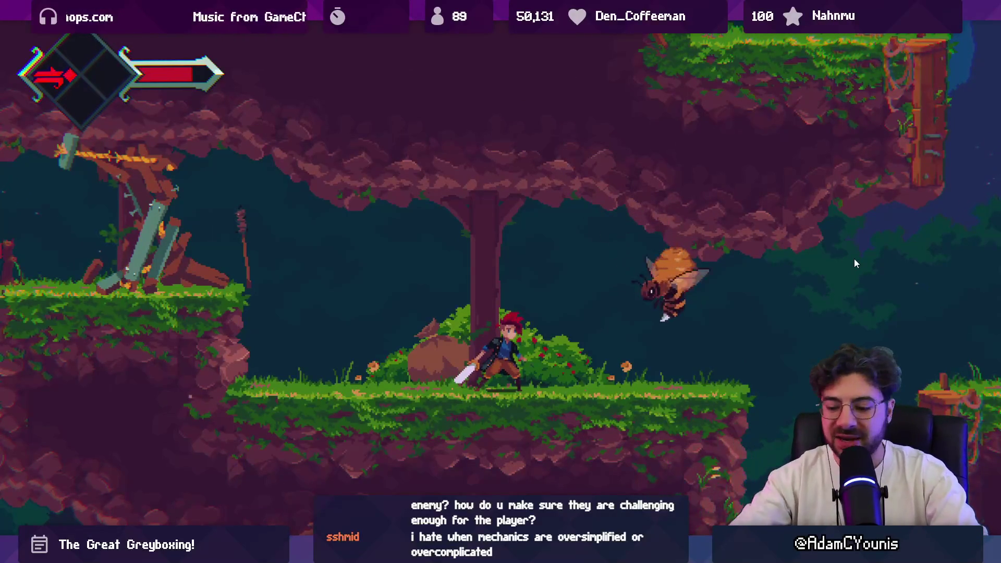
pyautogui.press('Escape')
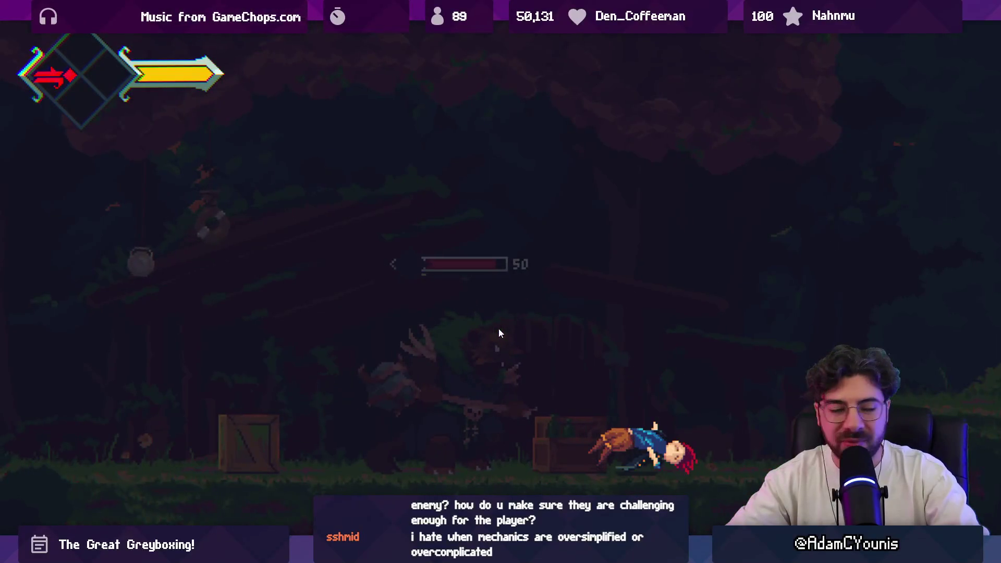
# Reload from the last checkpoint and run right to attack the squirrel enemy.
pyautogui.press('Return')
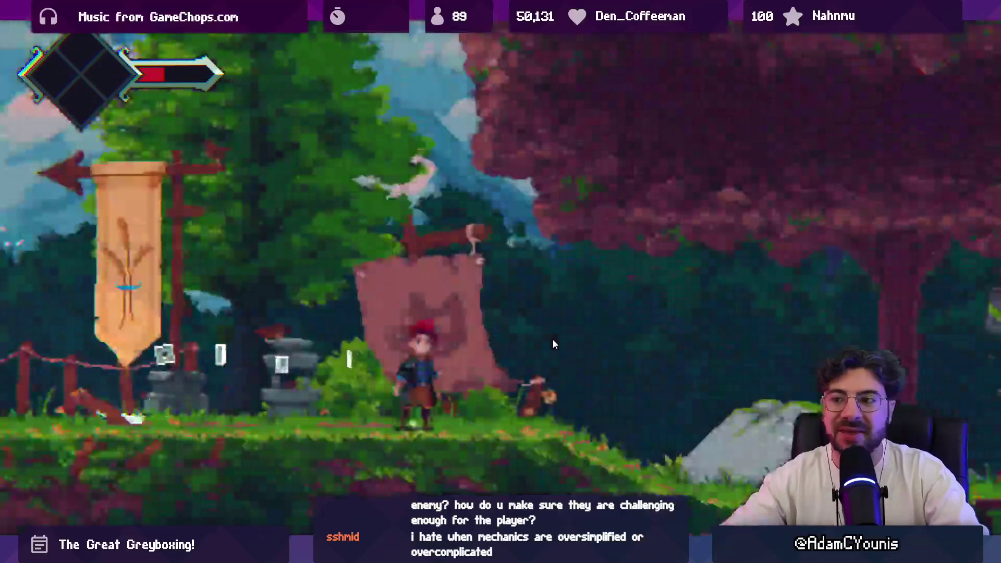
pyautogui.press('Right')
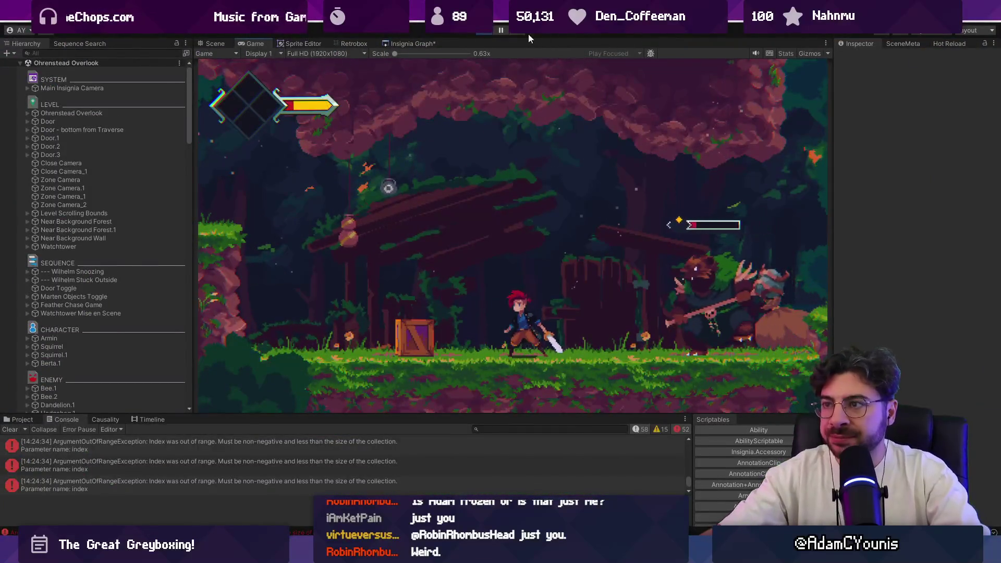
# Stop the play test and open the Ohrenstead Under Tower level from the Insignia Graph.
pyautogui.click(485, 30)
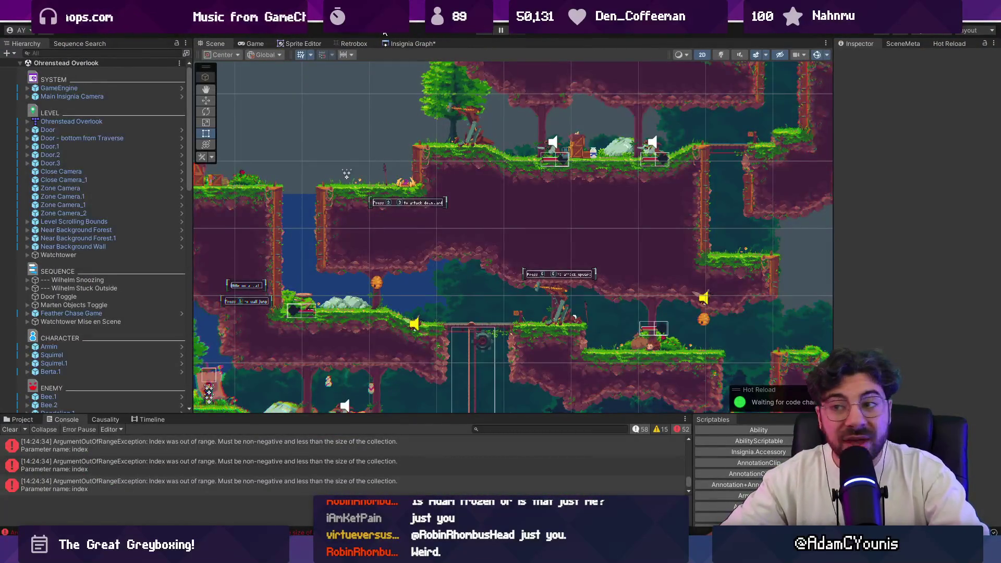
pyautogui.click(410, 44)
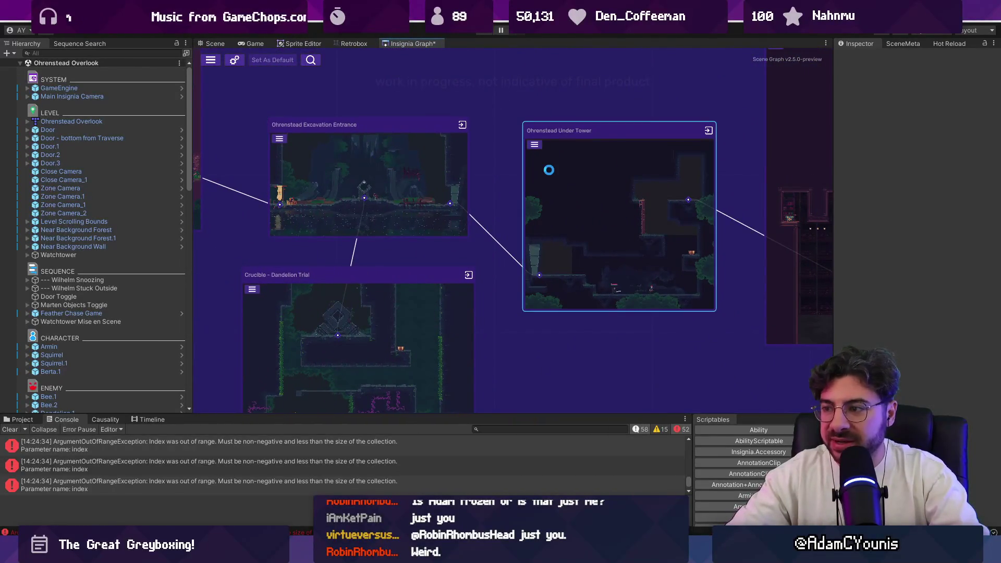
pyautogui.doubleClick(549, 170)
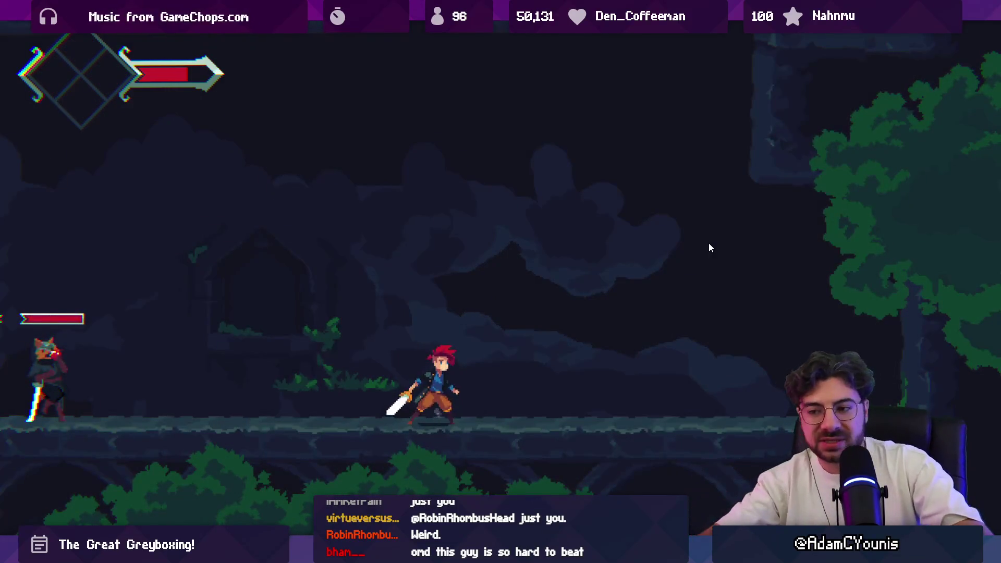
# Walk the hero left toward the masked enemy and swing the sword.
pyautogui.press('Left')
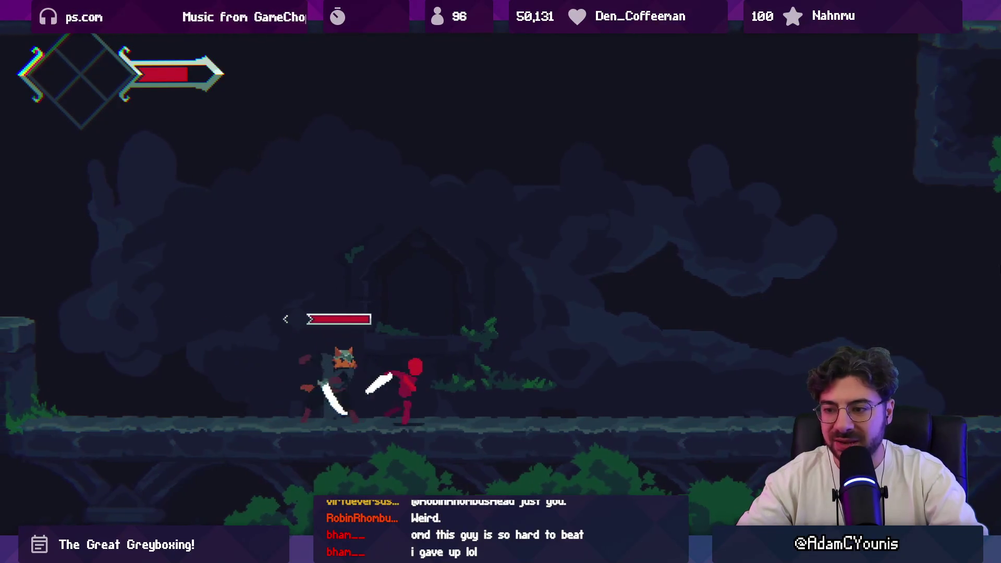
# Retreat right and finish the masked enemy, then return from maximized Game view to the editor layout.
pyautogui.press('Right')
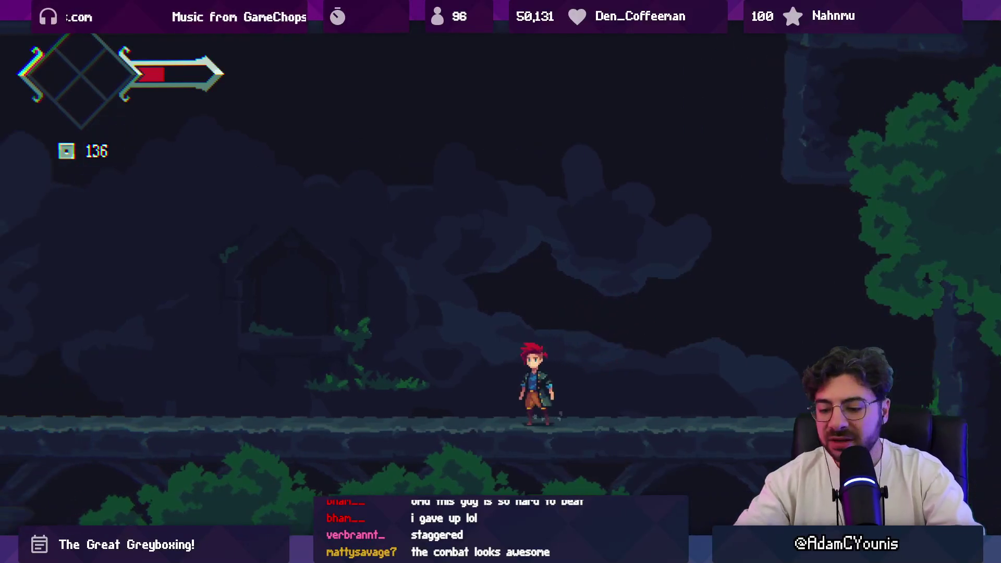
pyautogui.hotkey('shift', 'space')
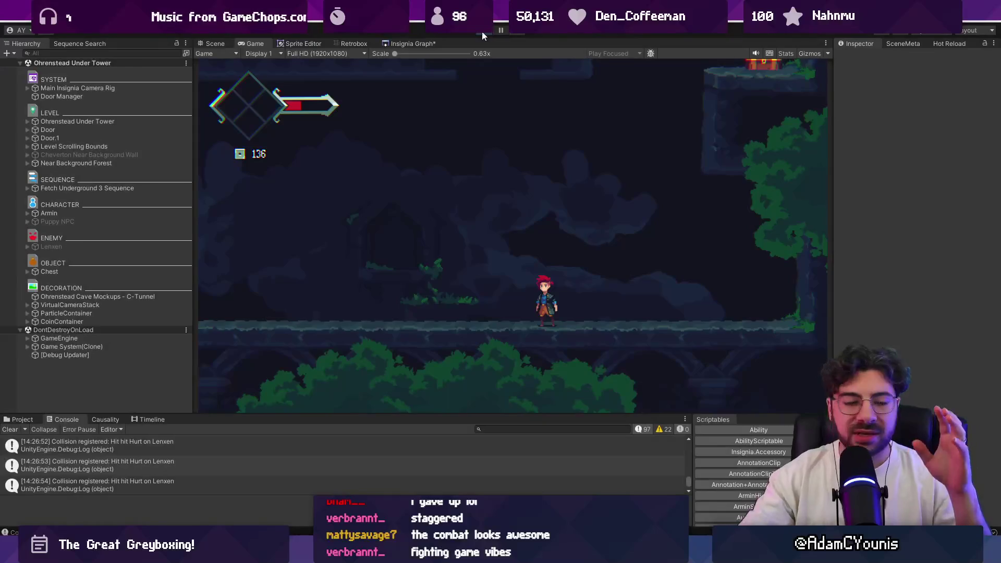
# Stop play mode and open the Demo Dungeon Exit level from the Insignia Graph.
pyautogui.click(481, 31)
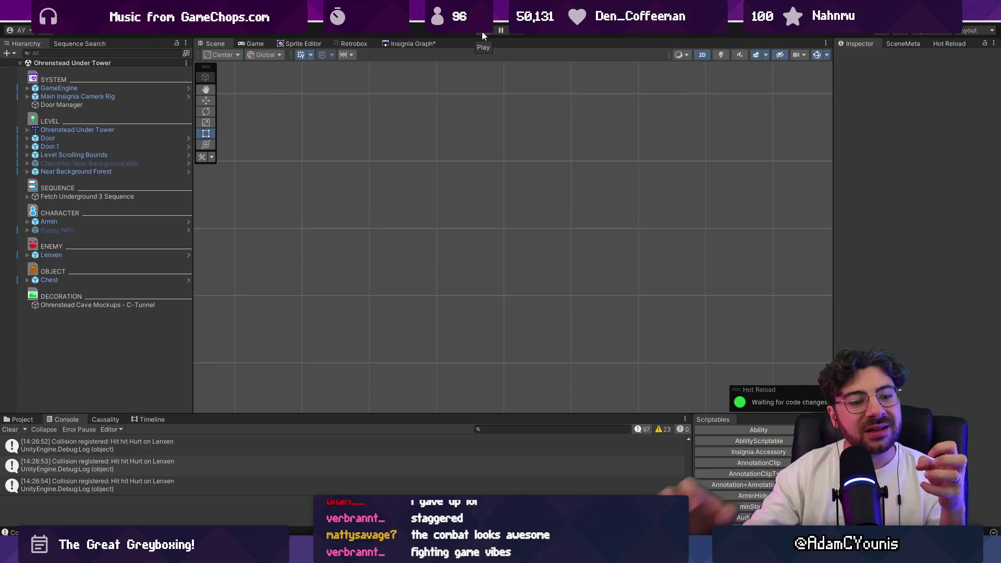
pyautogui.click(410, 42)
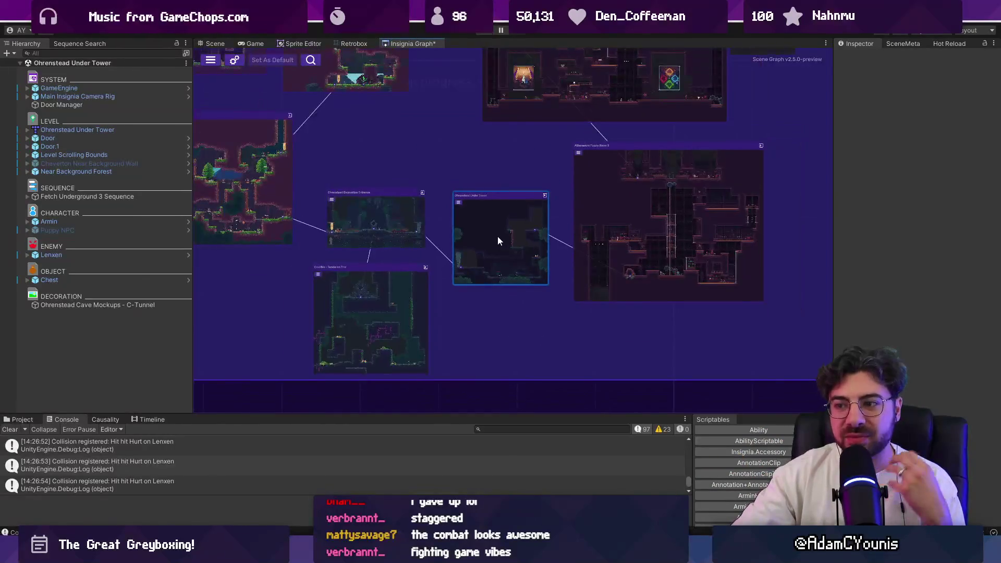
pyautogui.scroll(-3, 497, 240)
pyautogui.scroll(8, 546, 252)
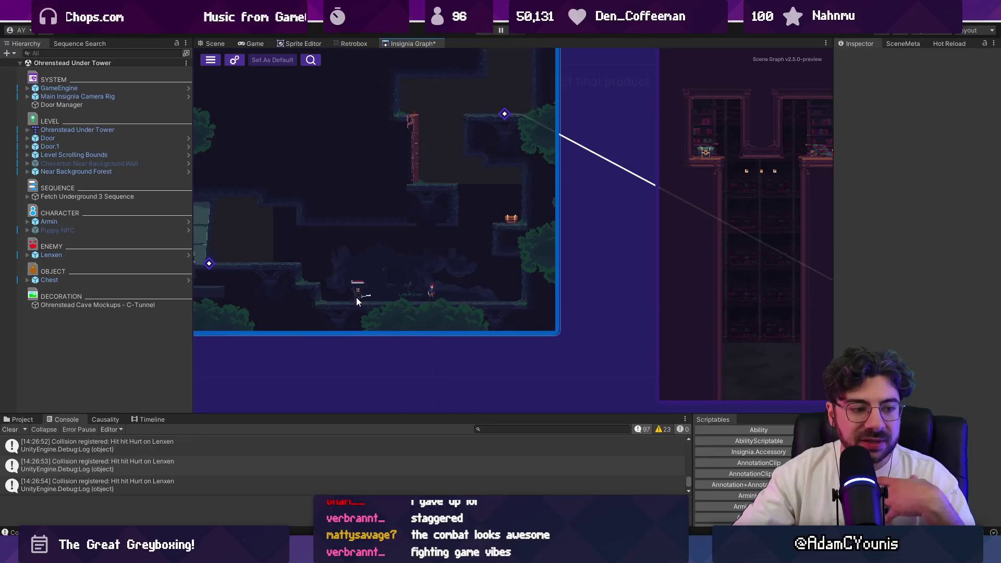
pyautogui.scroll(-8, 357, 301)
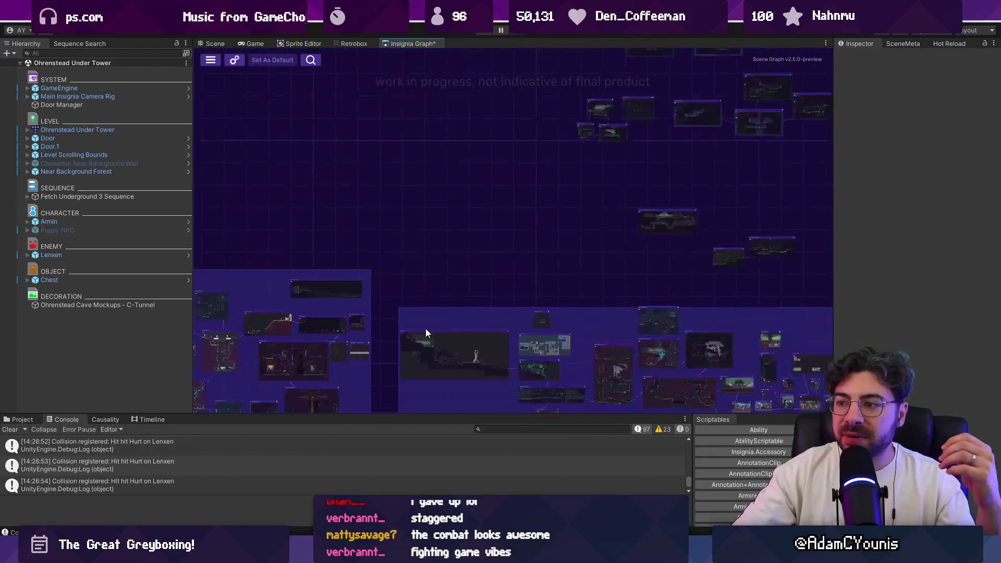
pyautogui.scroll(-3, 615, 193)
pyautogui.scroll(8, 545, 225)
pyautogui.doubleClick(544, 190)
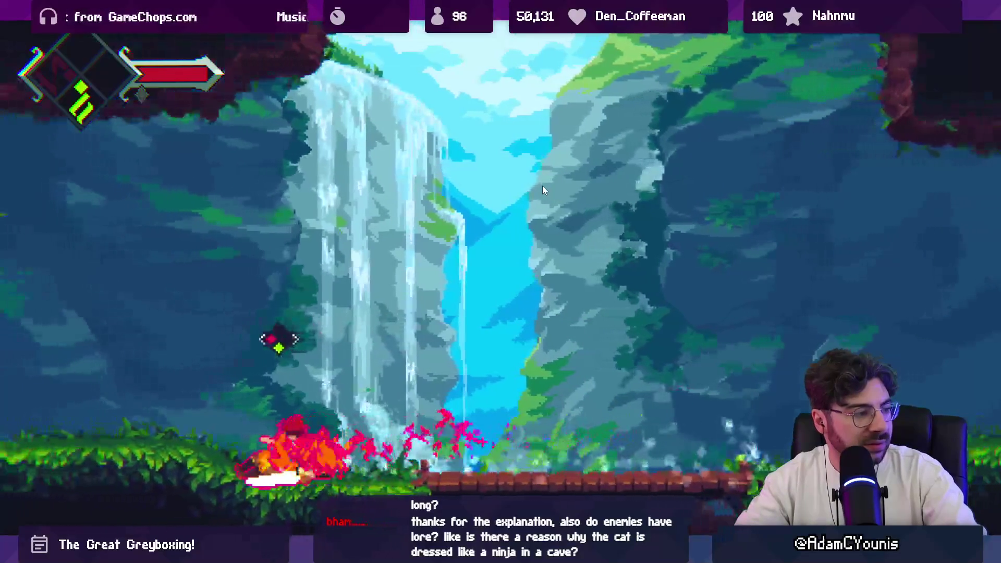
# Exit fullscreen Game view so the editor layout surrounds the running Demo Dungeon Exit level.
pyautogui.hotkey('shift', 'space')
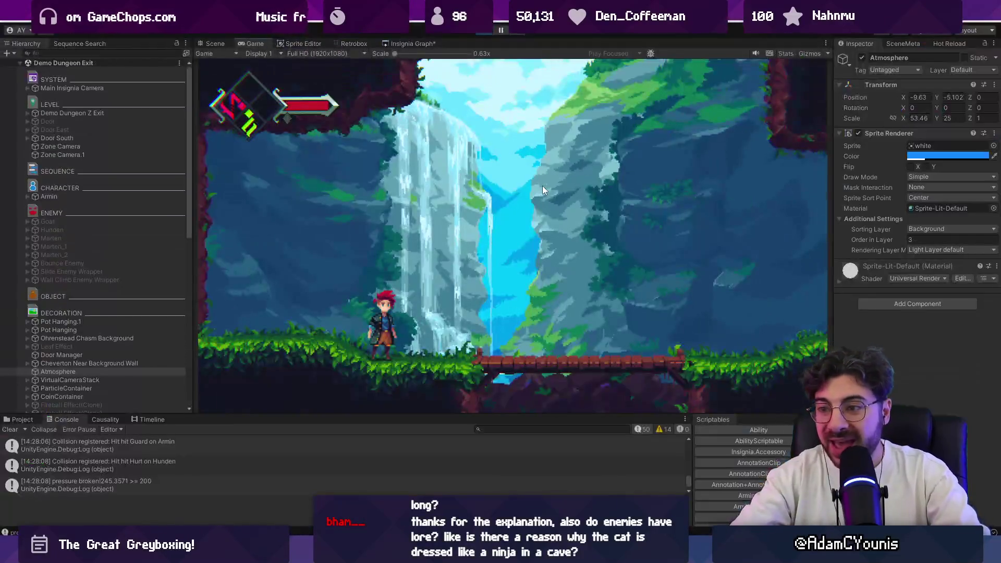
# Stop the game, open Ohrenstead Golden Path from the Insignia Graph, and start play-testing it.
pyautogui.click(389, 45)
pyautogui.click(482, 35)
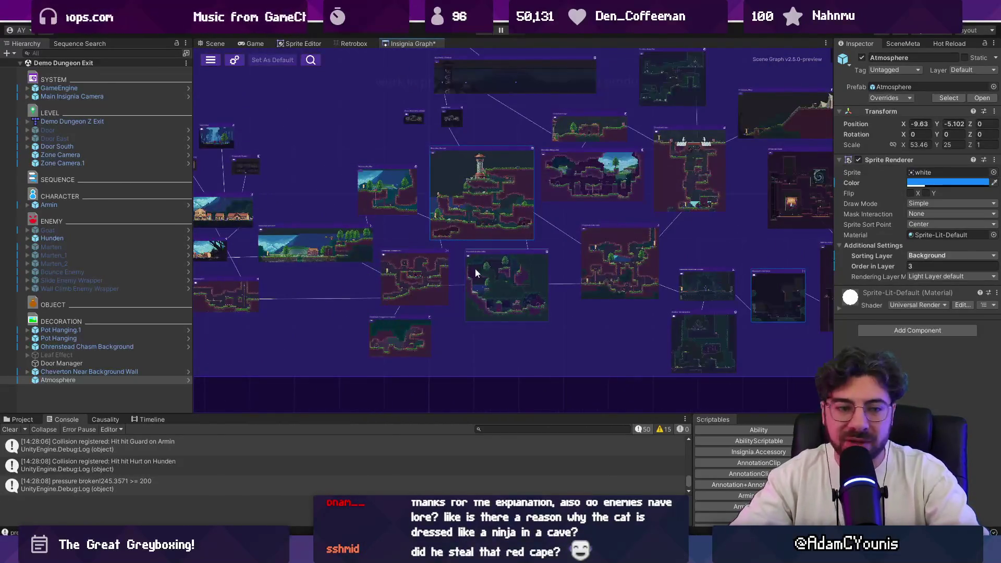
pyautogui.scroll(5, 453, 222)
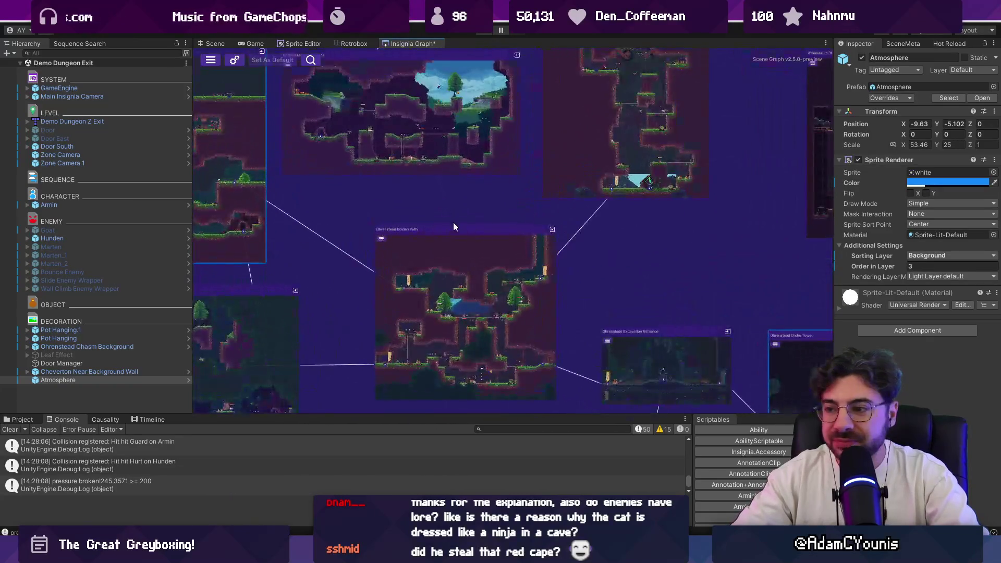
pyautogui.scroll(5, 466, 224)
pyautogui.moveTo(480, 279); pyautogui.dragTo(471, 205)
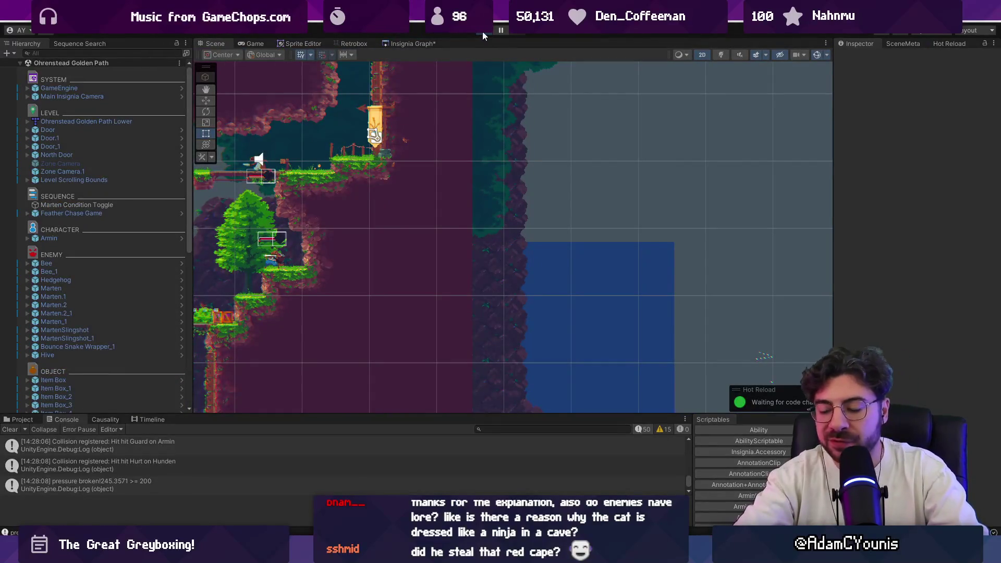
pyautogui.click(483, 31)
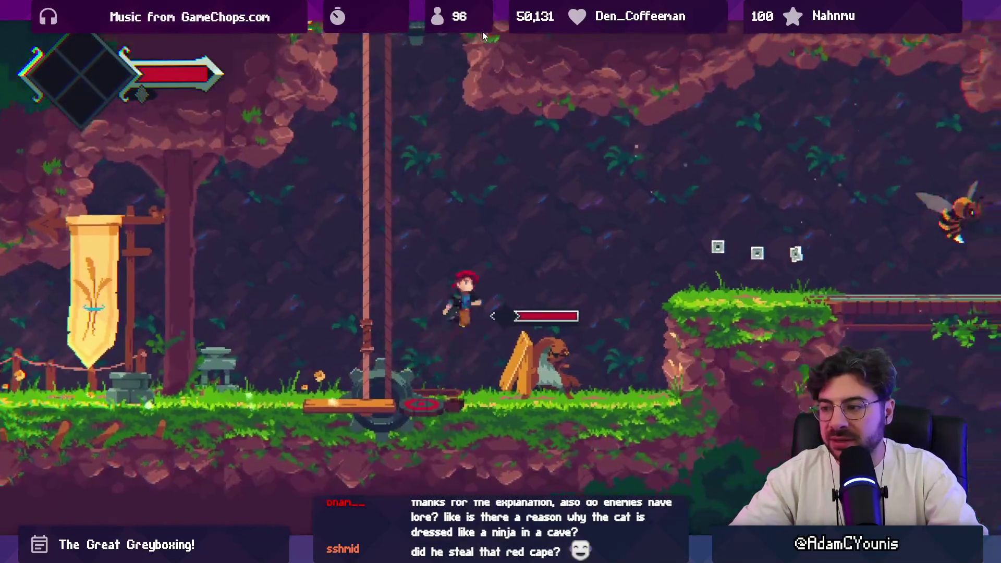
# Run right over the ledges into the lower forest, collecting gems and slashing the plant enemy.
pyautogui.press('Right')
pyautogui.press('z')
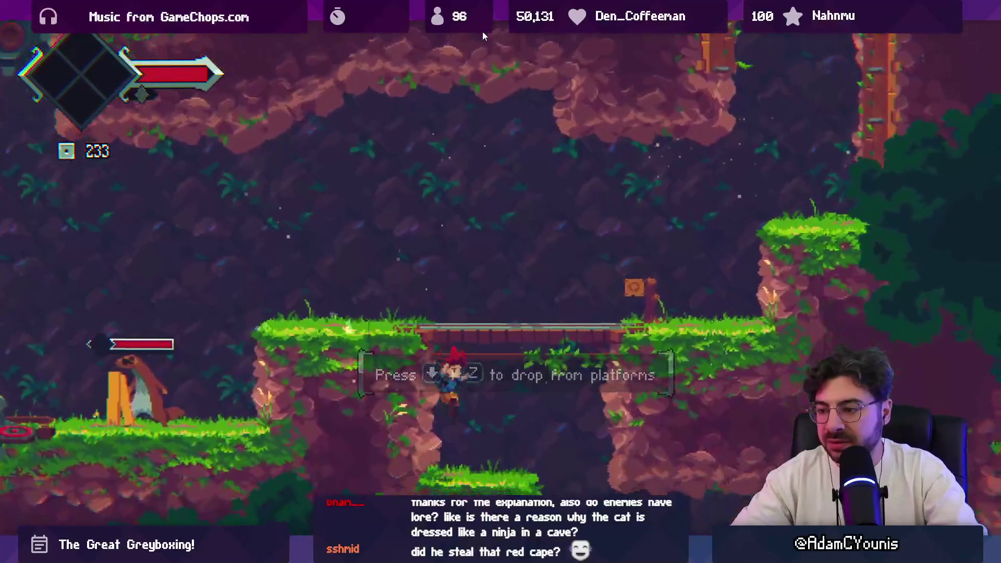
pyautogui.hotkey('Down', 'z')
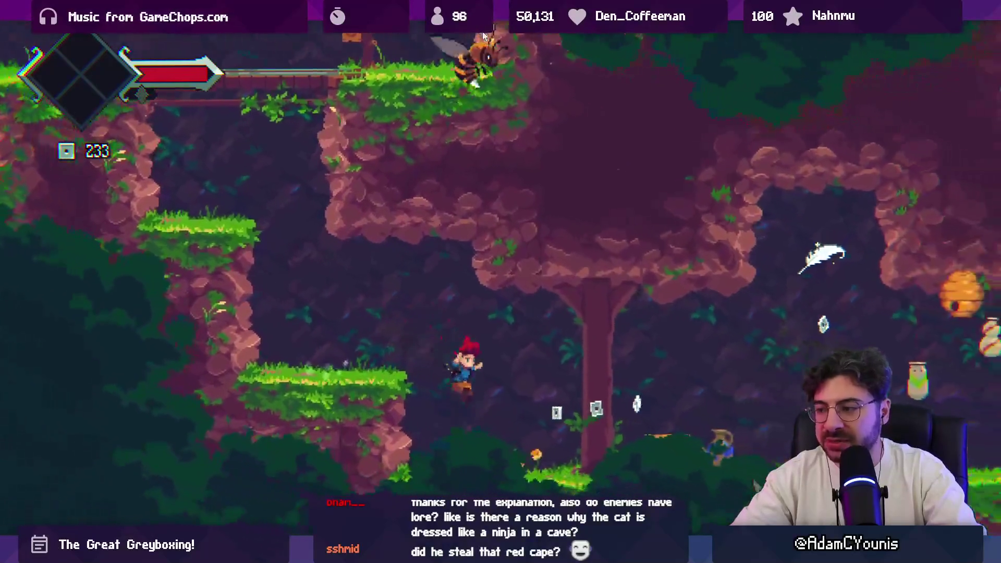
pyautogui.press('Right')
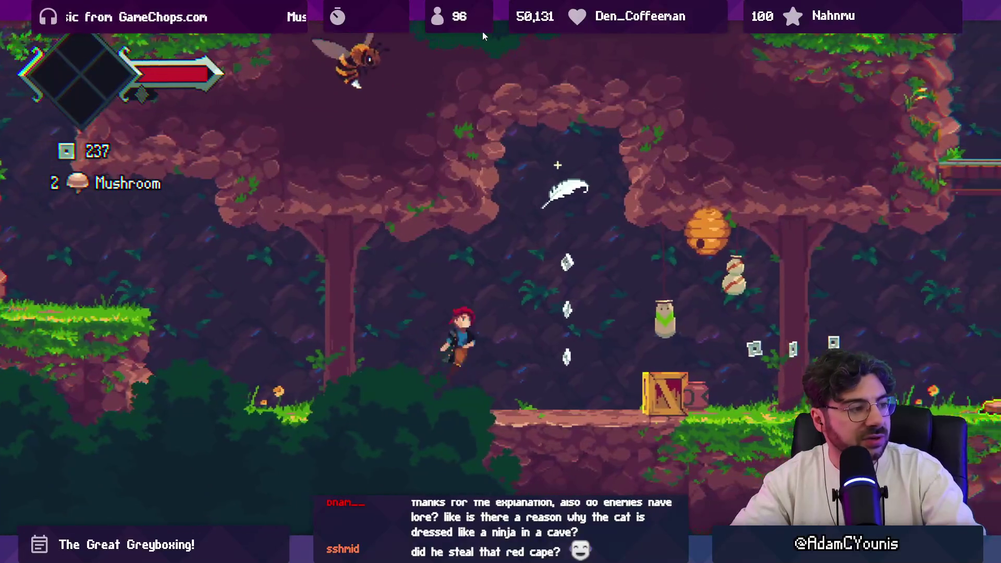
pyautogui.press('Right')
pyautogui.press('z')
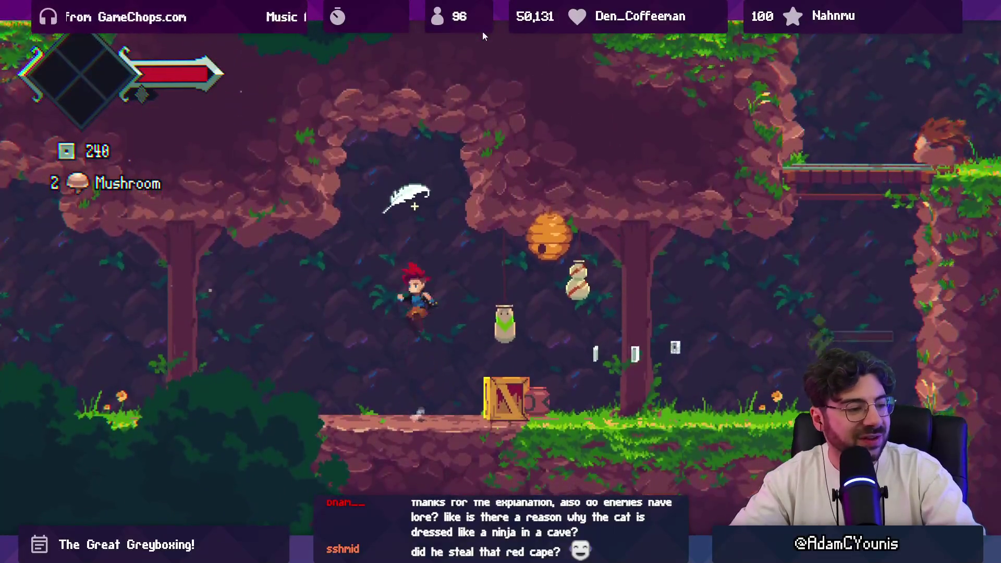
pyautogui.press('x')
pyautogui.press('x')
pyautogui.press('Right')
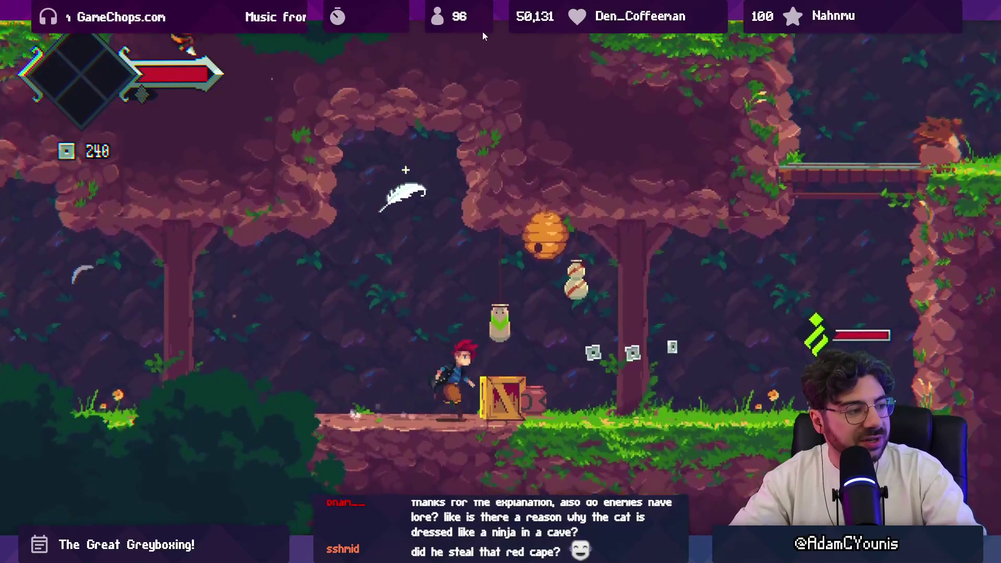
pyautogui.press('Right')
pyautogui.press('x')
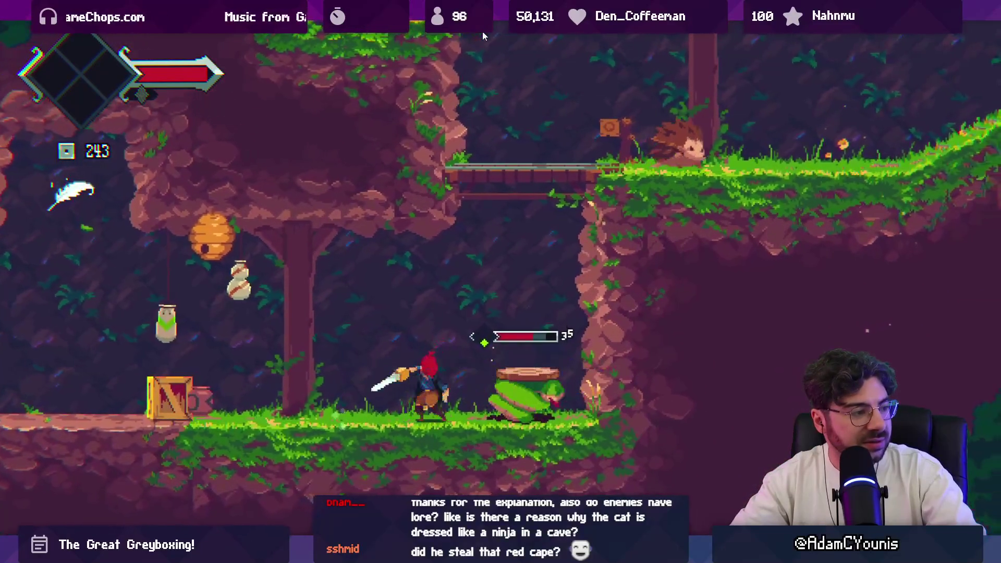
pyautogui.press('x')
pyautogui.press('x')
pyautogui.press('x')
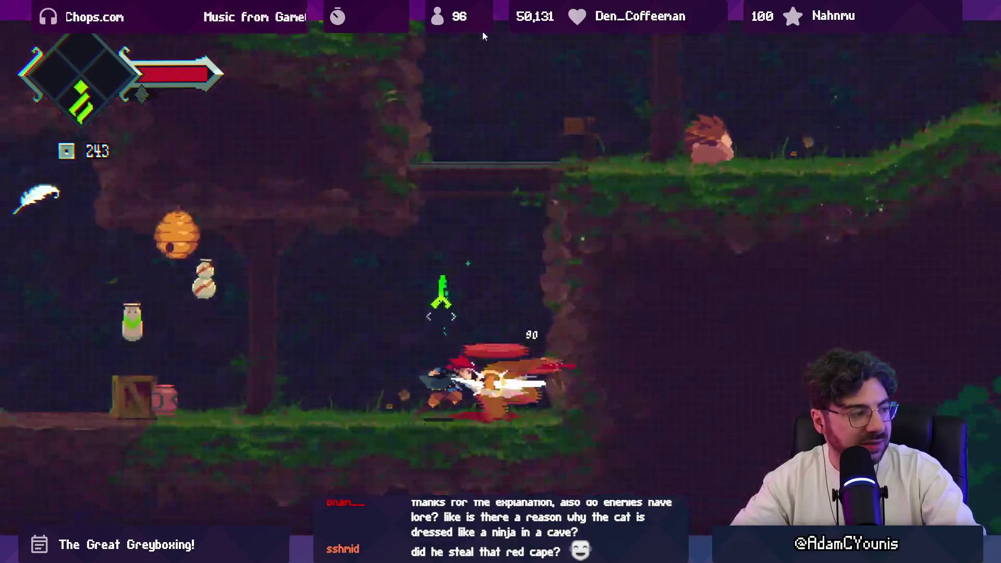
# Go back past the beehive, over the bridges, hedgehog and vine wall, up into the tree.
pyautogui.press('Left')
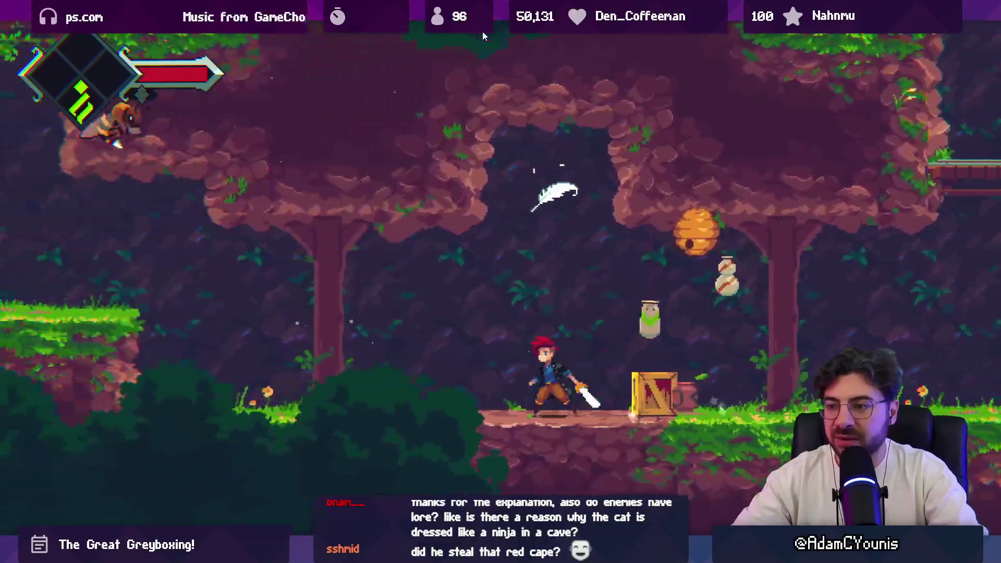
pyautogui.press('space')
pyautogui.press('Right')
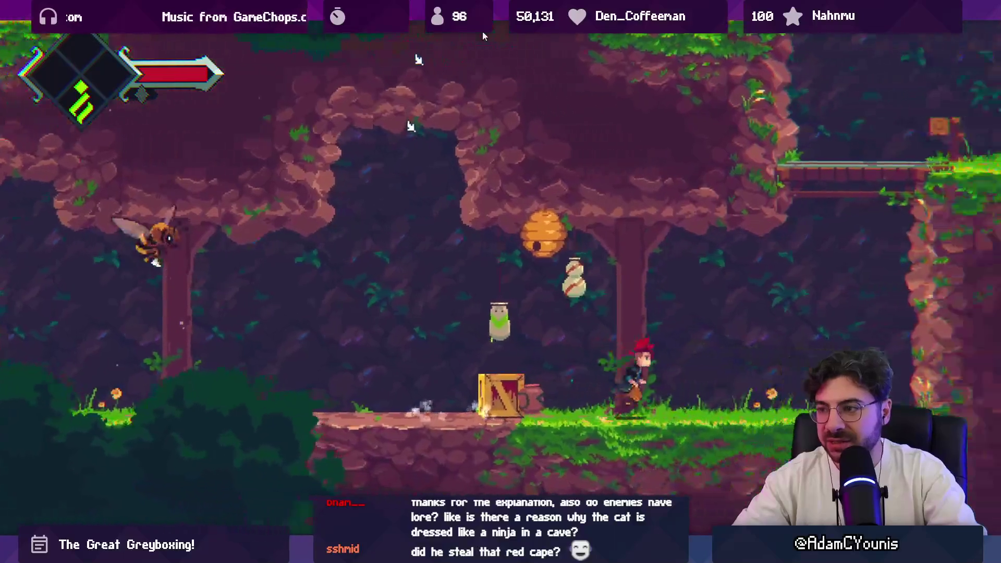
pyautogui.press('space')
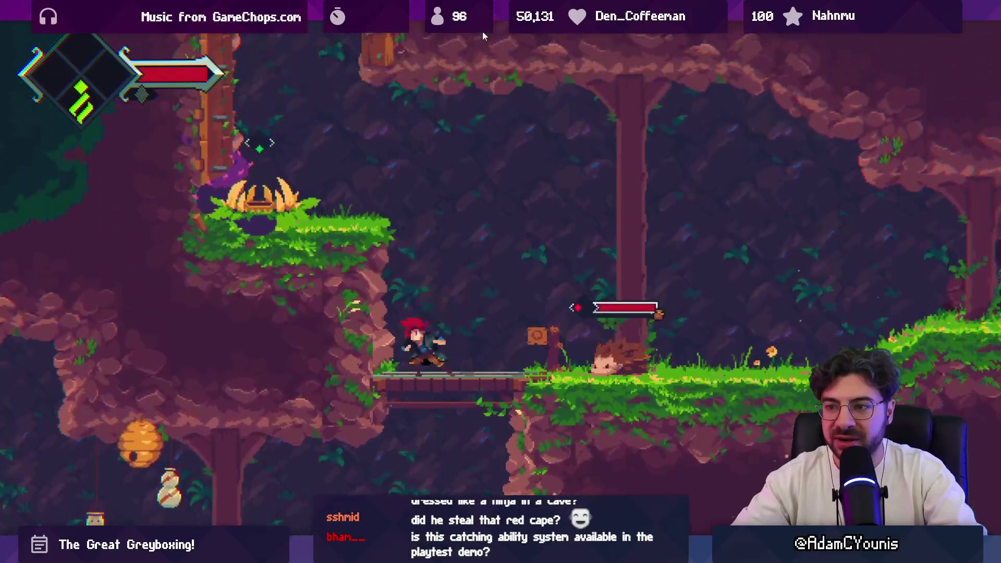
pyautogui.press('space')
pyautogui.press('Left')
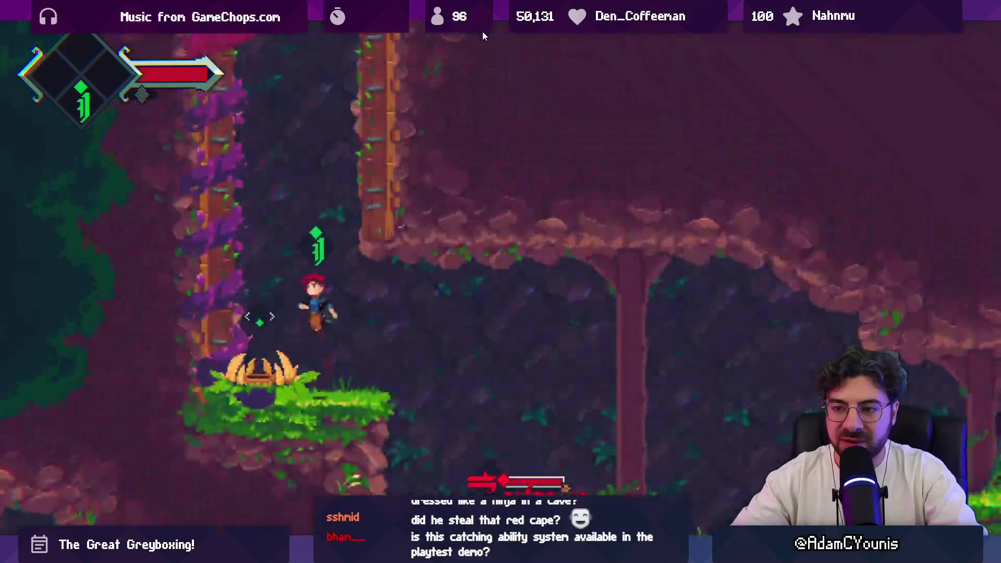
pyautogui.press('Up')
pyautogui.press('space')
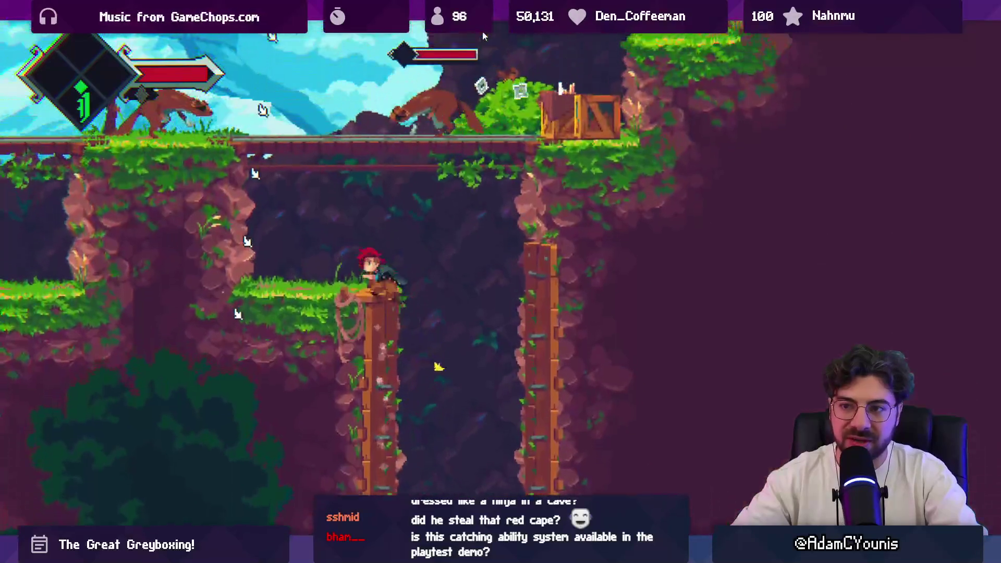
pyautogui.press('Right')
pyautogui.press('space')
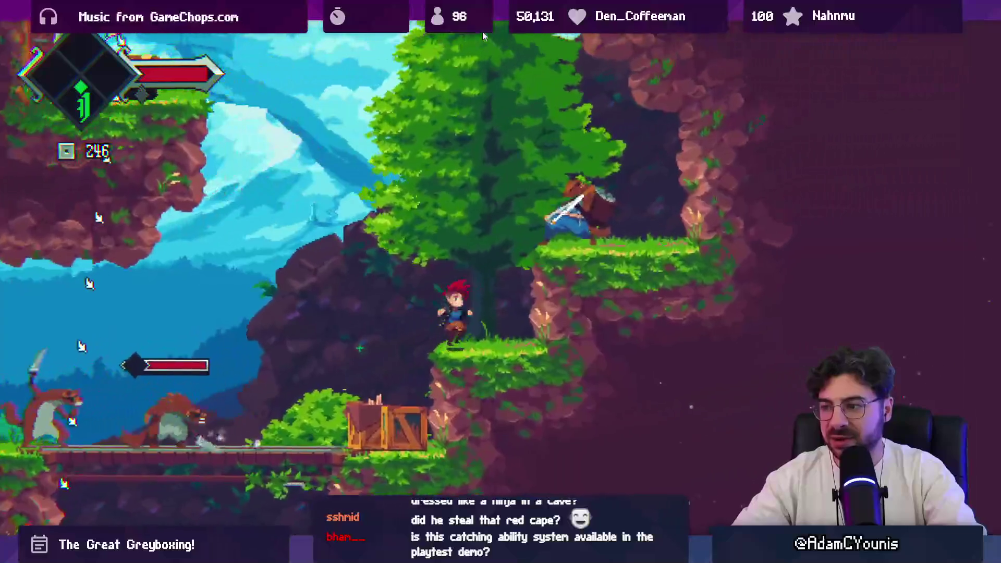
pyautogui.press('space')
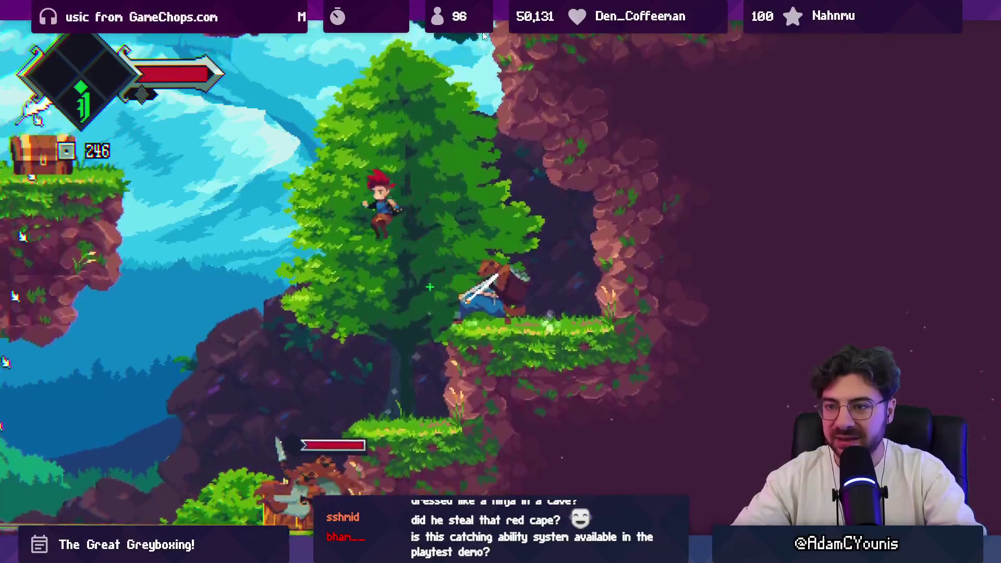
pyautogui.press('Left')
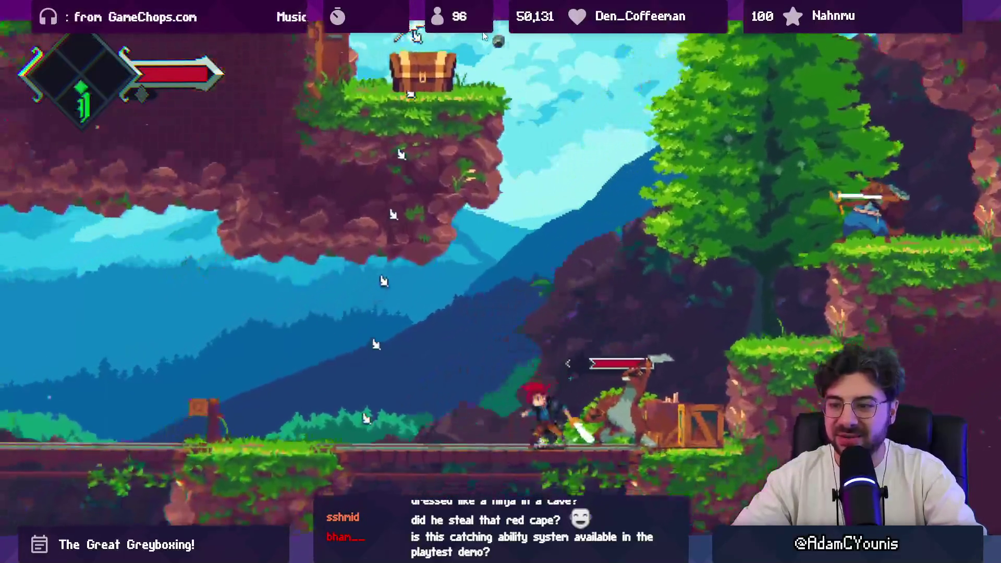
# Drop into the lower cave and fight the flaming enemy on the bridge.
pyautogui.press('Down')
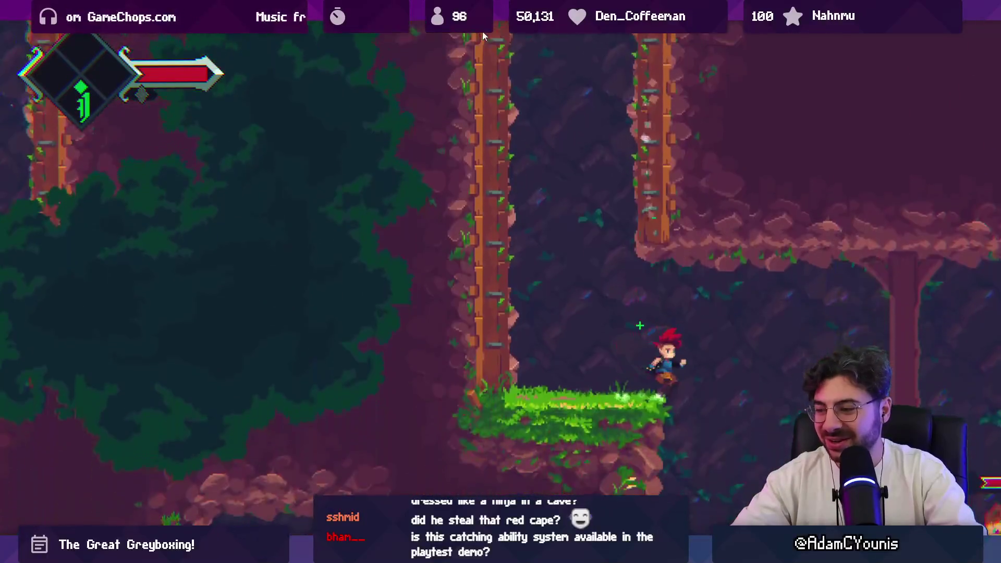
pyautogui.press('Right')
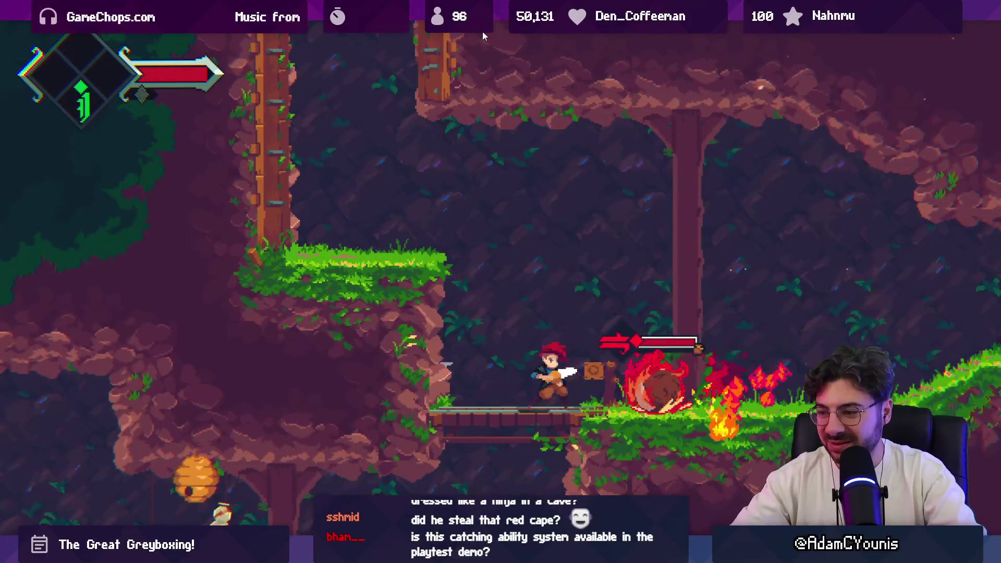
pyautogui.press('Right')
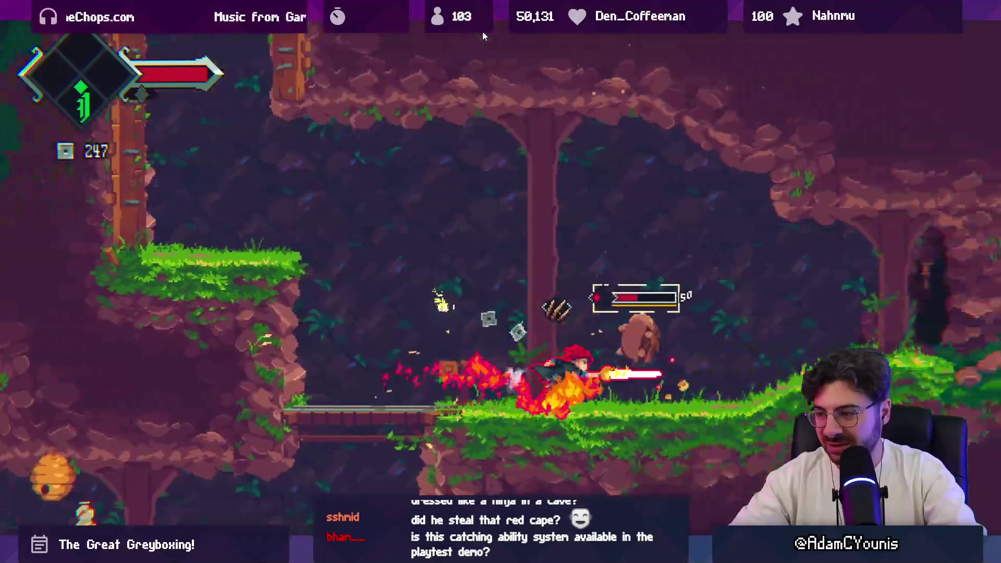
pyautogui.press('Right')
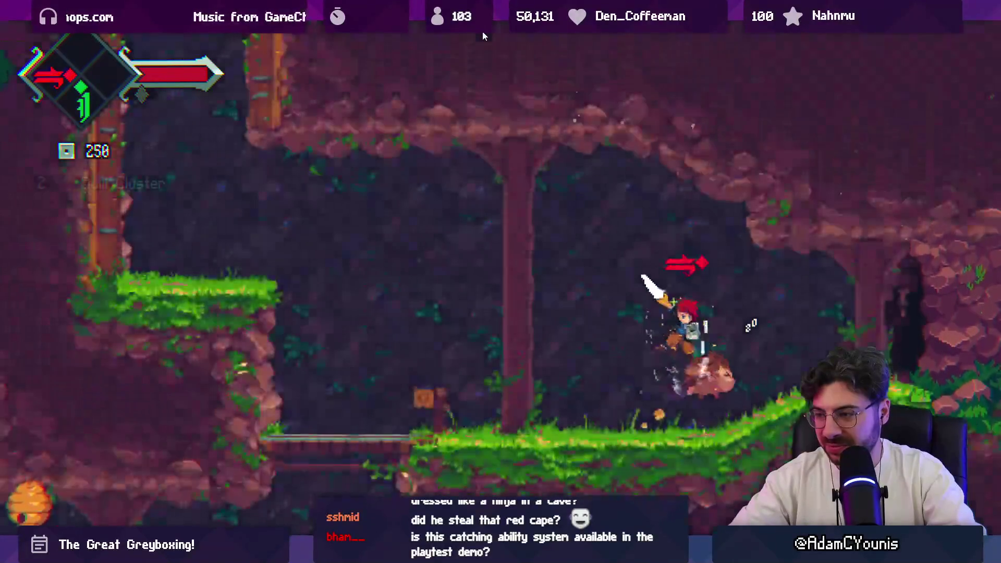
pyautogui.press('Left')
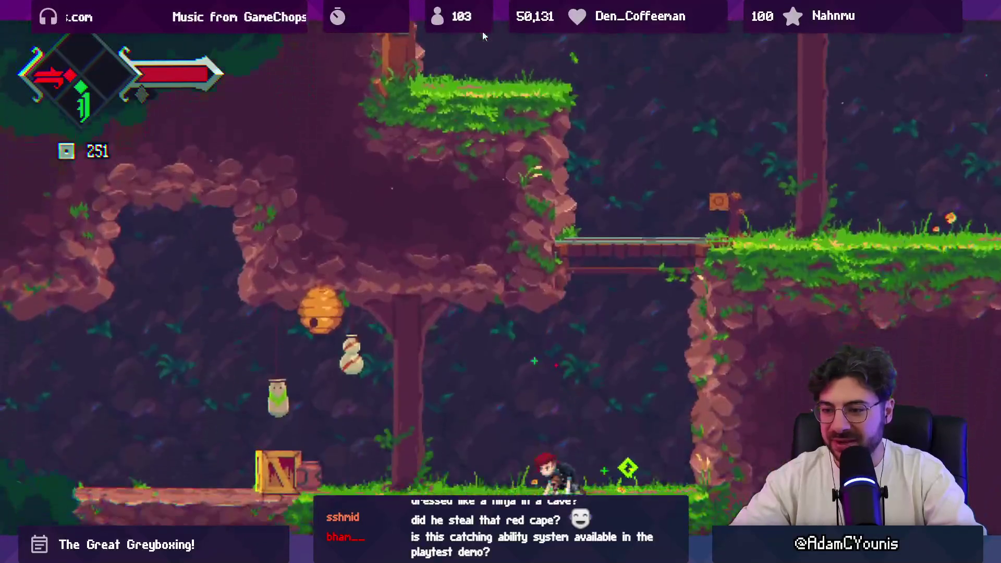
pyautogui.press('Left')
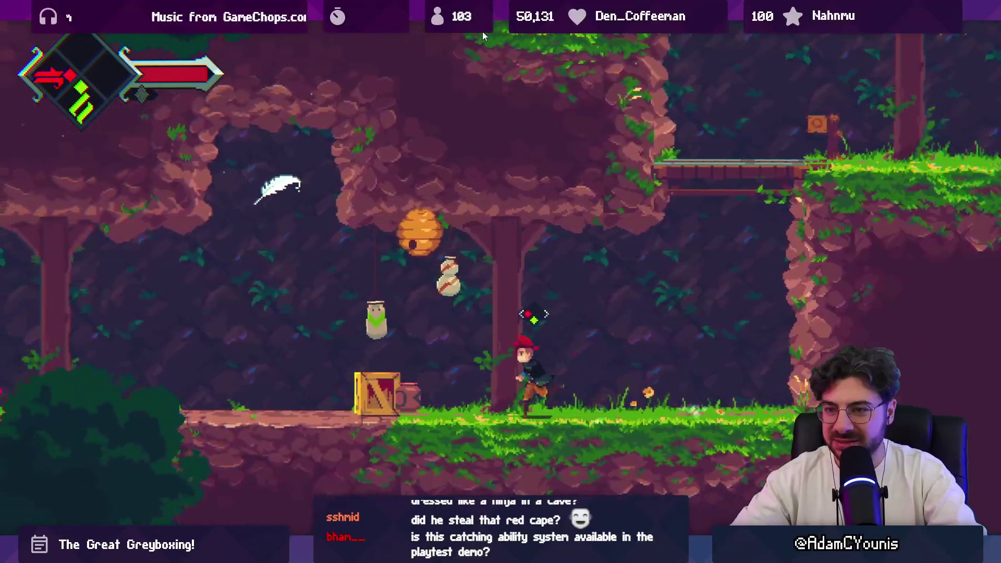
pyautogui.press('Left')
# Leap into the upper cave, climb to the forest ledges, and slash and dash past the enemy.
pyautogui.press('space')
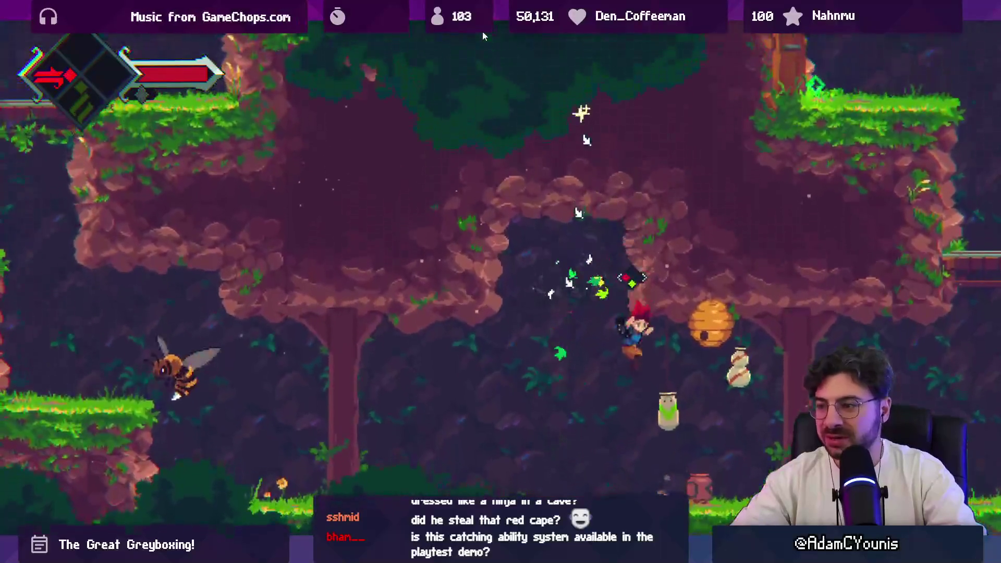
pyautogui.press('Right')
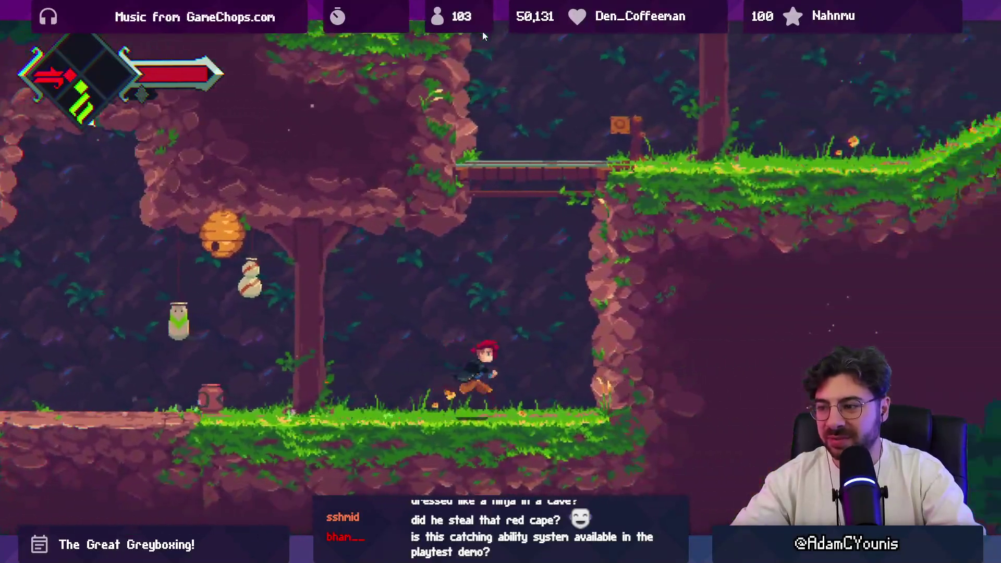
pyautogui.press('space')
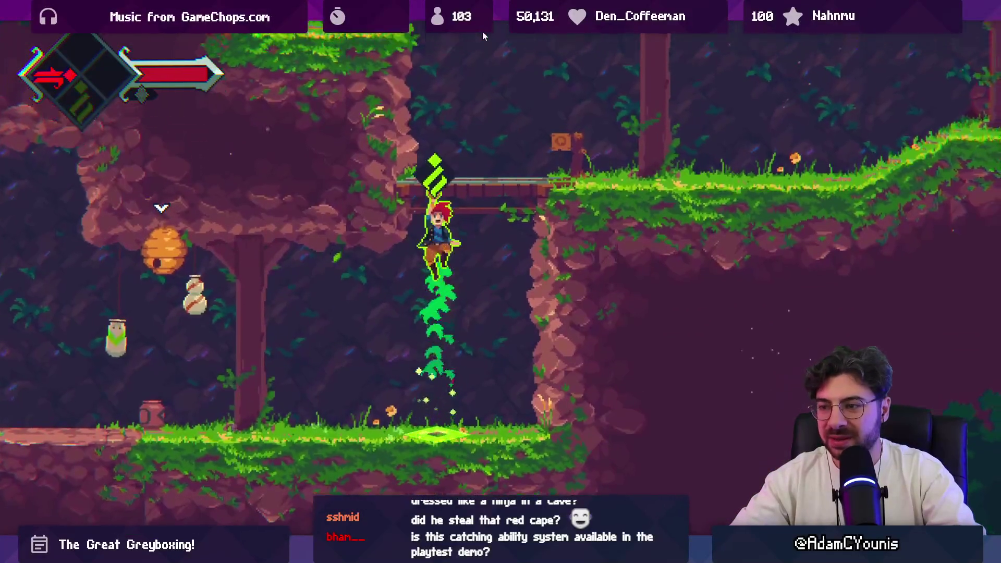
pyautogui.press('Left')
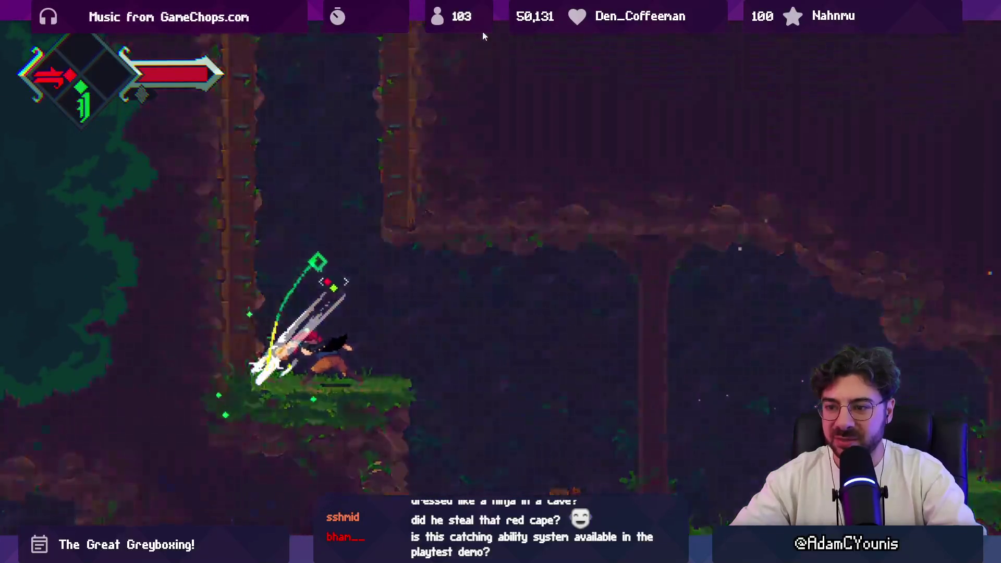
pyautogui.press('space')
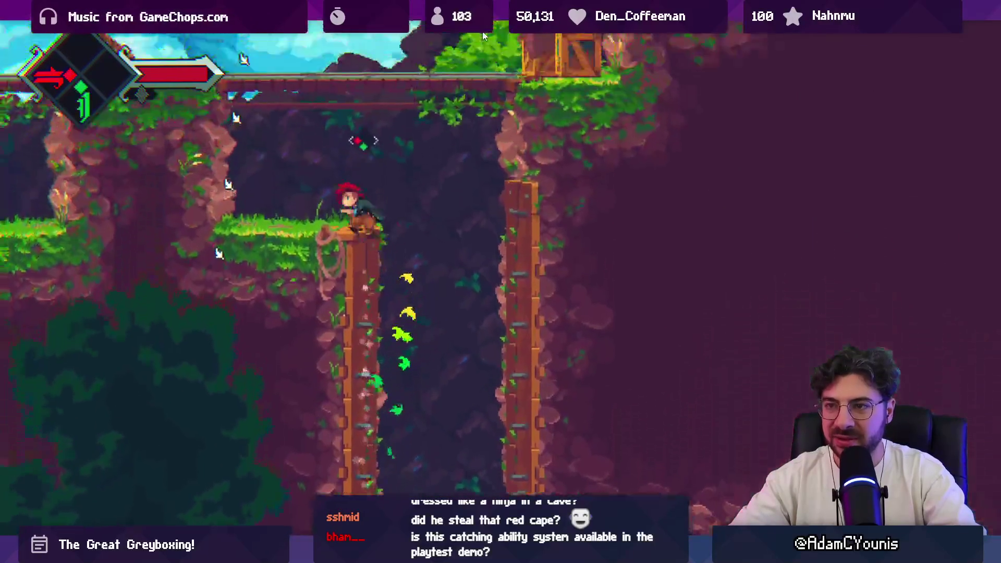
pyautogui.press('Right')
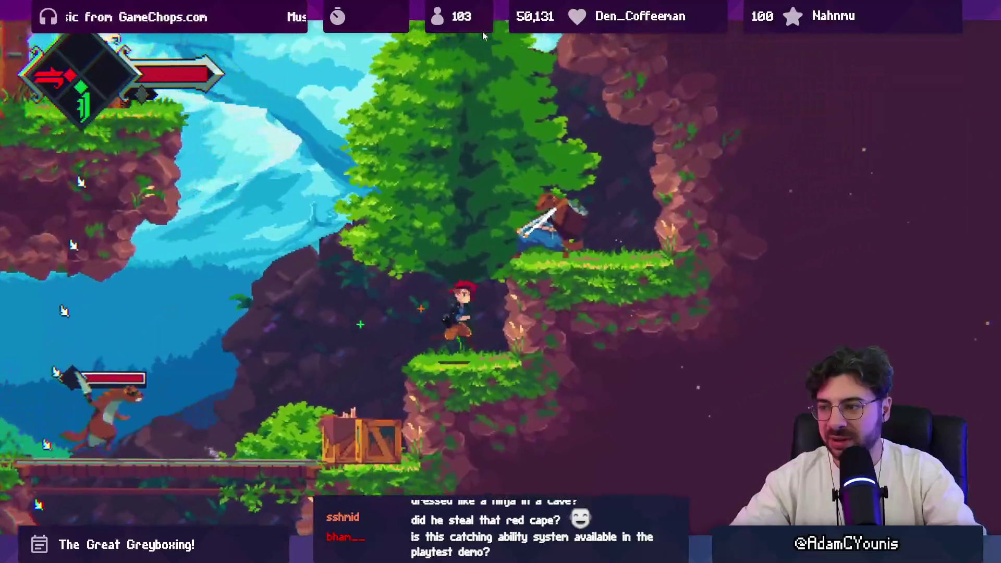
pyautogui.press('space')
pyautogui.press('x')
pyautogui.press('space')
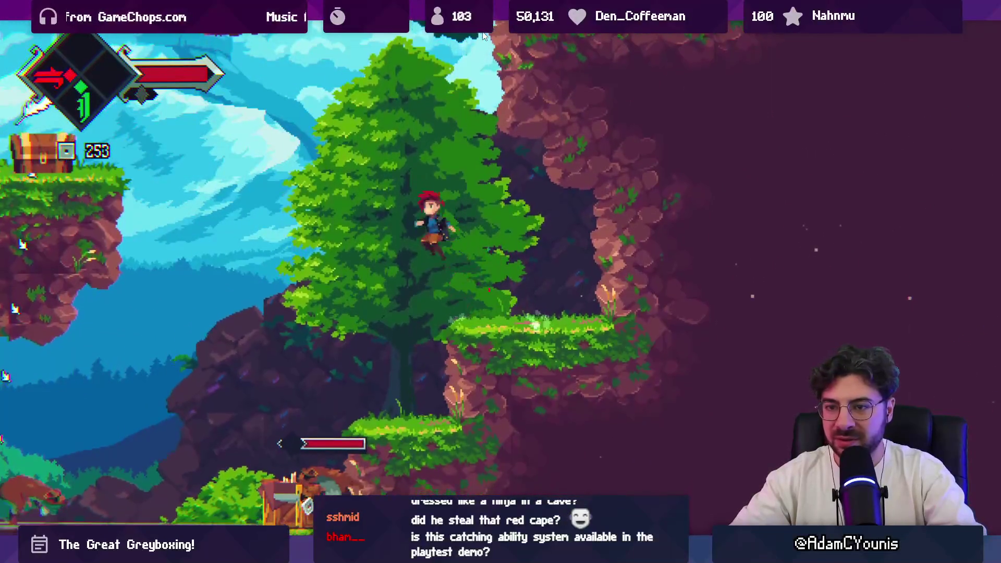
pyautogui.press('x')
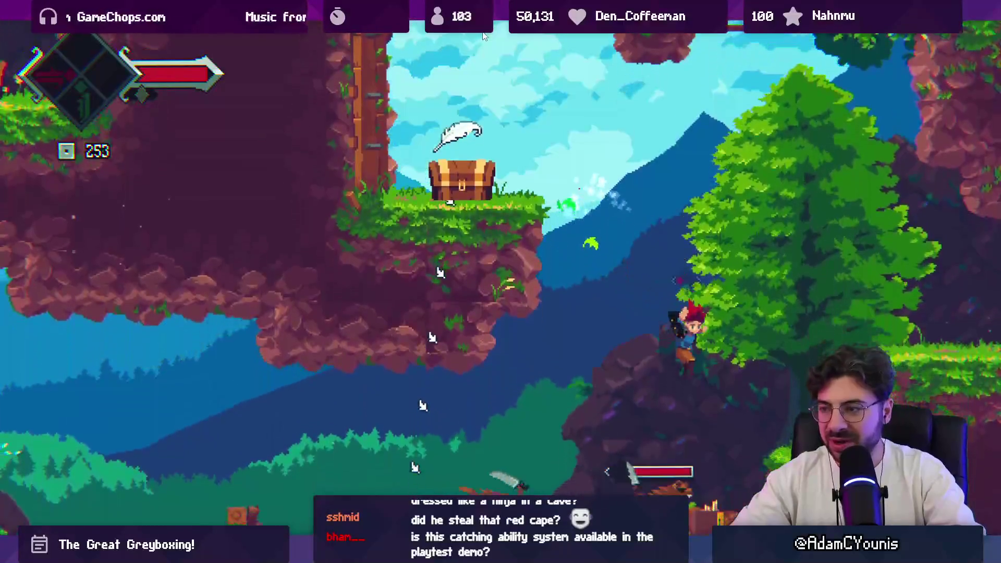
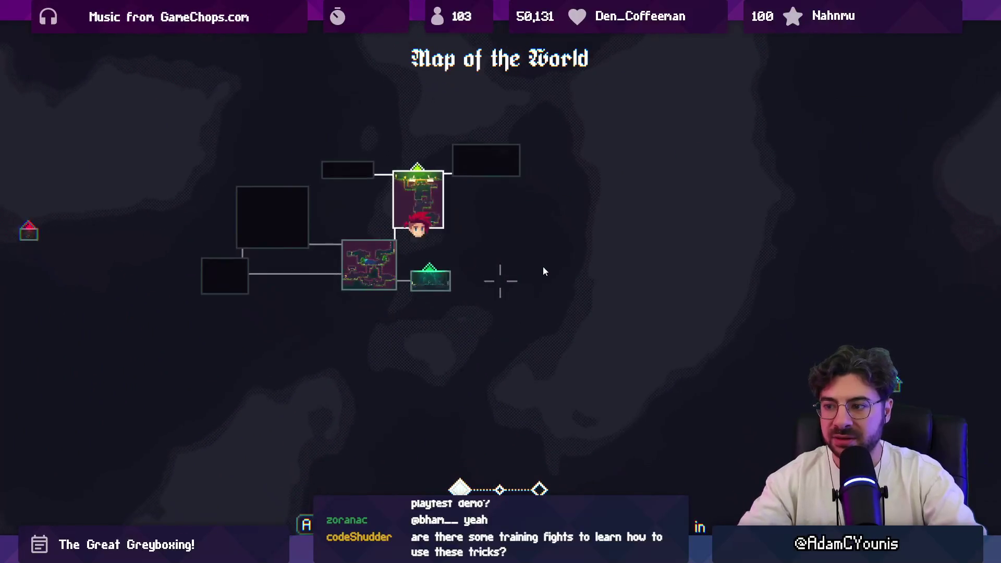
# Close the world map, stop play, and load Ohrenstead Overlook from the Insignia Graph.
pyautogui.press('Escape')
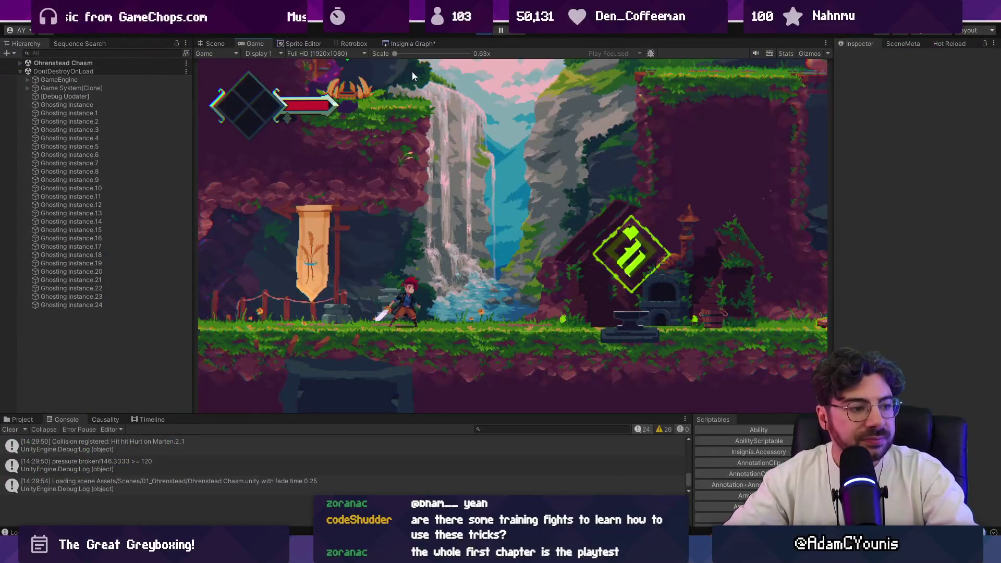
pyautogui.click(476, 35)
pyautogui.click(397, 44)
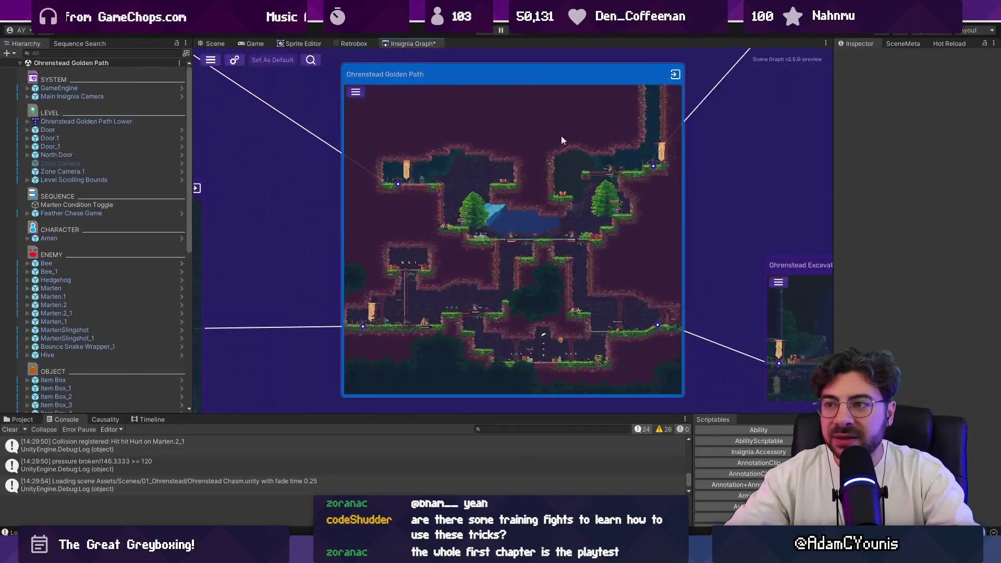
pyautogui.doubleClick(445, 194)
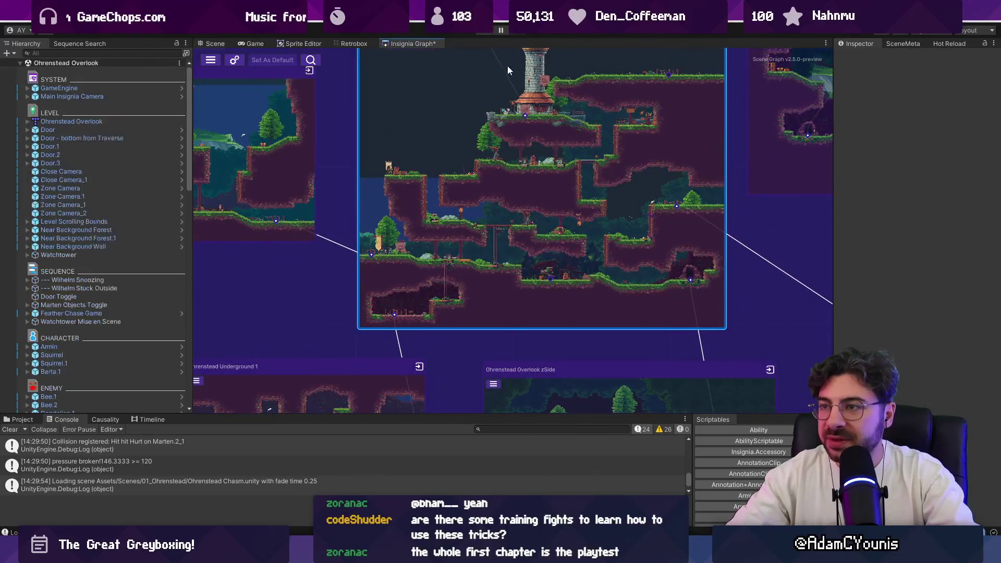
# Play from the Overlook, walk into the training cave, and maximize the Game view.
pyautogui.hotkey('ctrl', 'p')
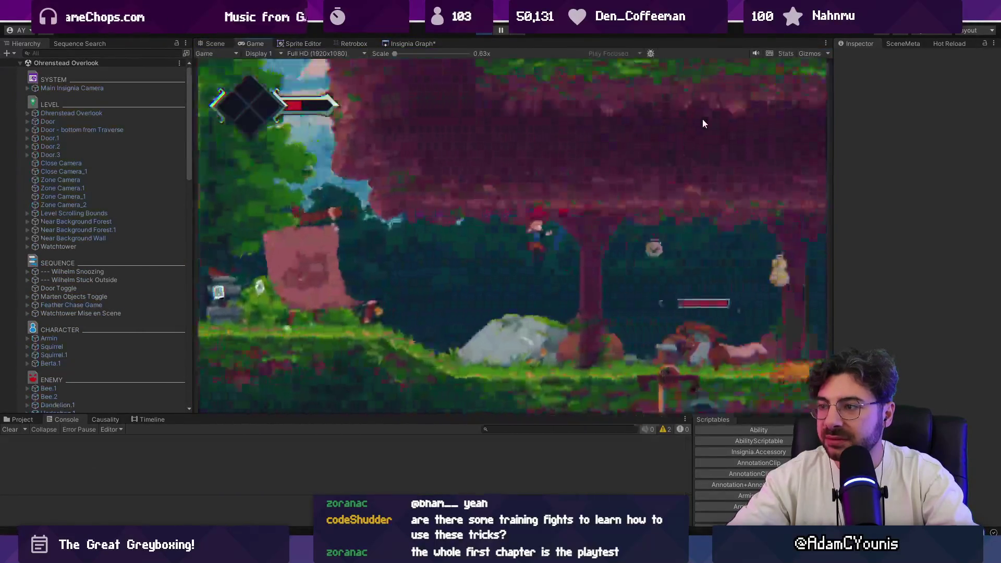
pyautogui.press('Left')
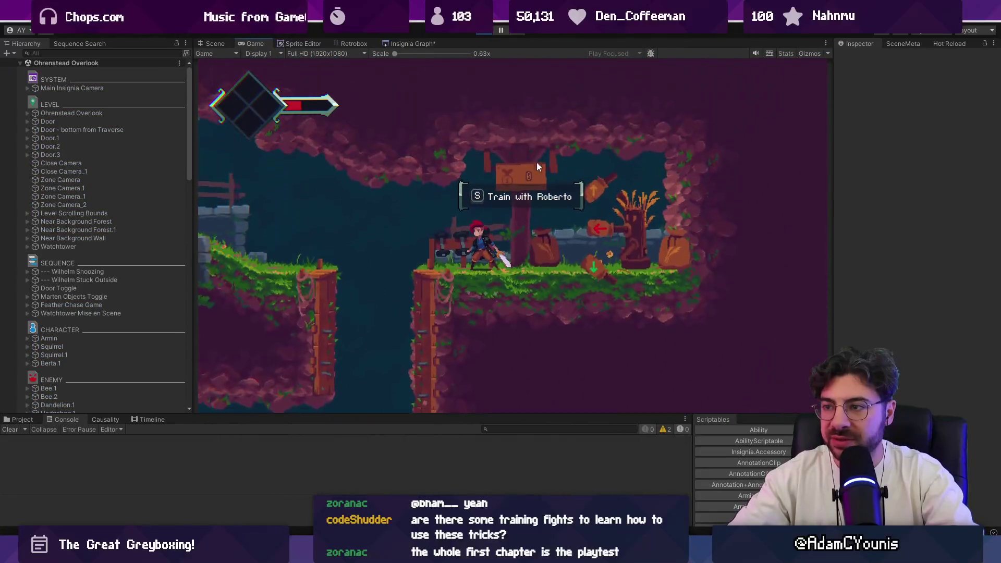
pyautogui.hotkey('shift', 'space')
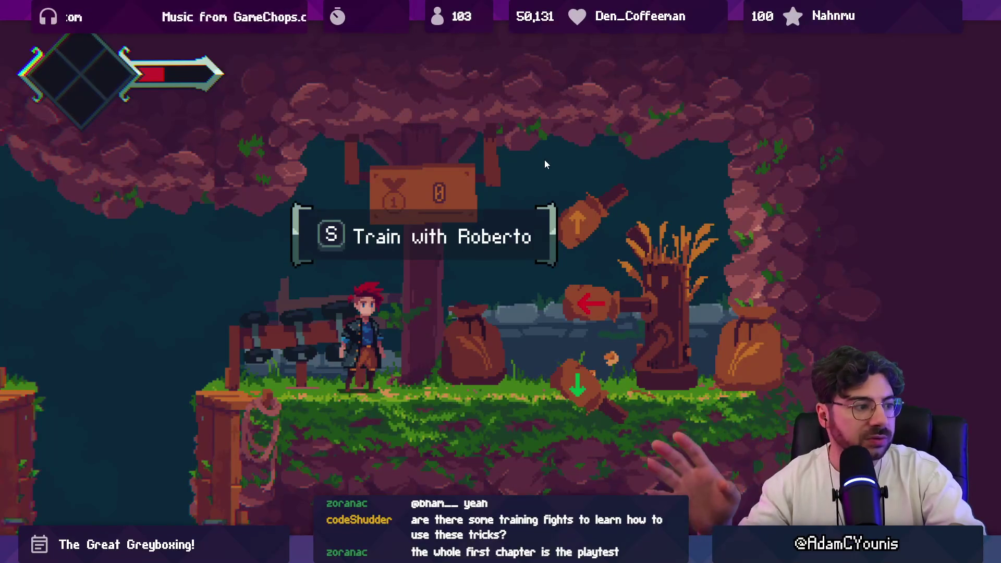
# Start Train with Roberto and parry the first five swinging logs.
pyautogui.press('Right')
pyautogui.press('s')
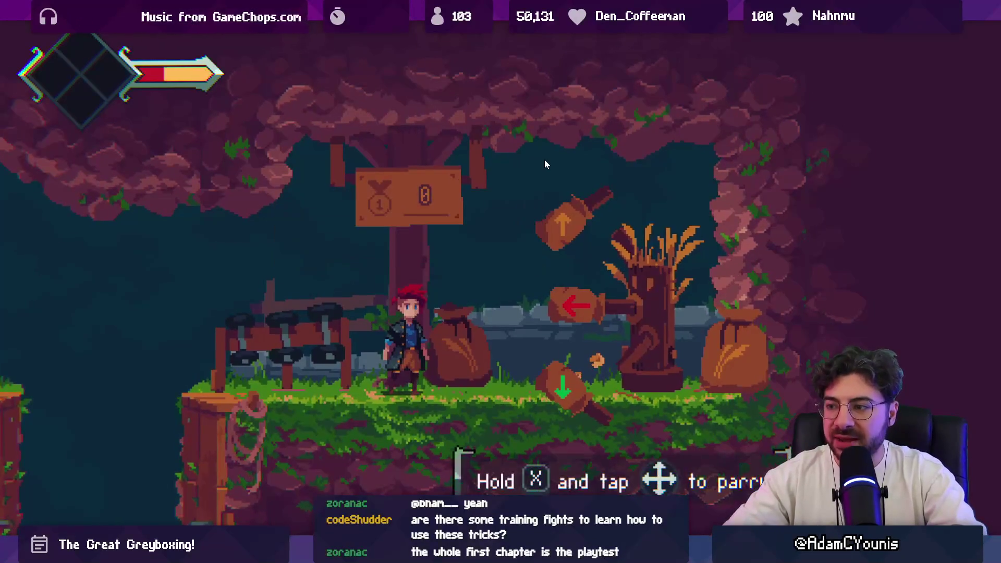
pyautogui.press('x')
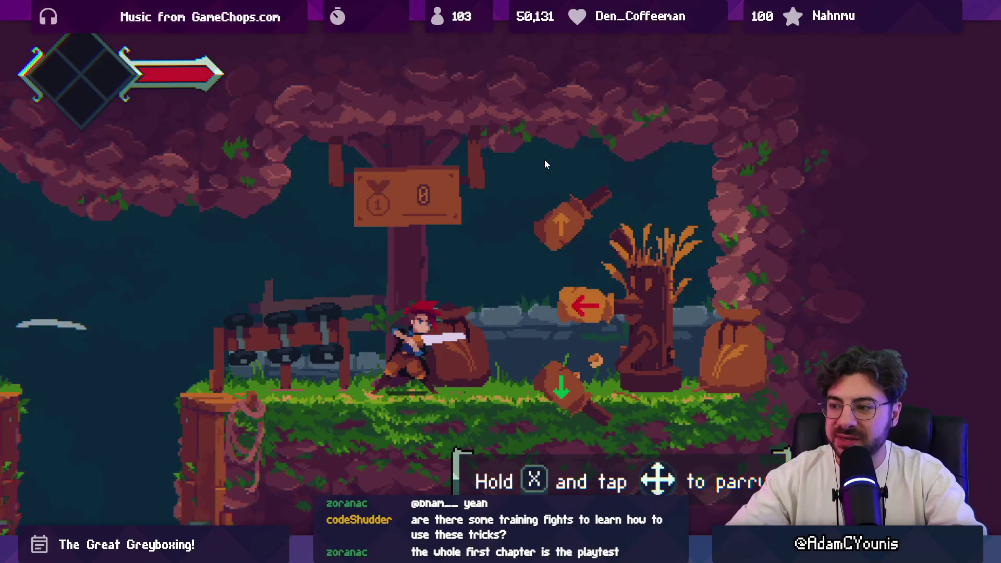
pyautogui.press('Left')
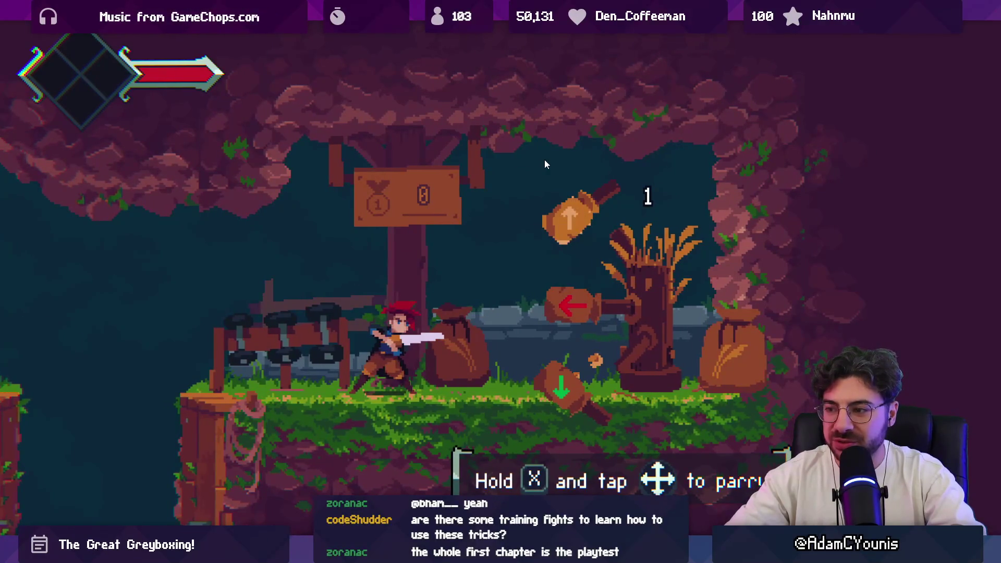
pyautogui.press('Up')
pyautogui.press('Down')
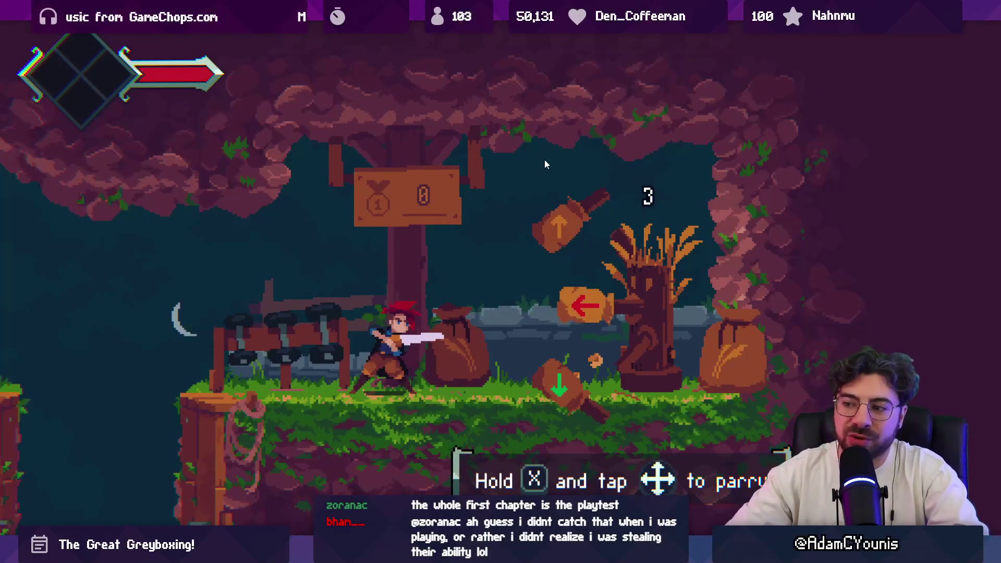
pyautogui.press('Left')
pyautogui.press('Up')
pyautogui.press('Up')
pyautogui.press('Up')
pyautogui.press('Up')
# Keep parrying the logs until the count reaches 20 and the round ends.
pyautogui.press('Up')
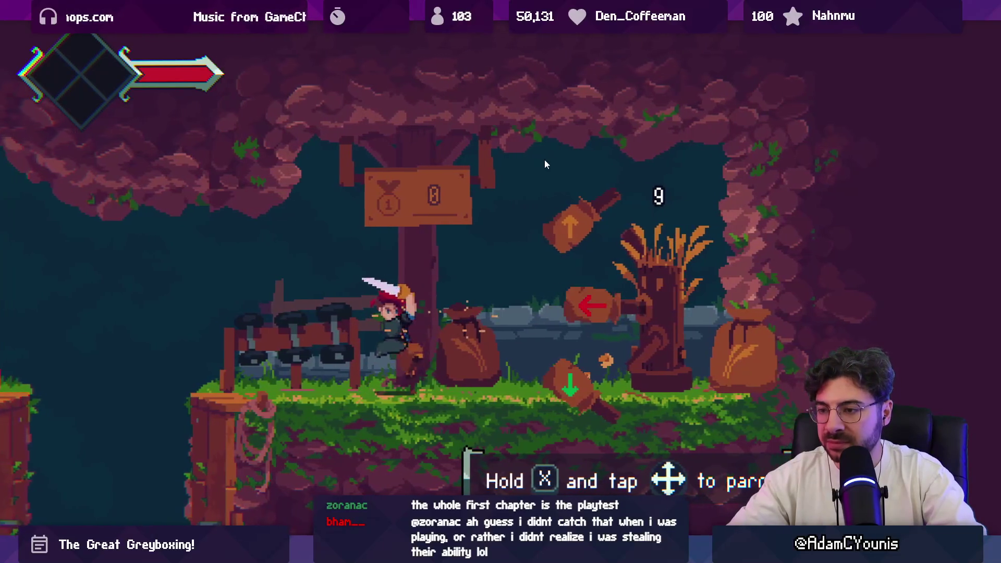
pyautogui.press('Up')
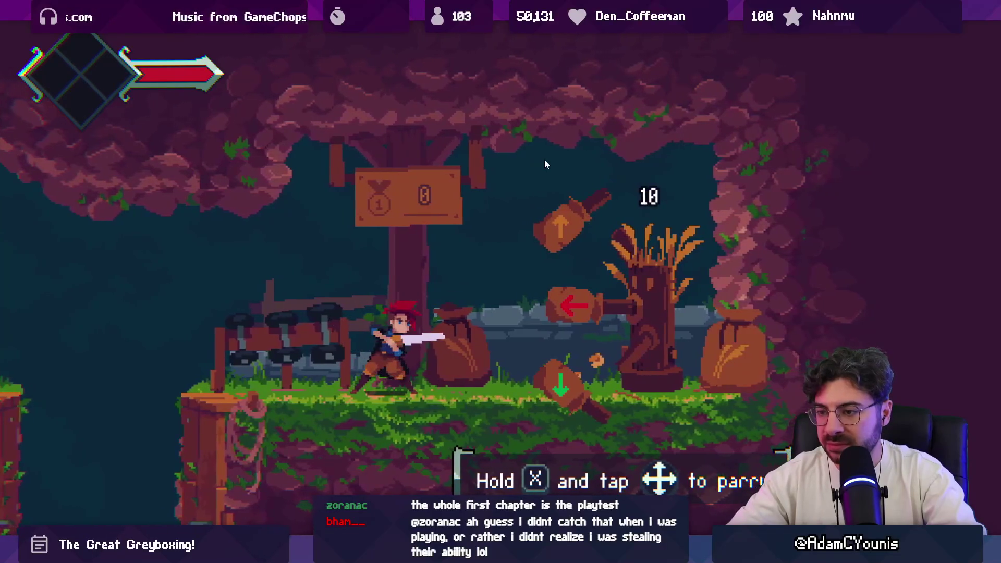
pyautogui.press('Up')
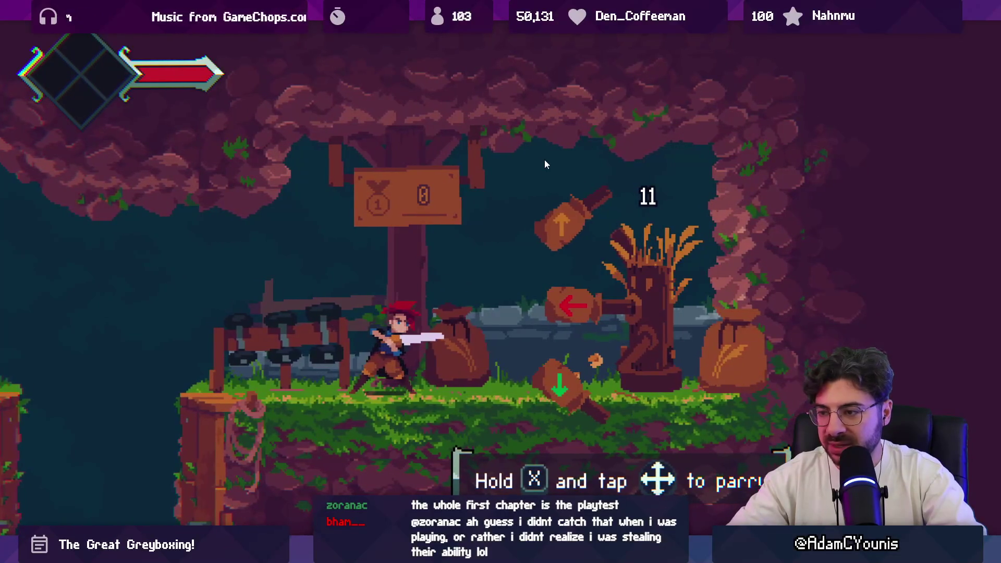
pyautogui.press('Up')
pyautogui.press('Up')
pyautogui.press('Left')
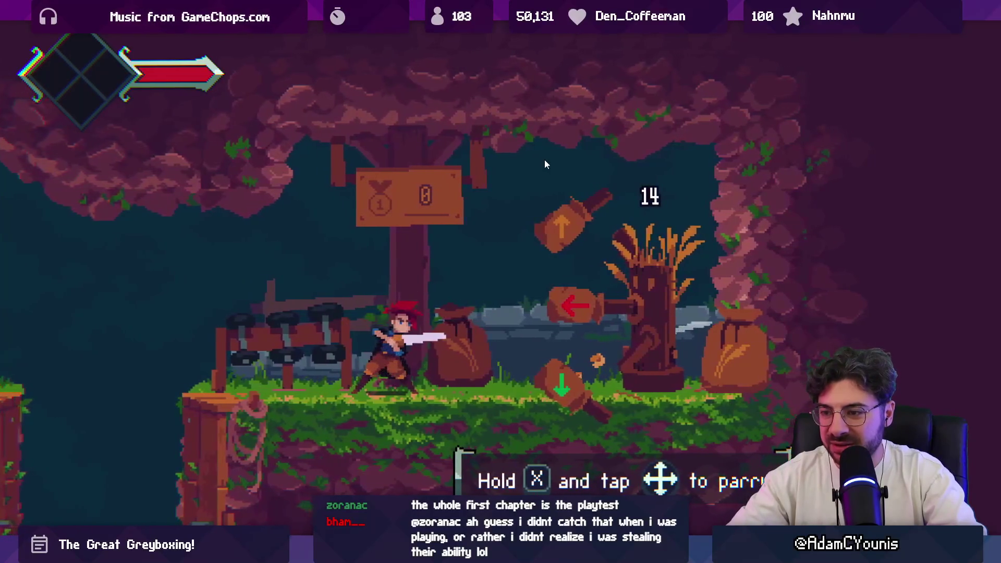
pyautogui.press('Up')
pyautogui.press('Up')
pyautogui.press('Up')
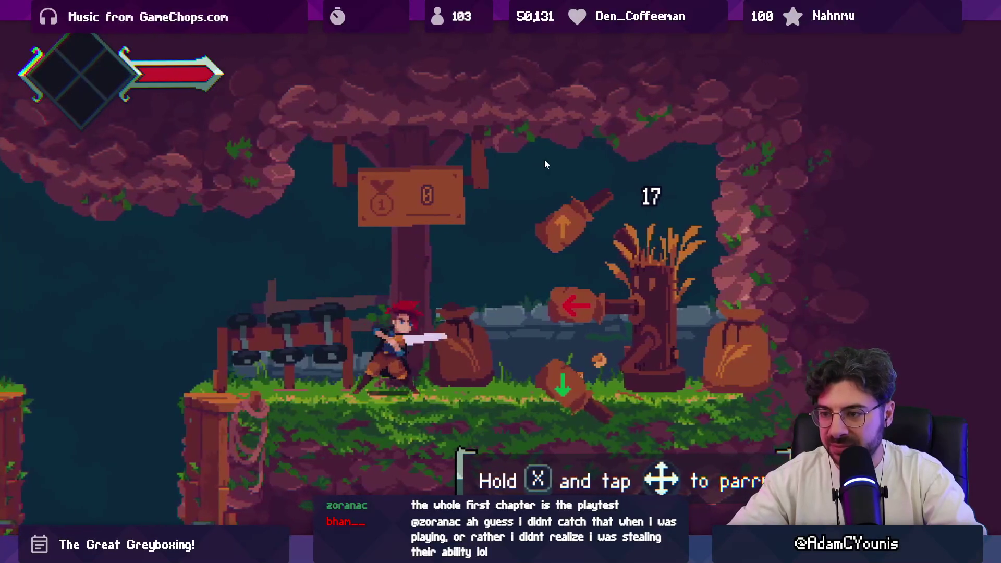
pyautogui.press('Up')
pyautogui.press('Up')
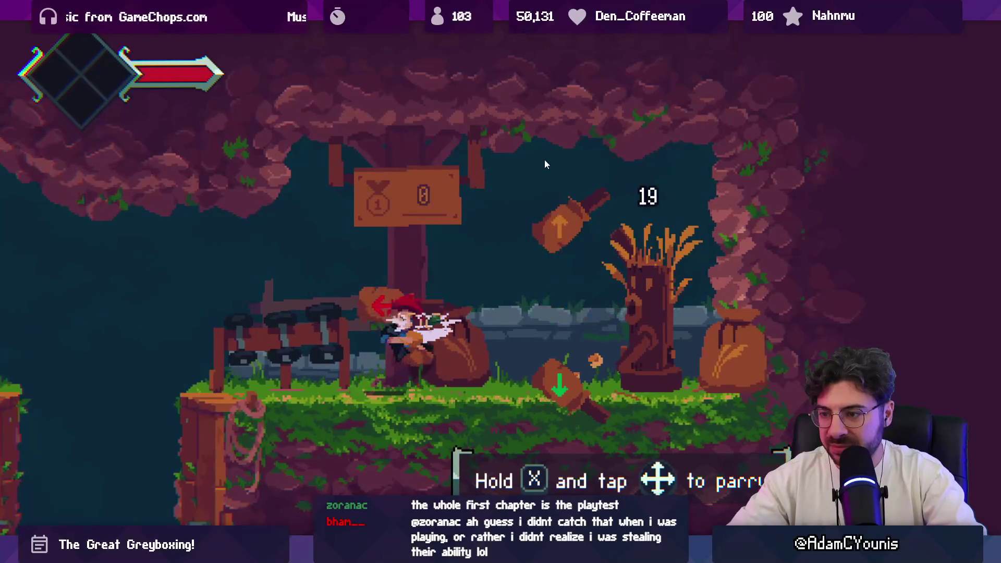
pyautogui.press('Up')
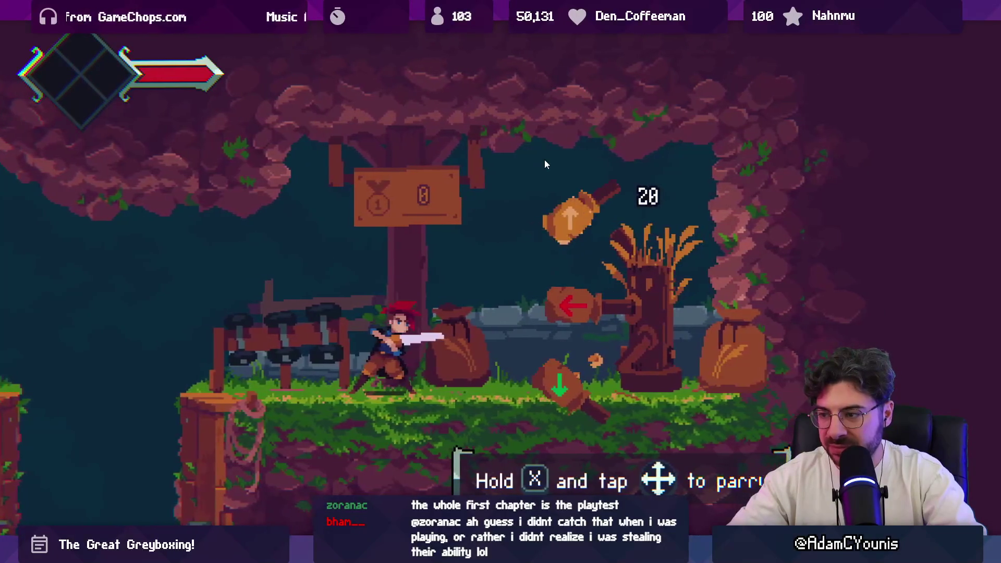
pyautogui.press('Up')
pyautogui.press('Up')
pyautogui.press('Up')
pyautogui.press('Up')
pyautogui.press('Up')
pyautogui.press('Up')
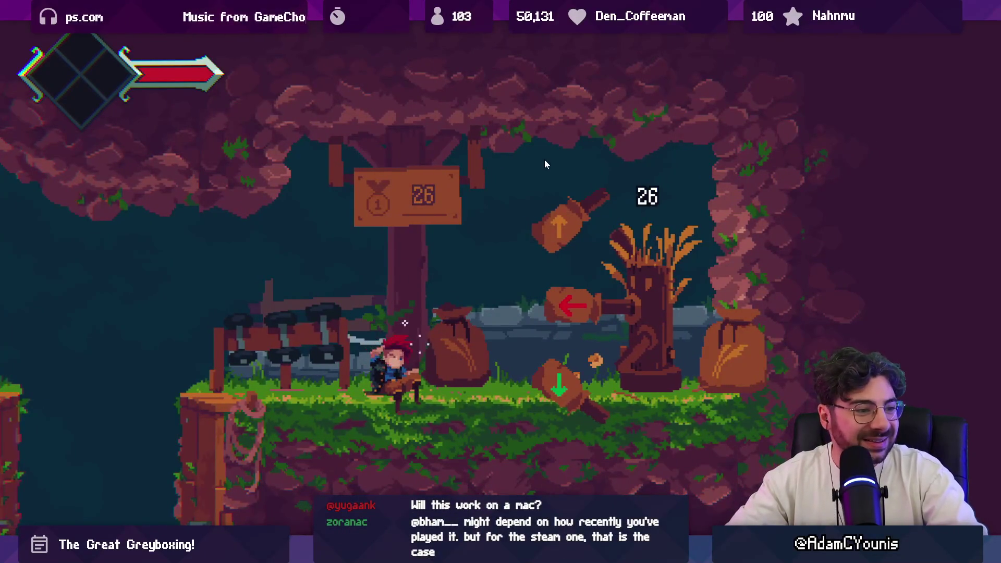
# Dismiss the chocolate bar reward and run left out of the cave into the forest.
pyautogui.press('z')
pyautogui.press('z')
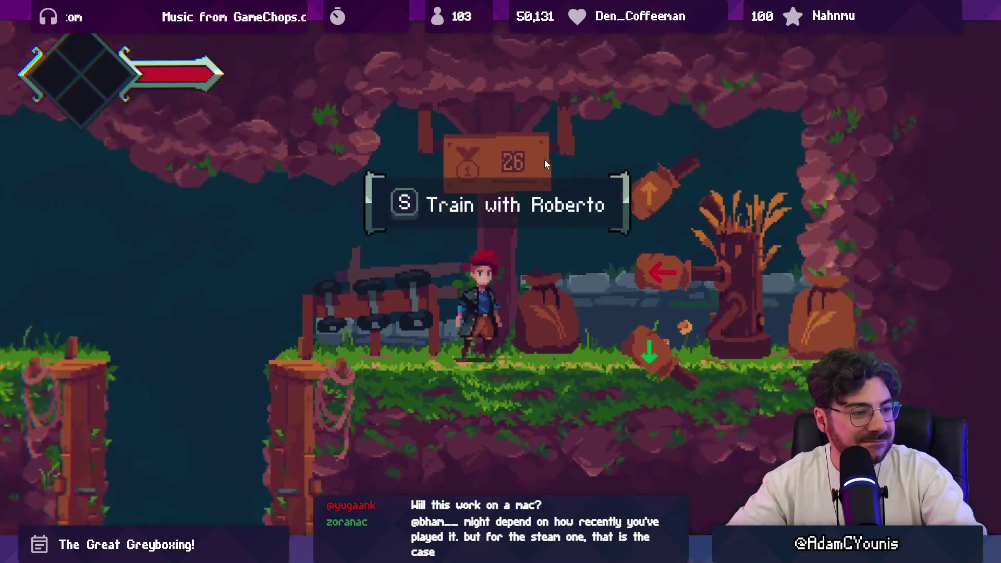
pyautogui.press('Left')
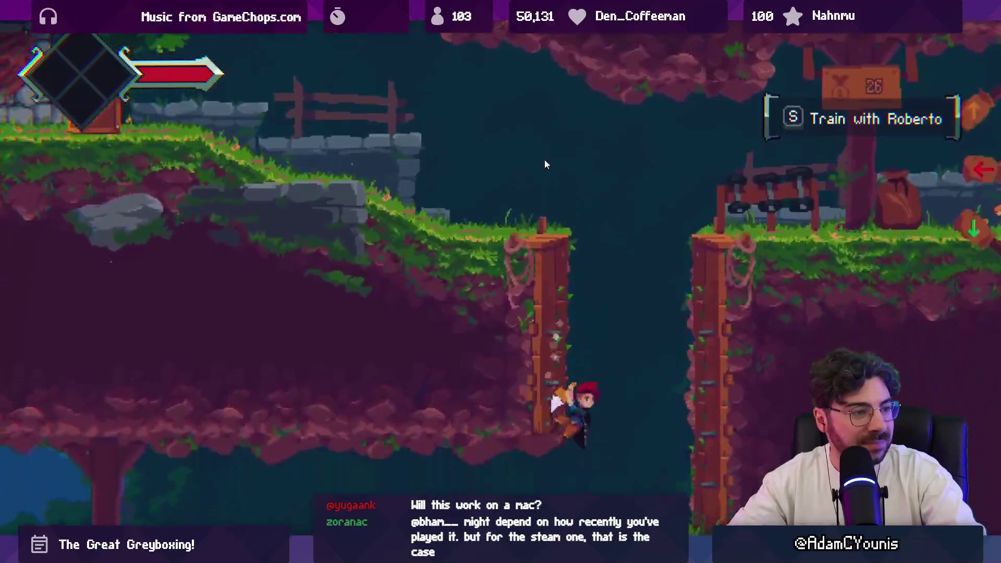
pyautogui.press('Left')
pyautogui.press('Left')
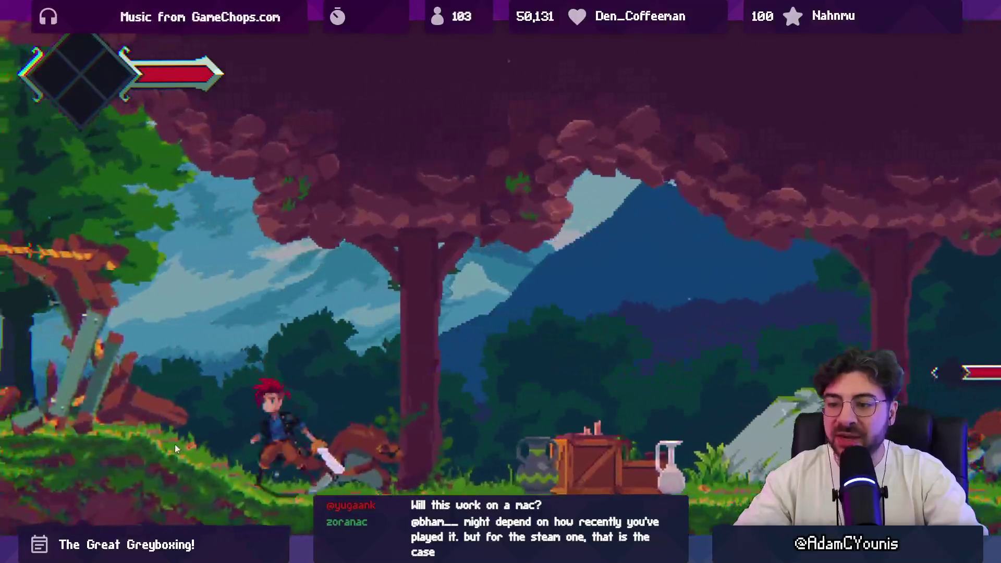
pyautogui.press('Left')
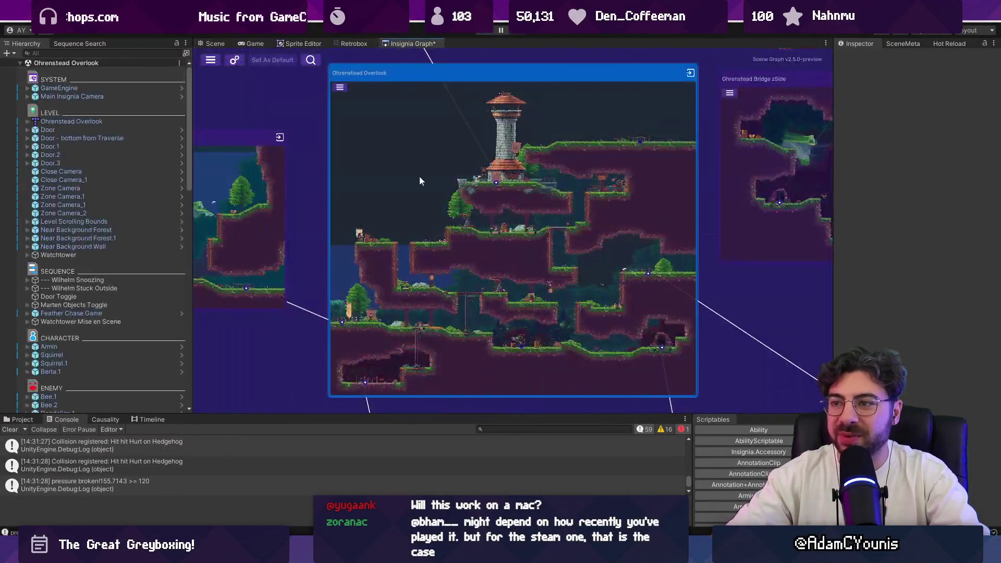
# Briefly run the game from the current room, then stop it.
pyautogui.scroll(-5, 419, 176)
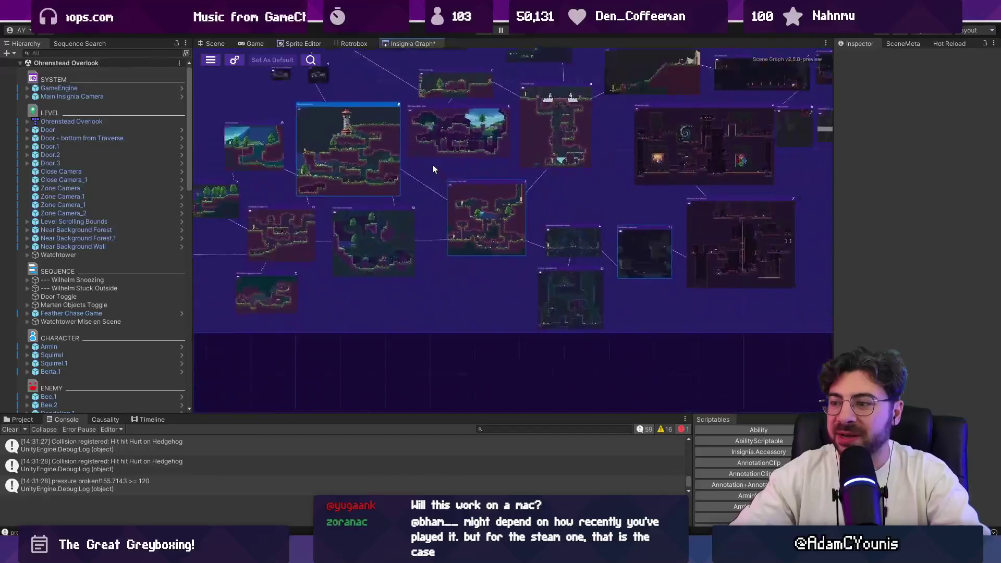
pyautogui.scroll(8, 432, 164)
pyautogui.scroll(-6, 403, 208)
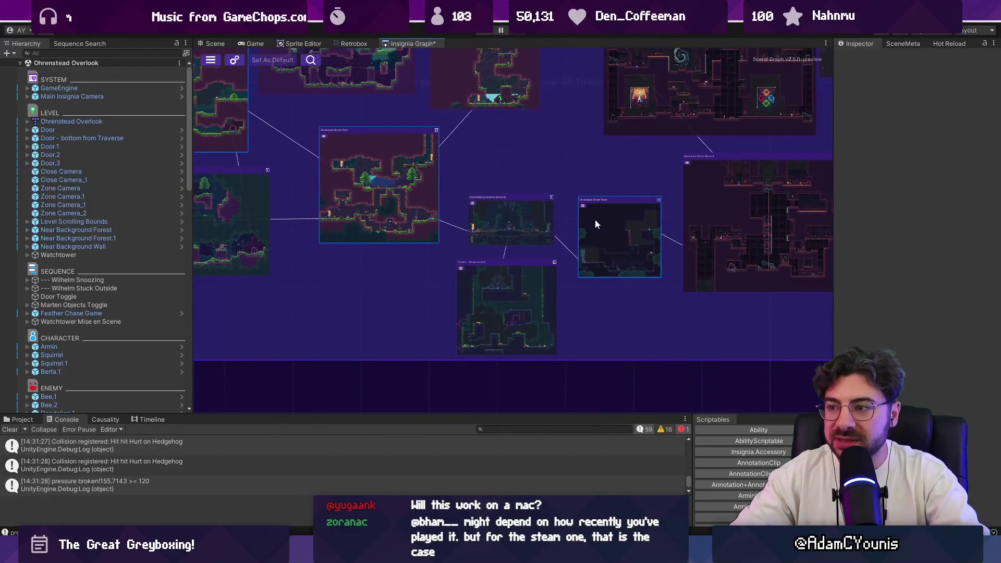
pyautogui.scroll(-3, 583, 208)
pyautogui.scroll(10, 486, 198)
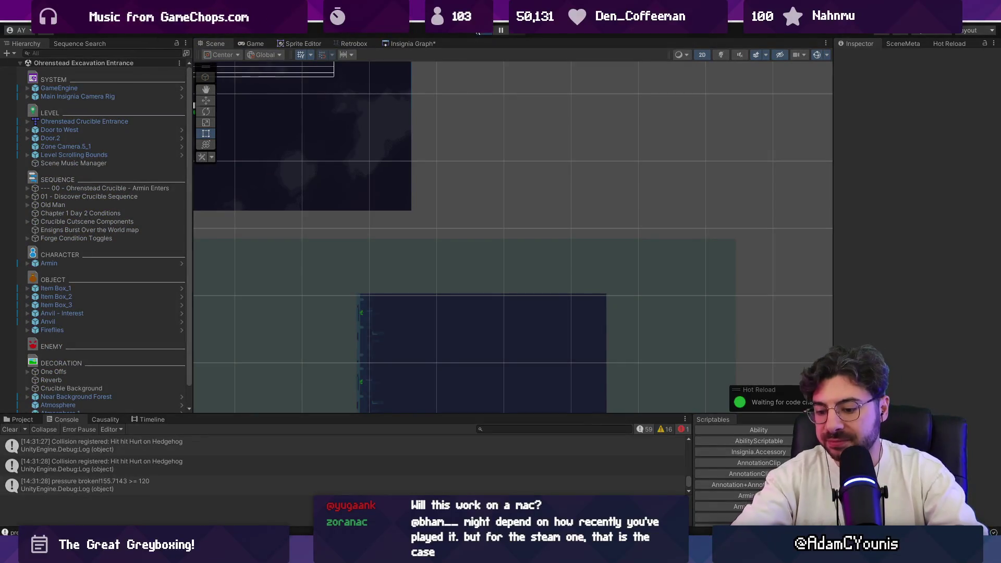
pyautogui.click(478, 33)
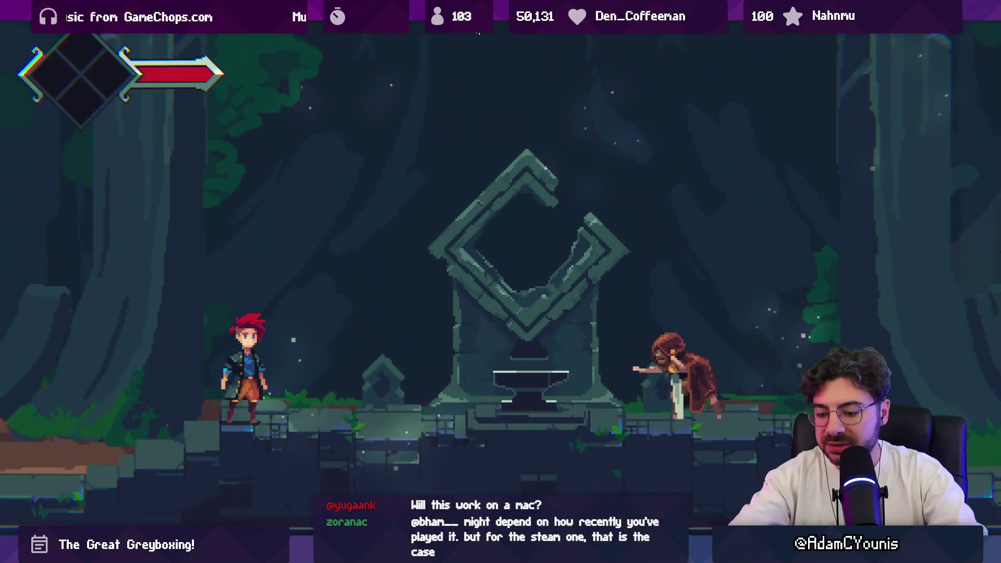
pyautogui.click(478, 32)
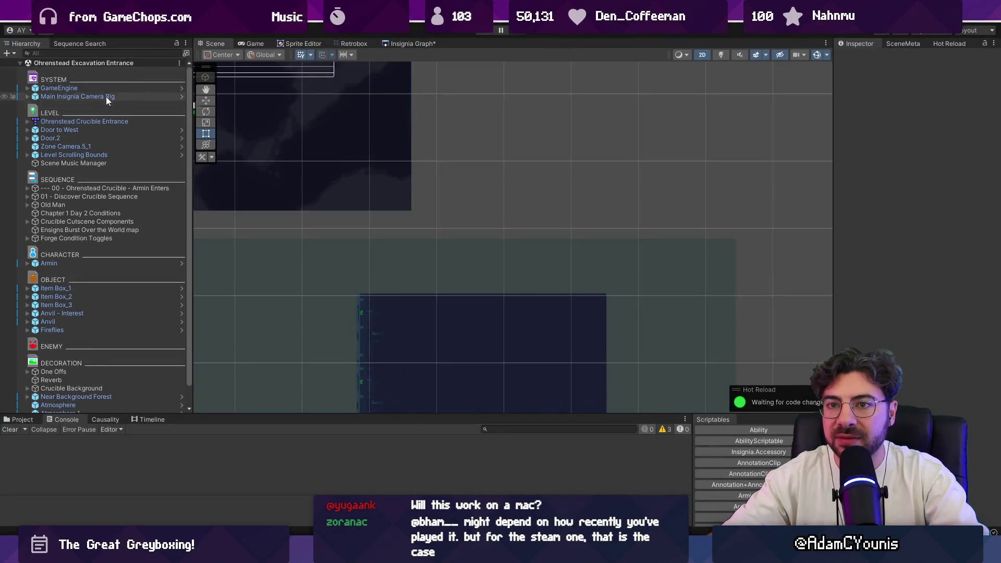
# Set the GameEngine's Progress State to Demo - Part 2.
pyautogui.click(104, 88)
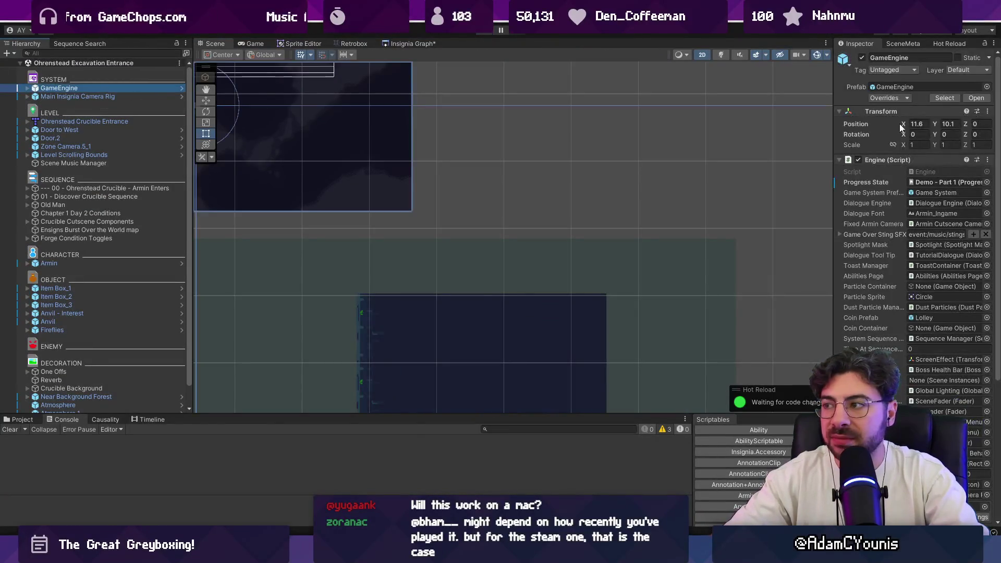
pyautogui.click(986, 183)
pyautogui.doubleClick(833, 314)
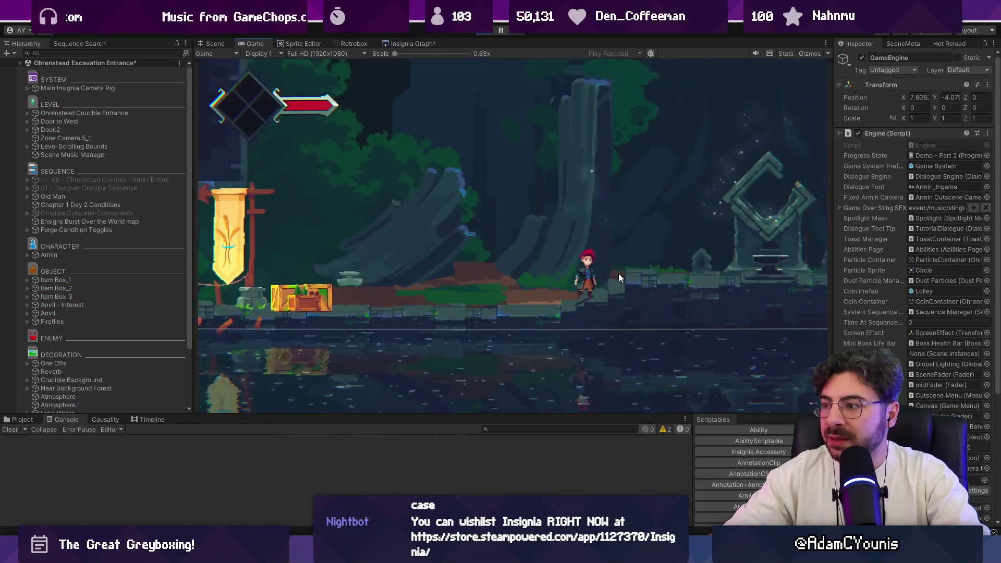
# Switch the Progress State to Demo - Part 3 and start the game.
pyautogui.hotkey('ctrl', 'p')
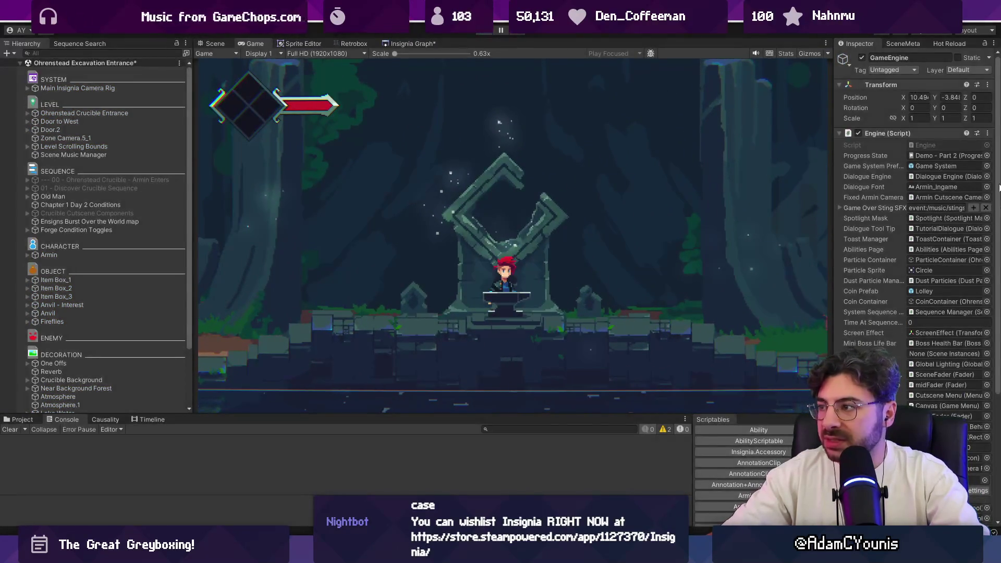
pyautogui.click(986, 182)
pyautogui.doubleClick(859, 296)
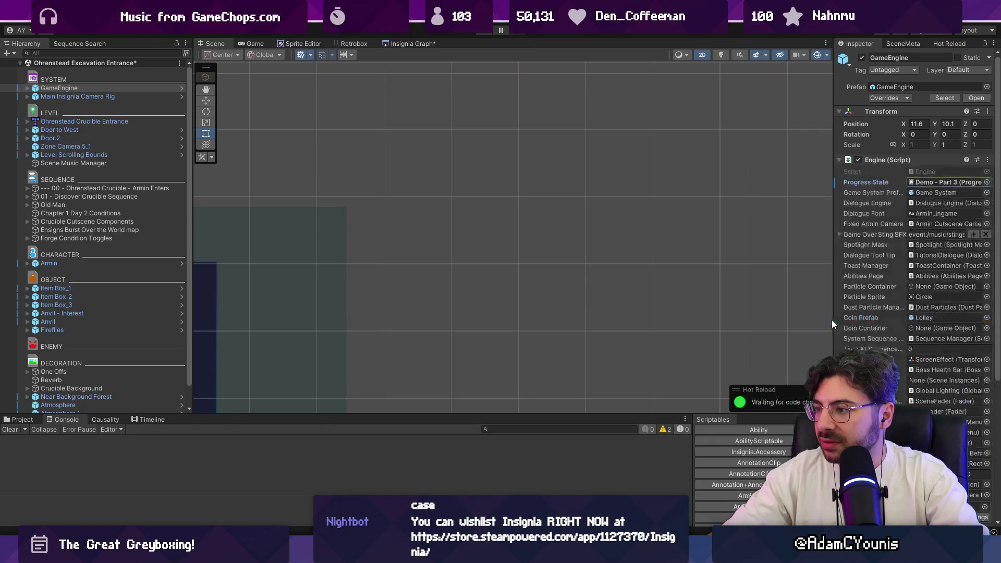
pyautogui.hotkey('ctrl', 'p')
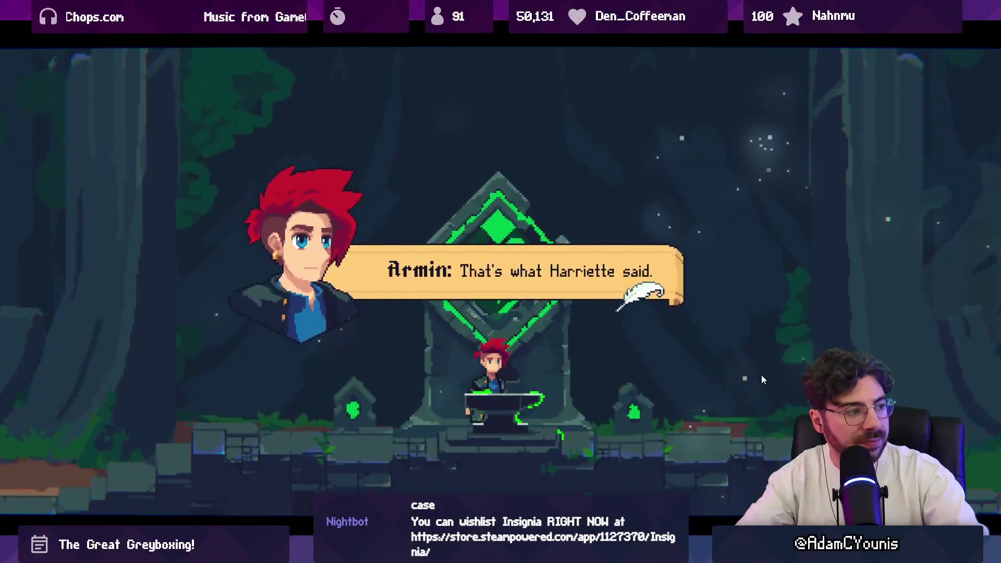
# Advance Armin's shrine dialogue through its last lines.
pyautogui.press('space')
pyautogui.press('space')
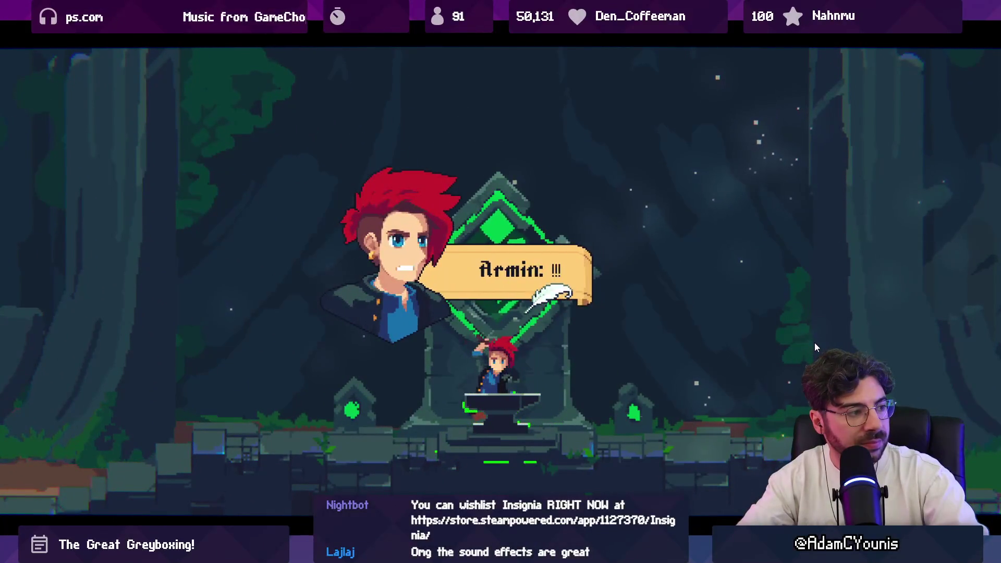
pyautogui.press('space')
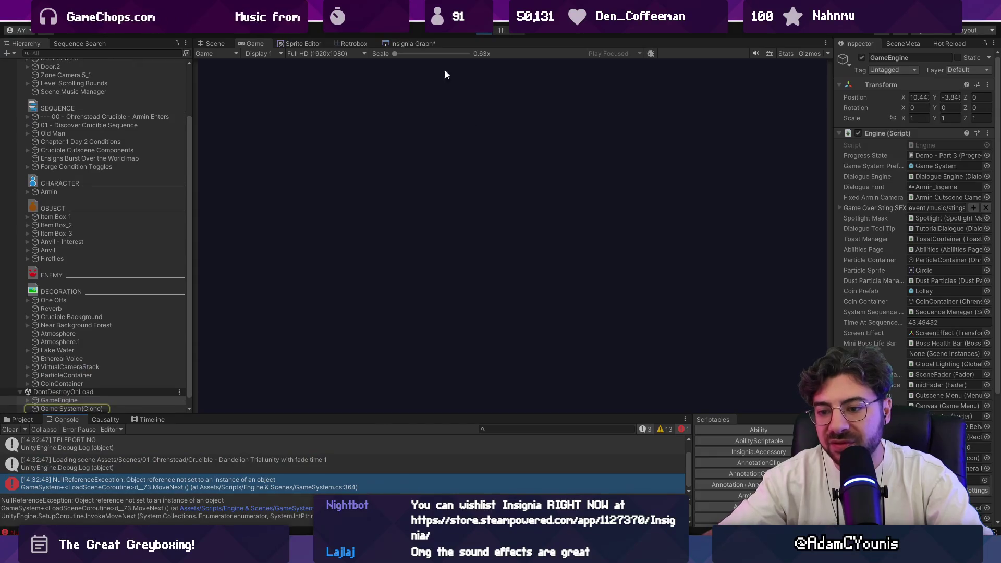
# Load the Crucible - Dandelion Trial room from the graph and run it full-screen.
pyautogui.click(475, 35)
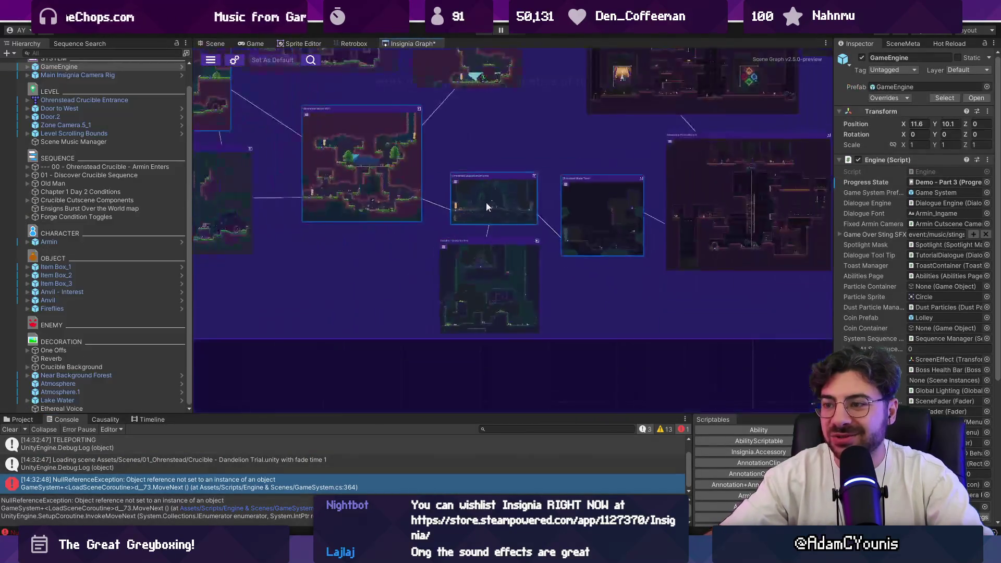
pyautogui.doubleClick(507, 286)
pyautogui.click(513, 296)
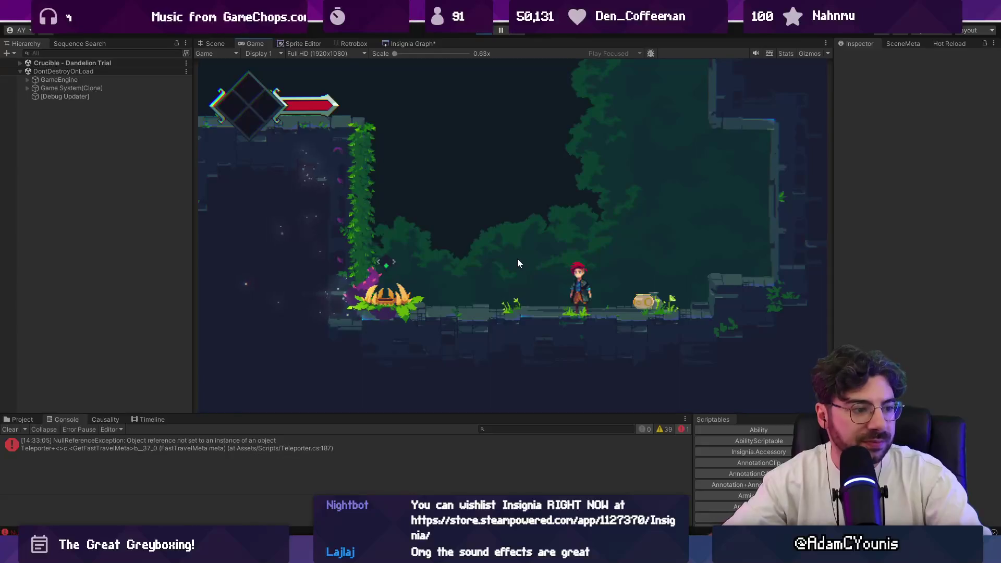
pyautogui.hotkey('shift', 'space')
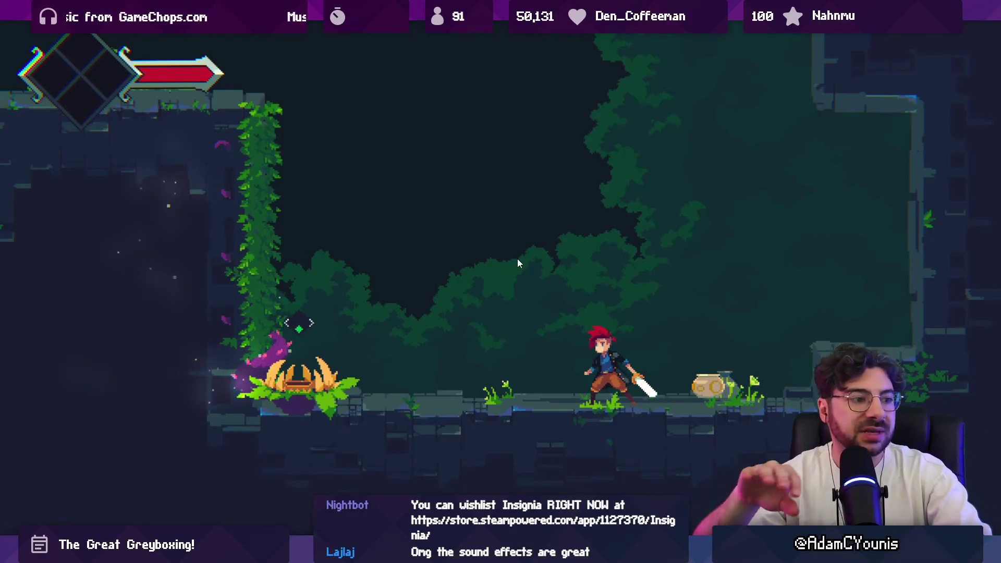
# Slash the first plant and climb the vine walls down into the next ruin area.
pyautogui.press('Left')
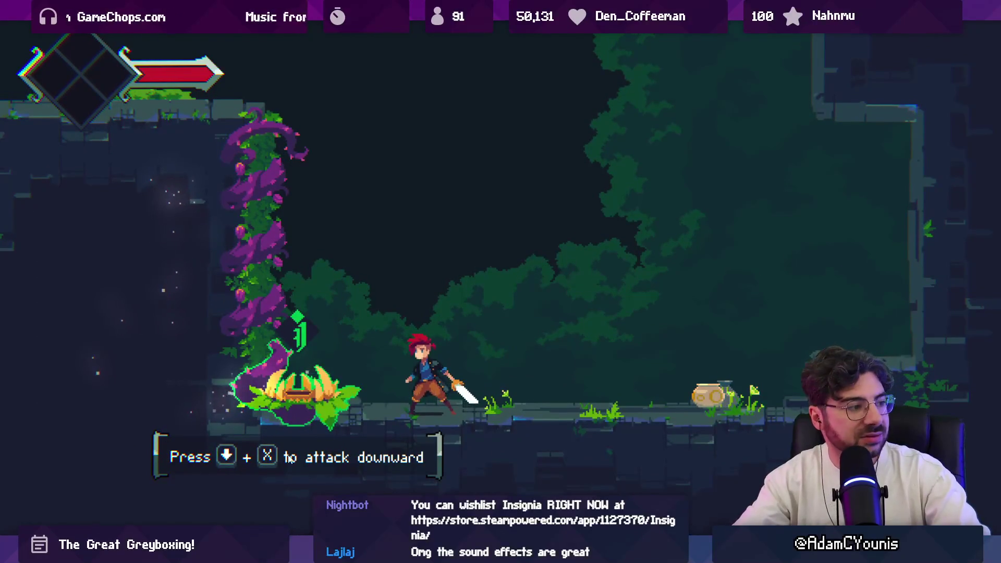
pyautogui.press('Left')
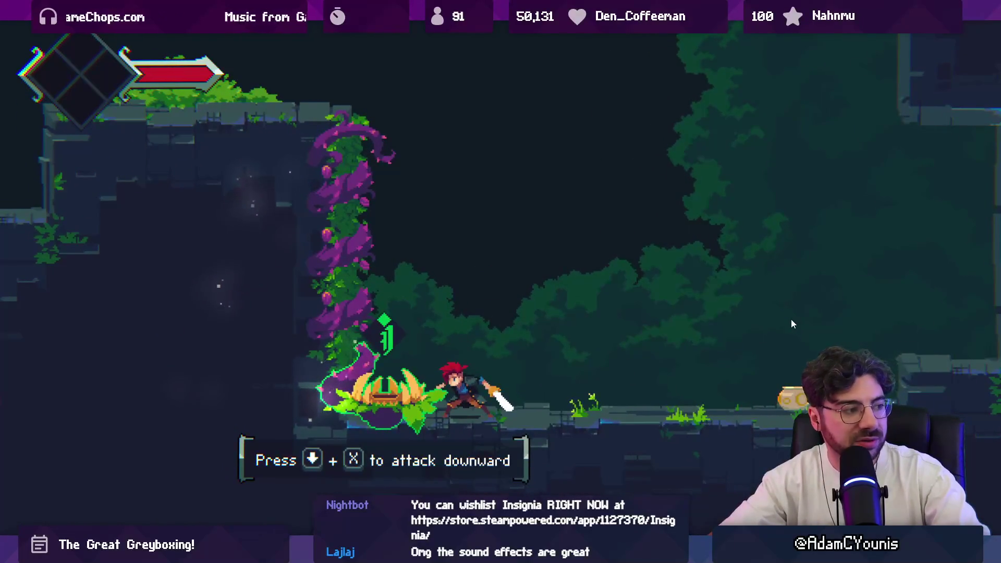
pyautogui.press('x')
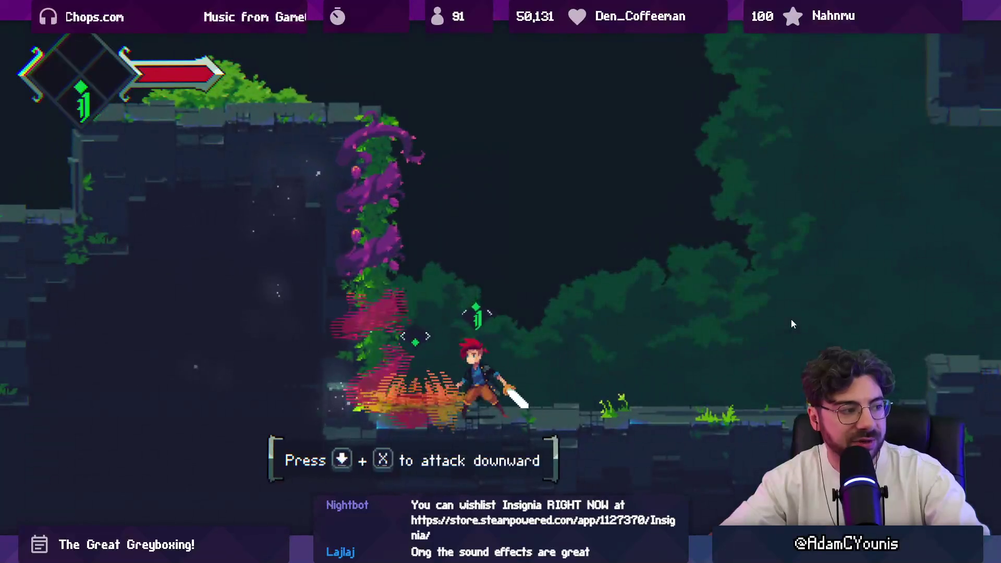
pyautogui.press('Right')
pyautogui.press('z')
pyautogui.hotkey('a', 'z')
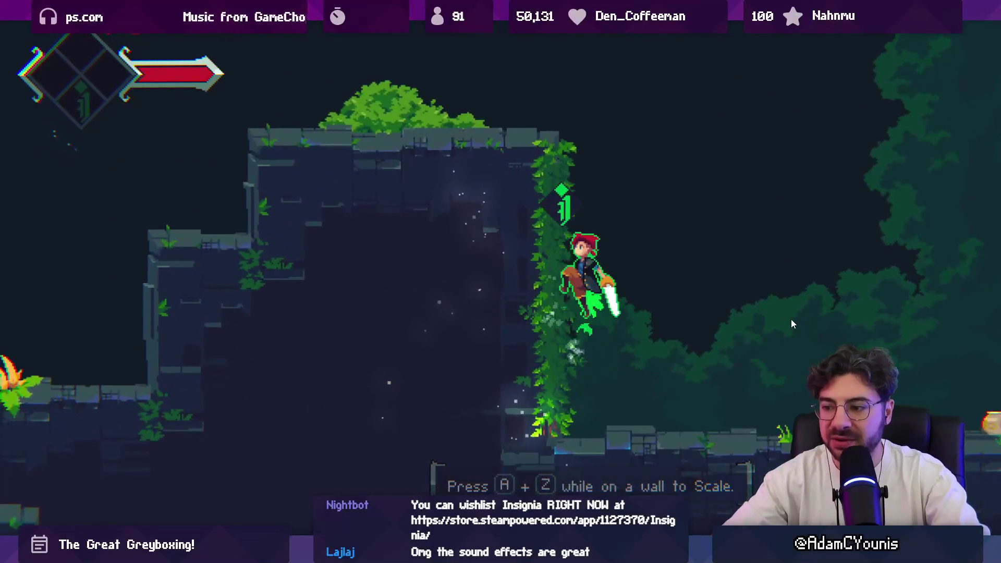
pyautogui.press('Right')
pyautogui.press('Right')
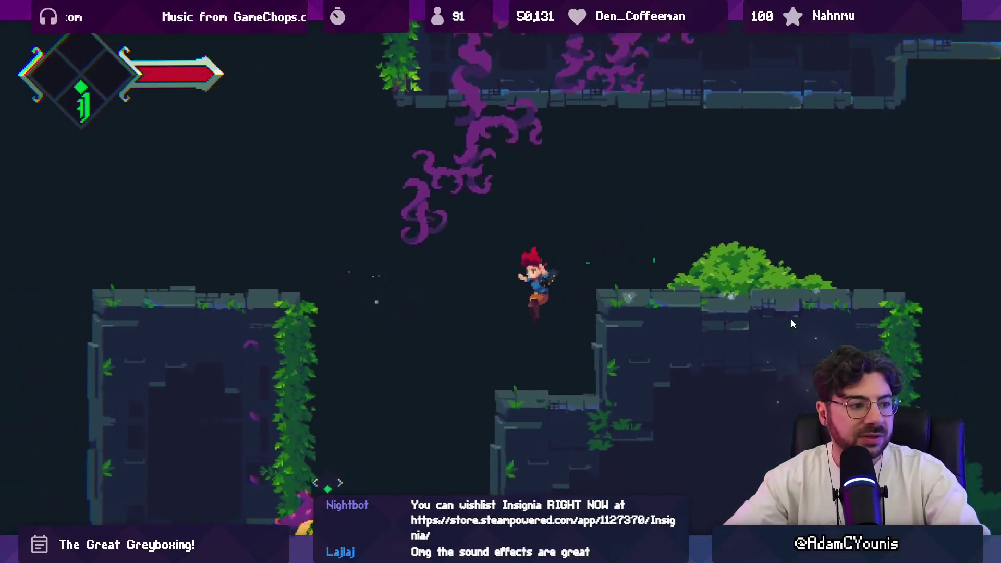
pyautogui.press('x')
pyautogui.press('Up')
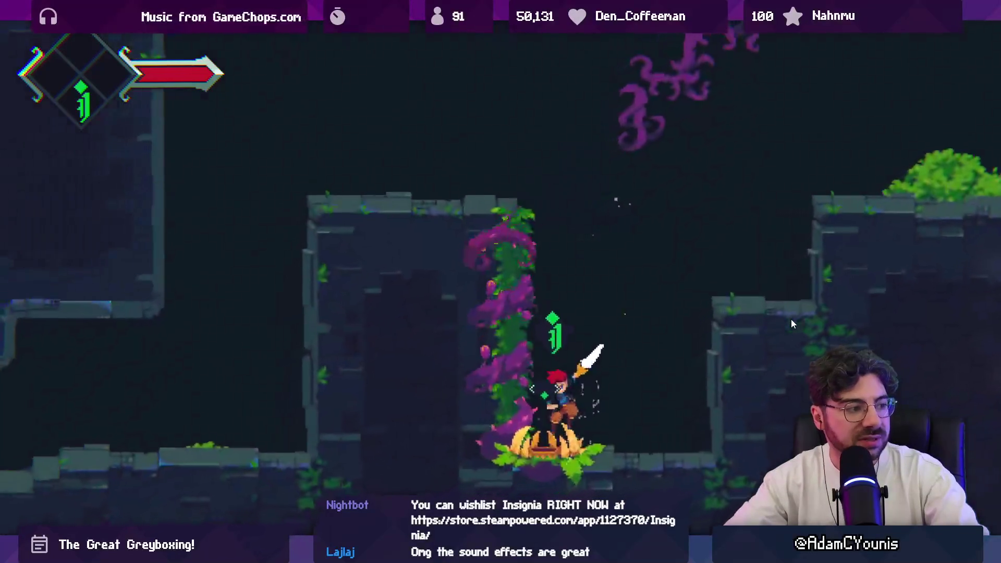
pyautogui.press('z')
pyautogui.press('Left')
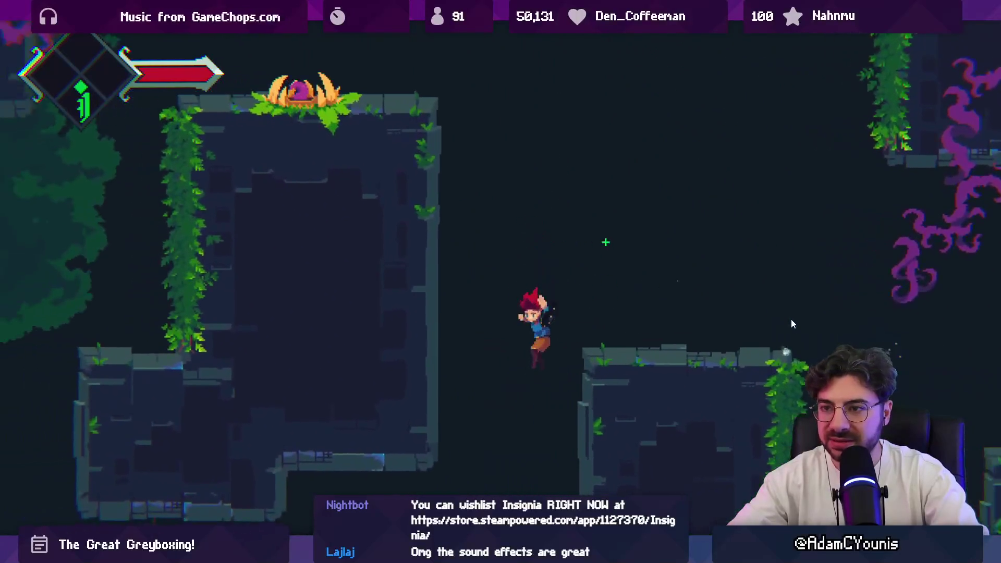
pyautogui.press('x')
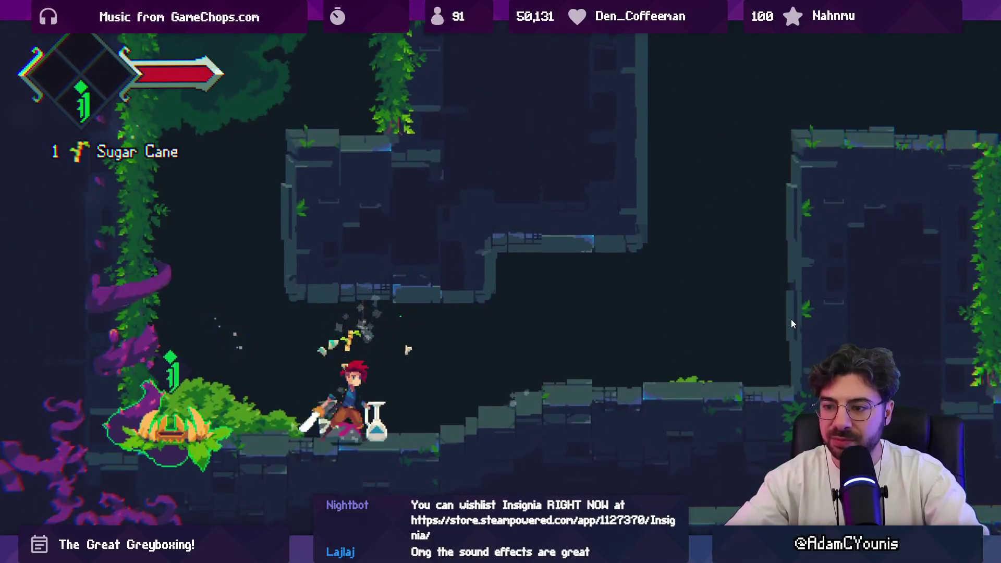
# Slash a plant for pickups, destroy the flower enemy, and return to the editor layout.
pyautogui.press('Left')
pyautogui.press('x')
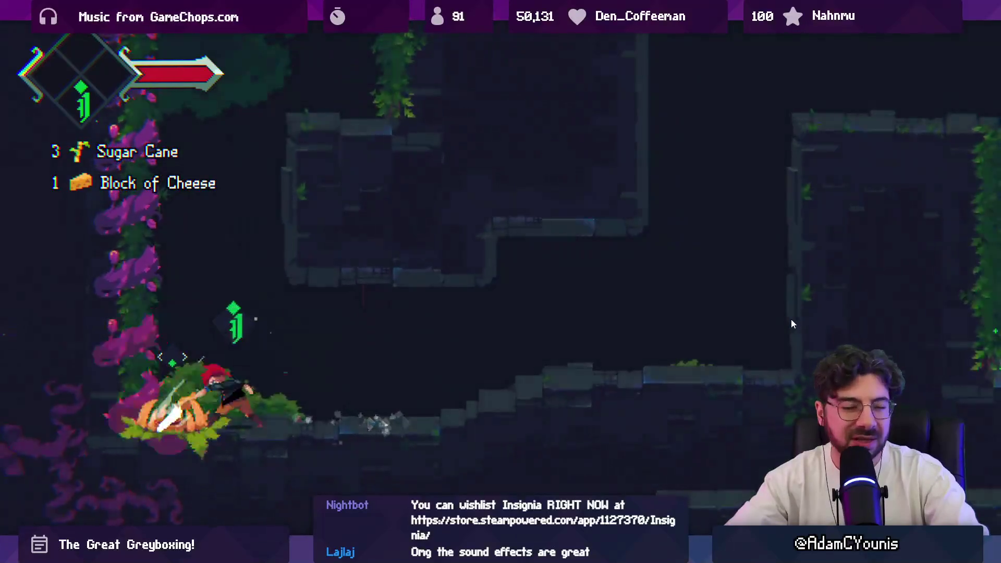
pyautogui.press('Up')
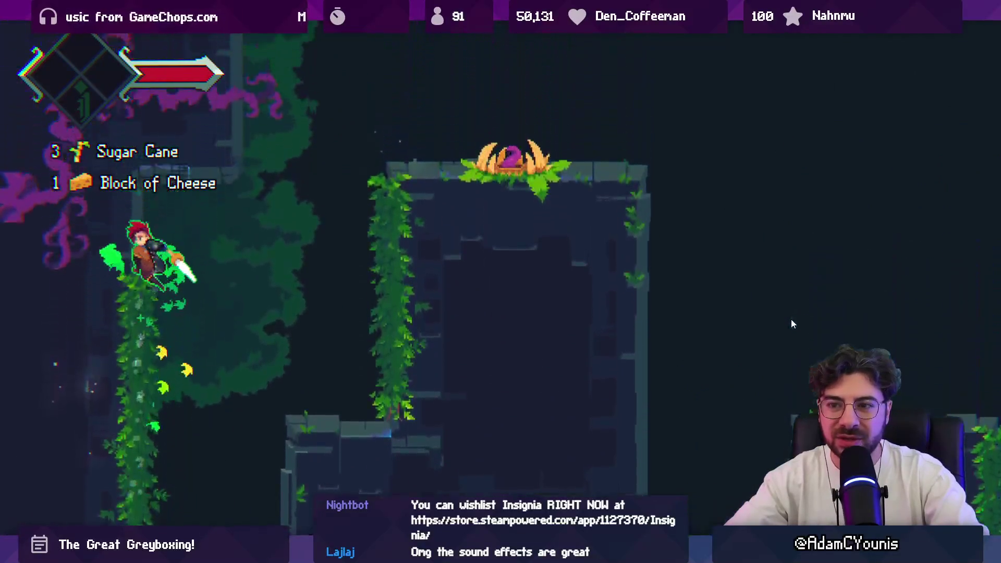
pyautogui.press('Right')
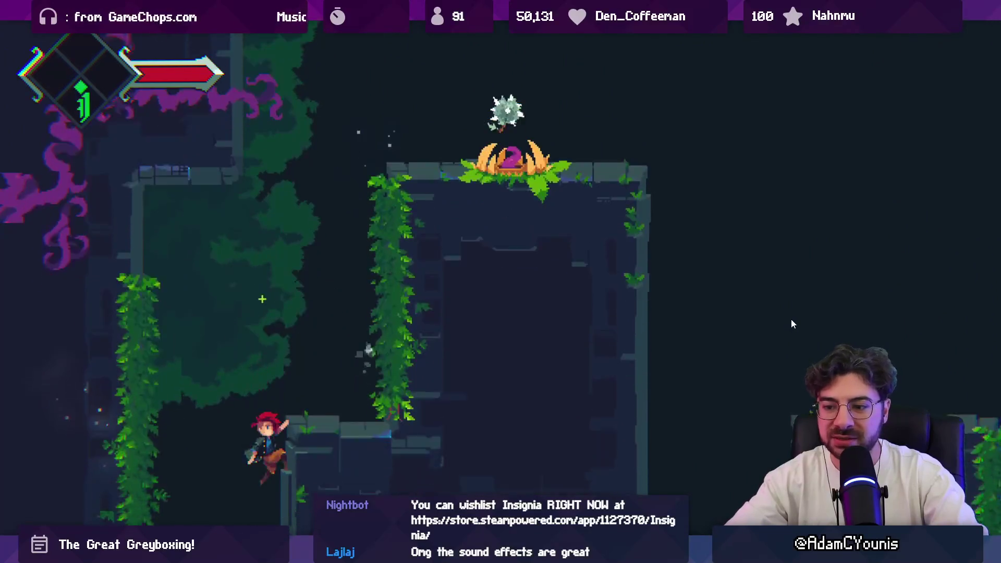
pyautogui.press('Right')
pyautogui.press('Up')
pyautogui.press('Up')
pyautogui.press('x')
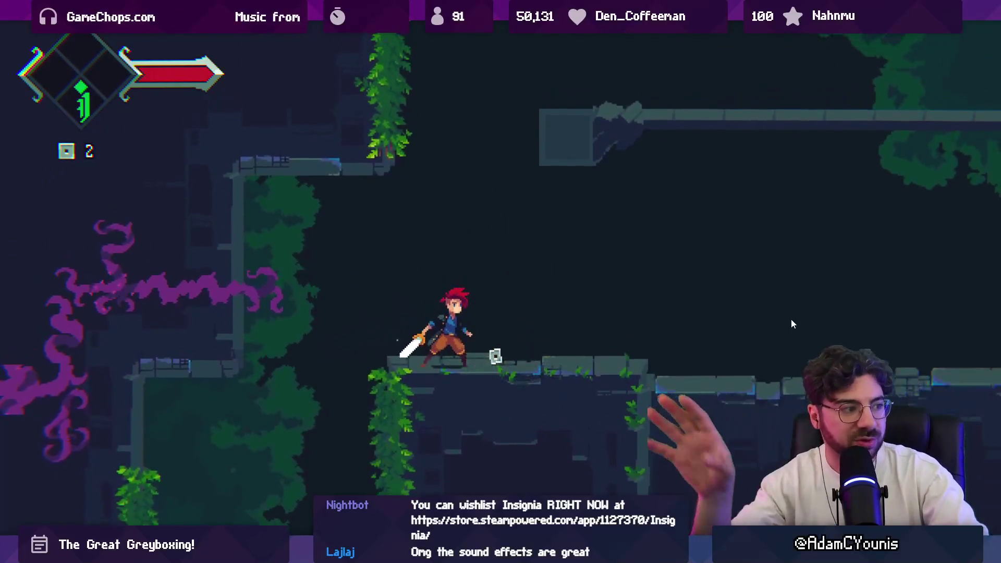
pyautogui.press('Left')
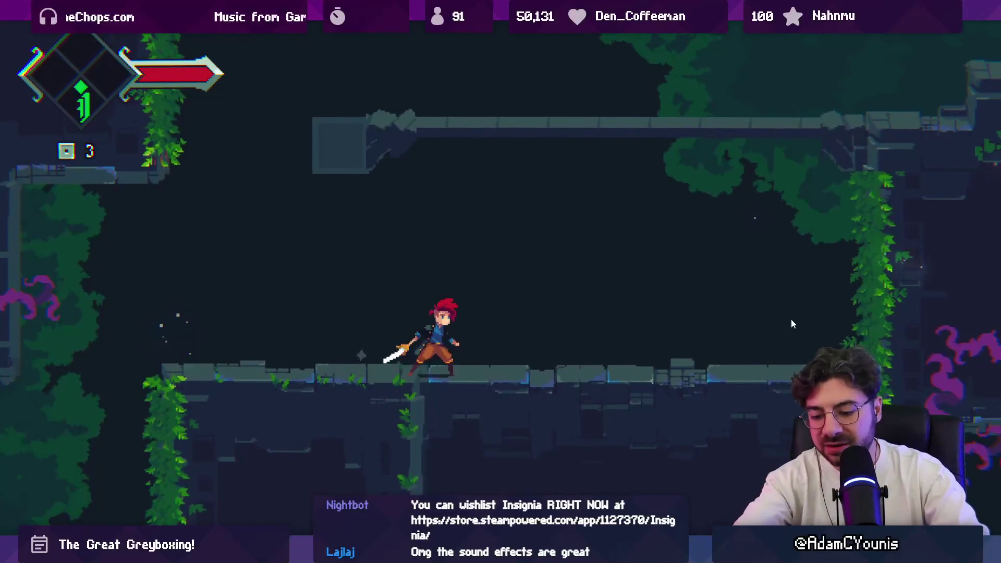
pyautogui.hotkey('shift', 'space')
# Open the world map, then stop, restart and stop the game again.
pyautogui.press('m')
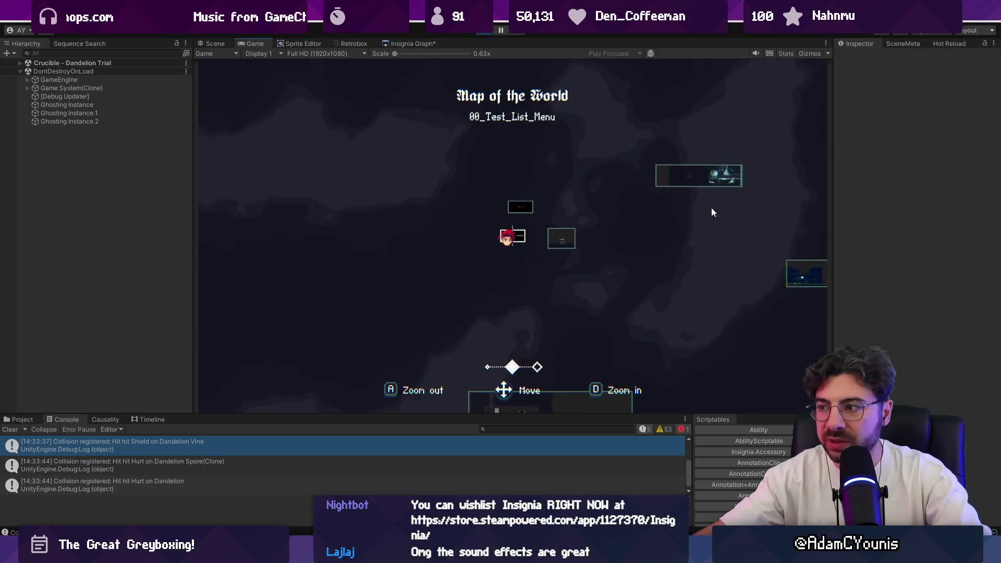
pyautogui.hotkey('ctrl', 'p')
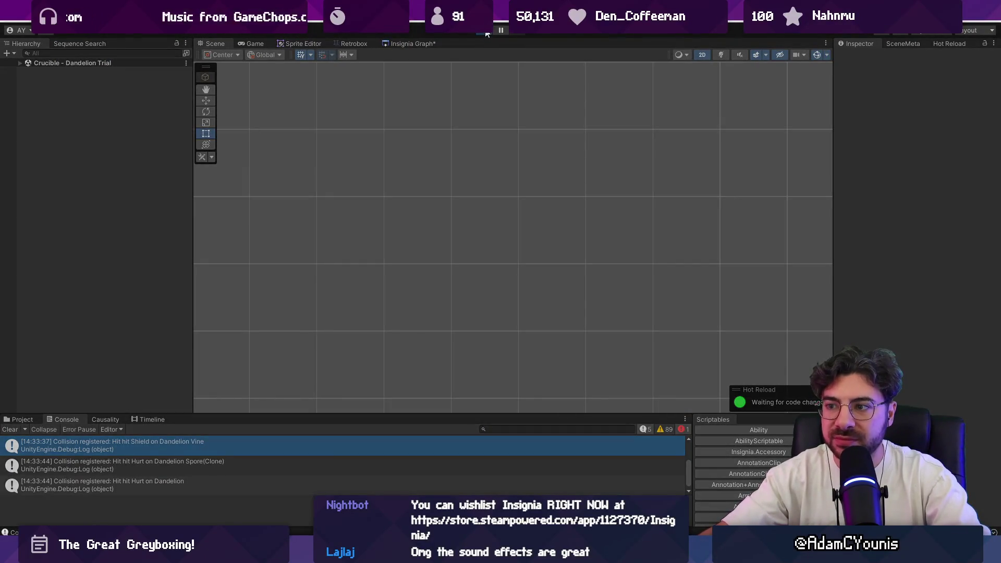
pyautogui.click(485, 31)
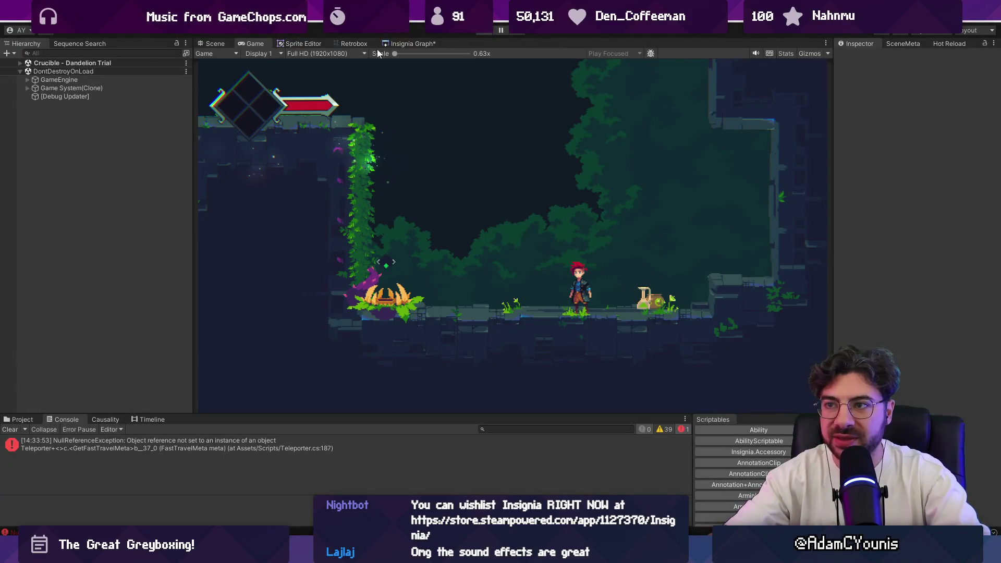
pyautogui.hotkey('ctrl', 'p')
# Zoom the Scene view on the anvil and run Ohrenstead Excavation Entrance.
pyautogui.click(397, 42)
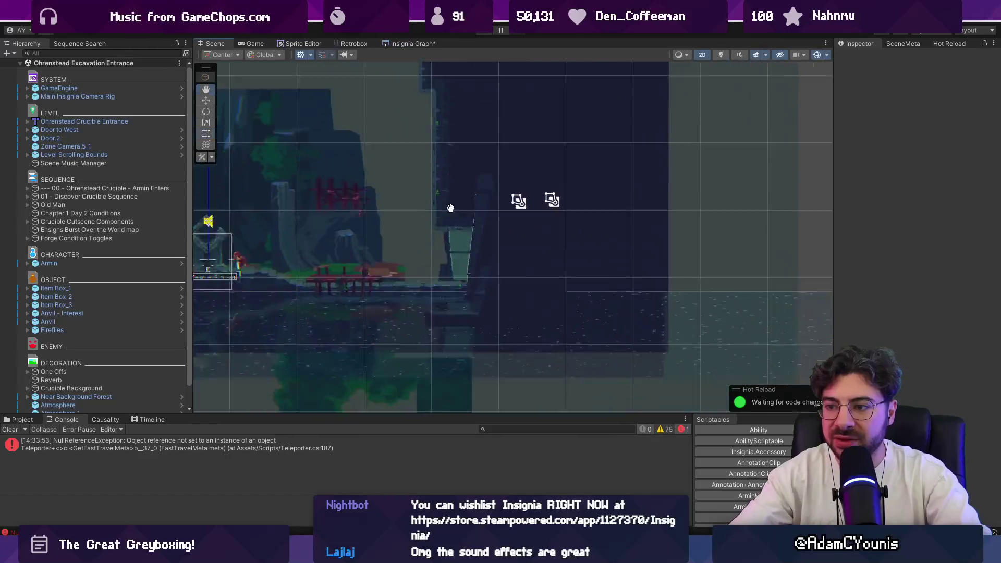
pyautogui.scroll(3, 323, 196)
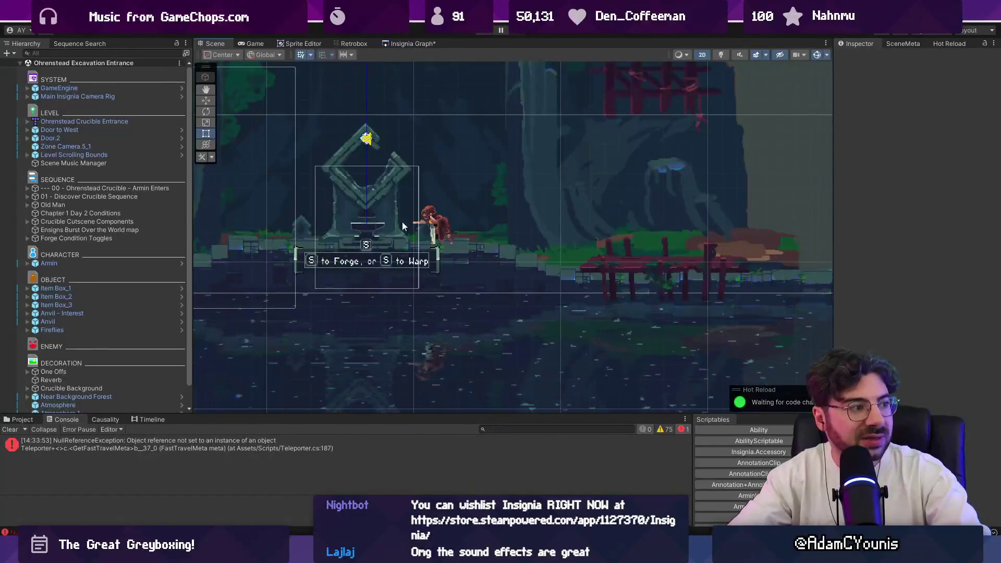
pyautogui.click(486, 32)
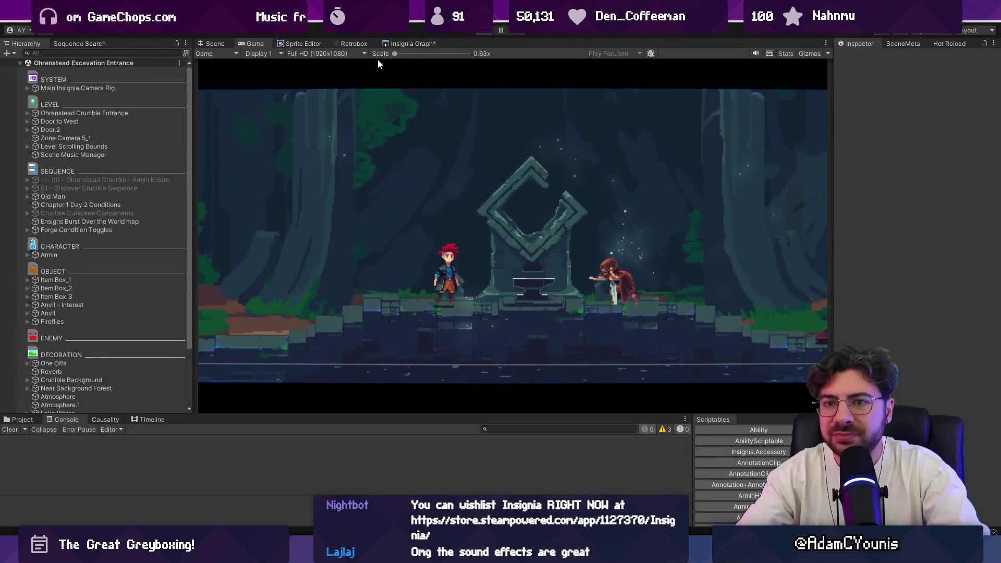
# Stop play, set GameEngine's Progress State to Demo - Part 3, and play again.
pyautogui.click(214, 43)
pyautogui.click(138, 89)
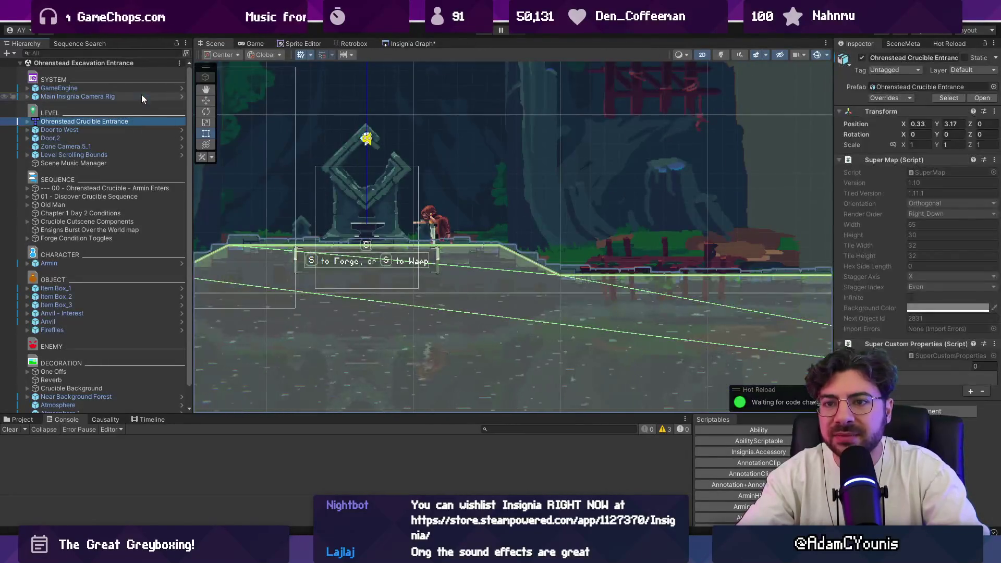
pyautogui.click(987, 182)
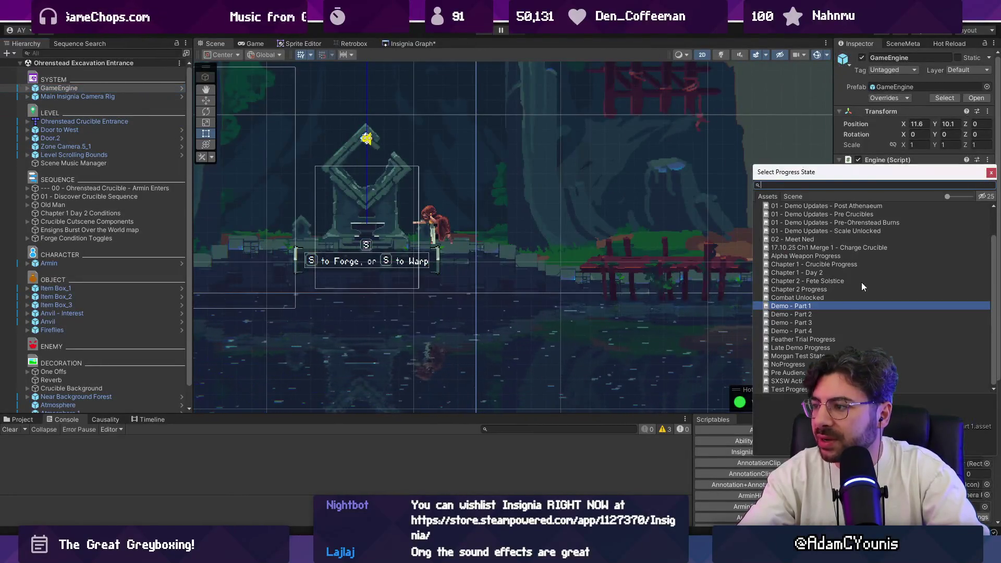
pyautogui.doubleClick(826, 321)
pyautogui.click(484, 30)
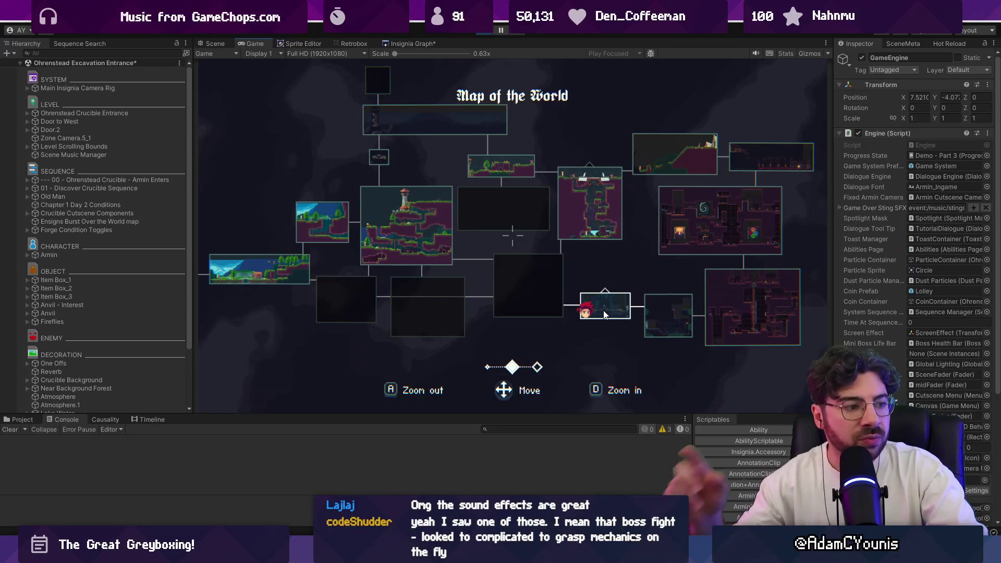
# Close the world map, break the item boxes, and run through the exit to Golden Path.
pyautogui.press('Left')
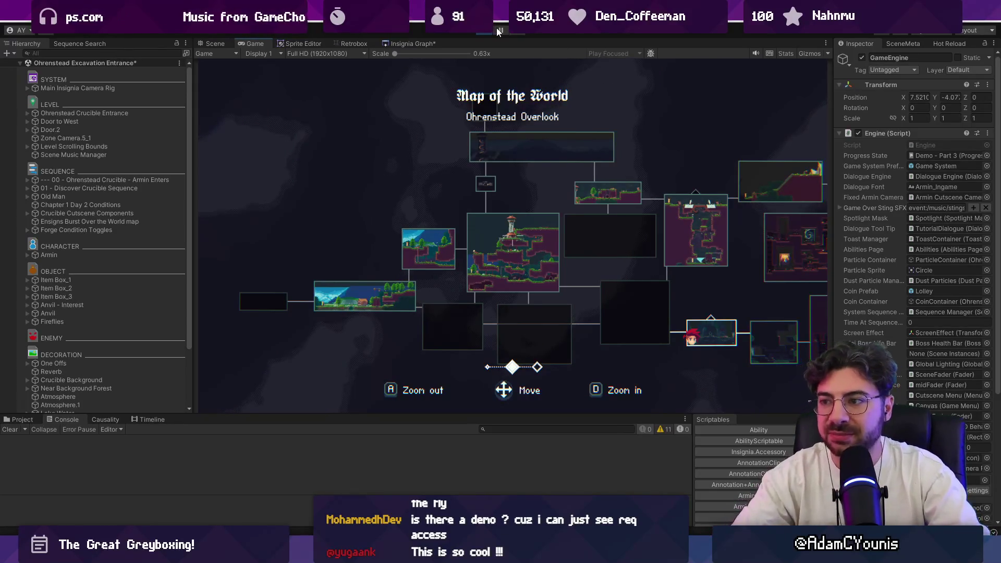
pyautogui.press('Escape')
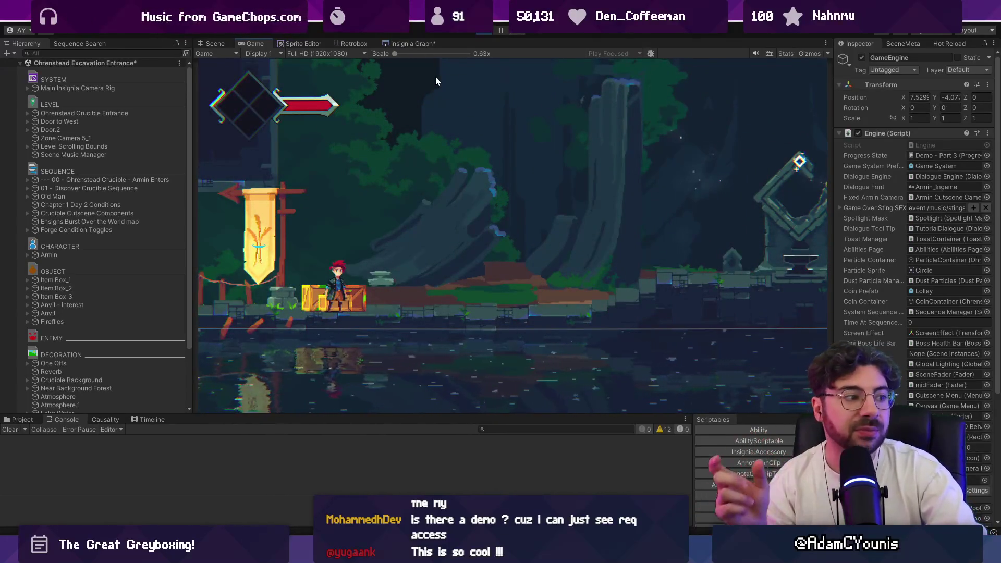
pyautogui.press('x')
pyautogui.press('Right')
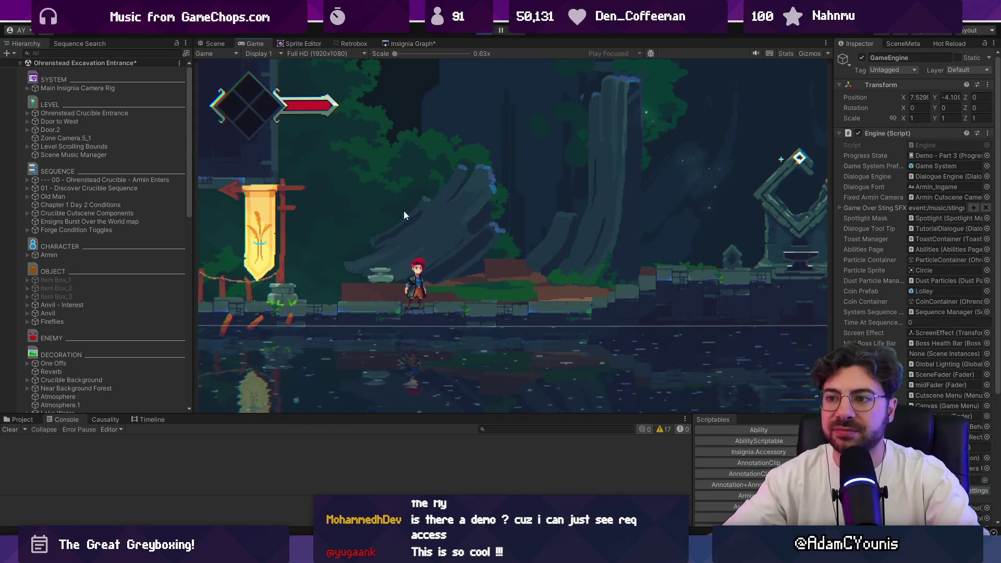
pyautogui.press('Right')
pyautogui.press('Left')
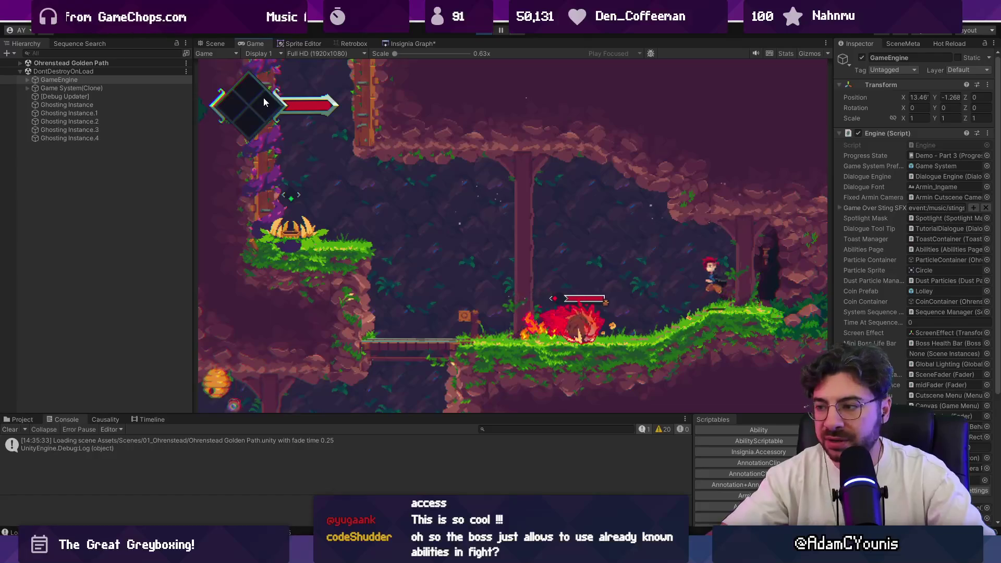
# Slash the hedgehog until it is defeated, then stop play mode.
pyautogui.press('x')
pyautogui.press('x')
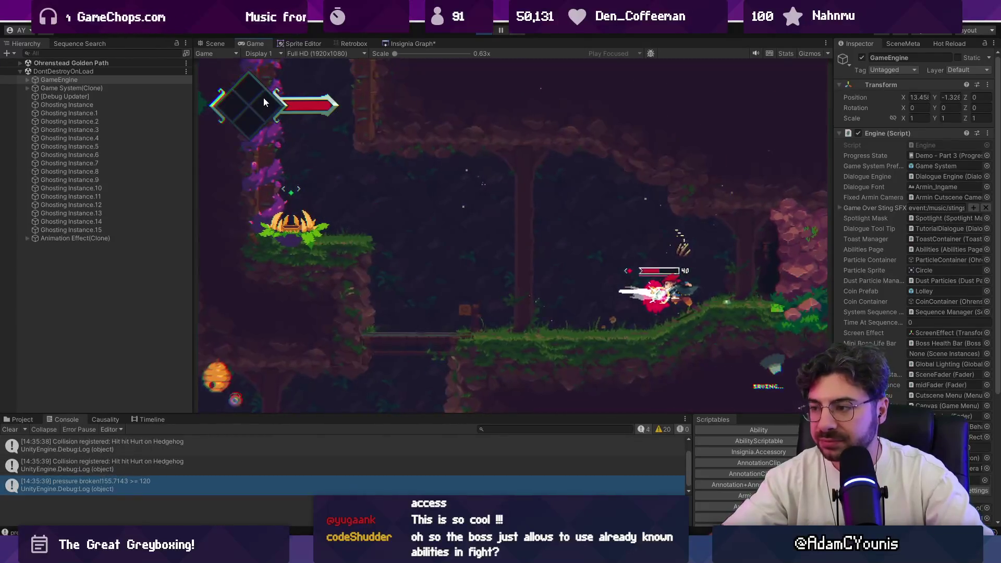
pyautogui.press('x')
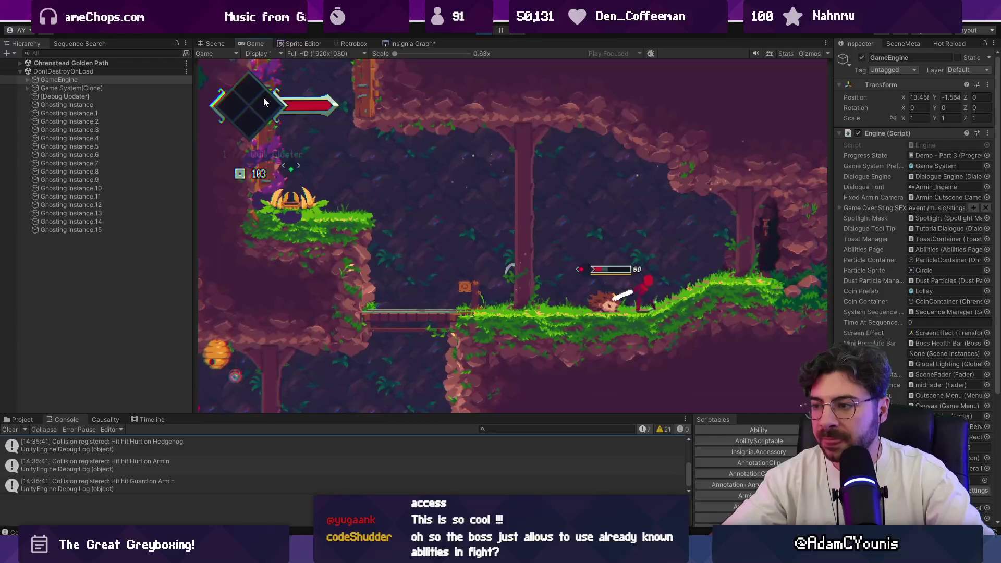
pyautogui.press('x')
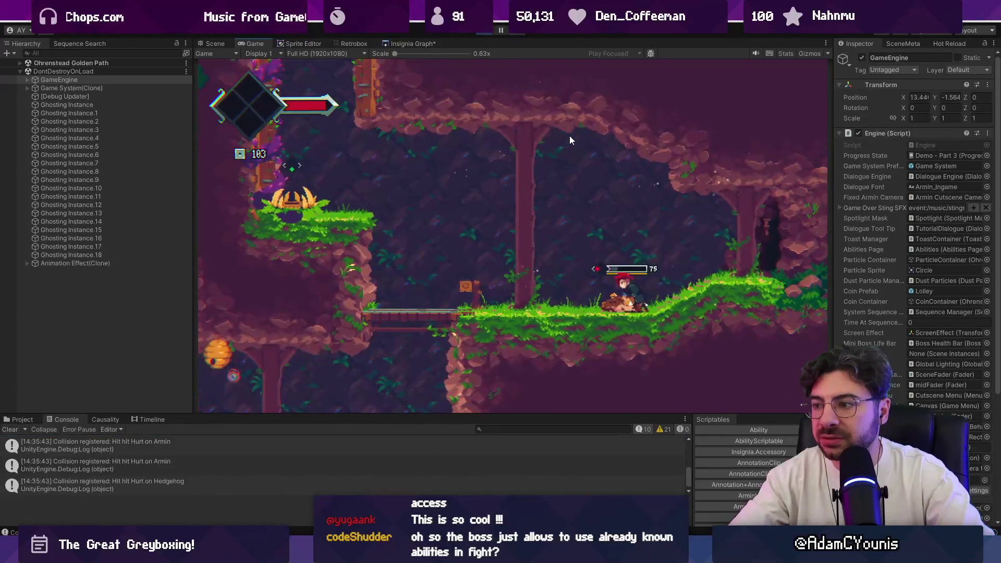
pyautogui.press('x')
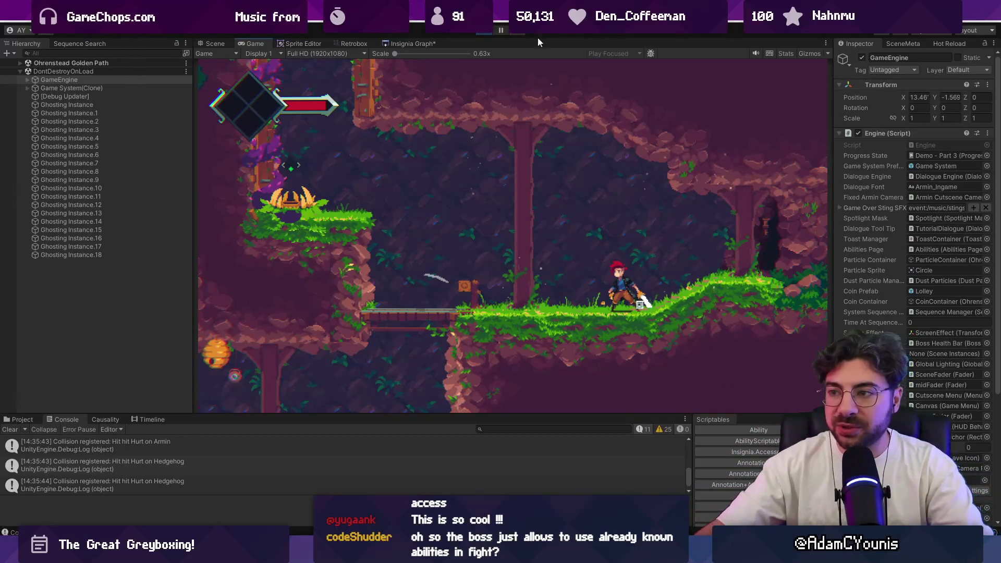
pyautogui.click(490, 31)
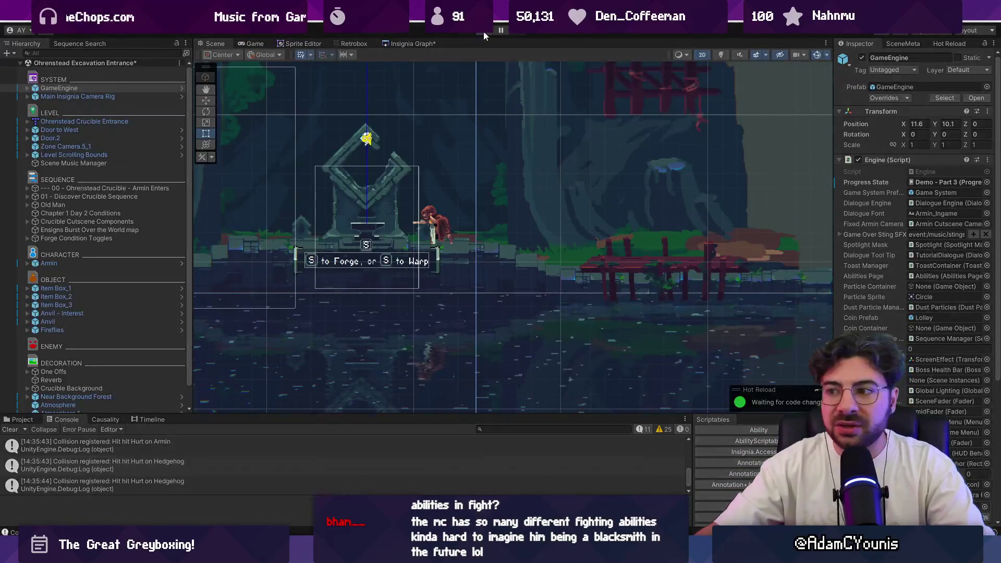
# Replay the hedgehog fight by dashing left and attacking with X, then stop play mode.
pyautogui.click(484, 32)
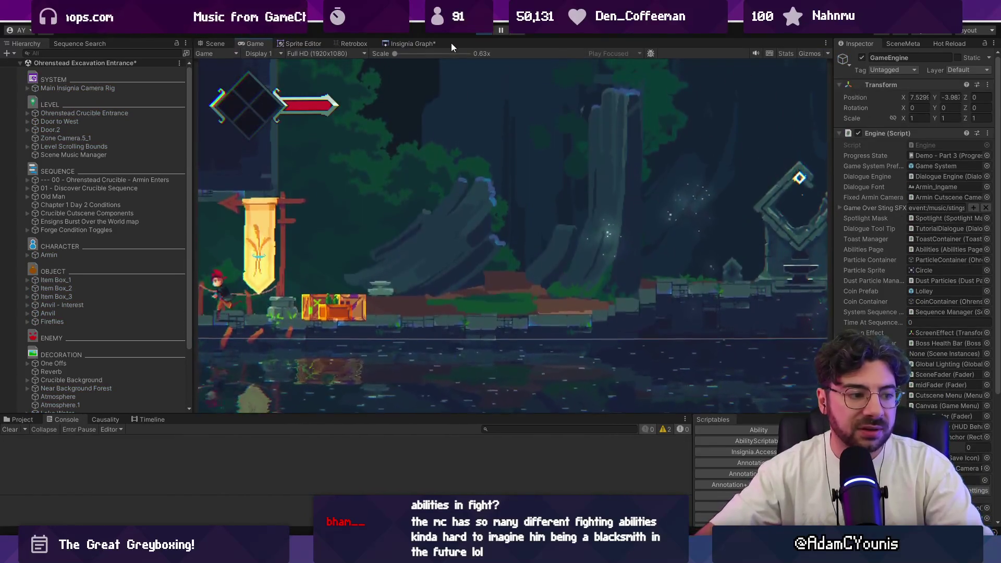
pyautogui.press('Left')
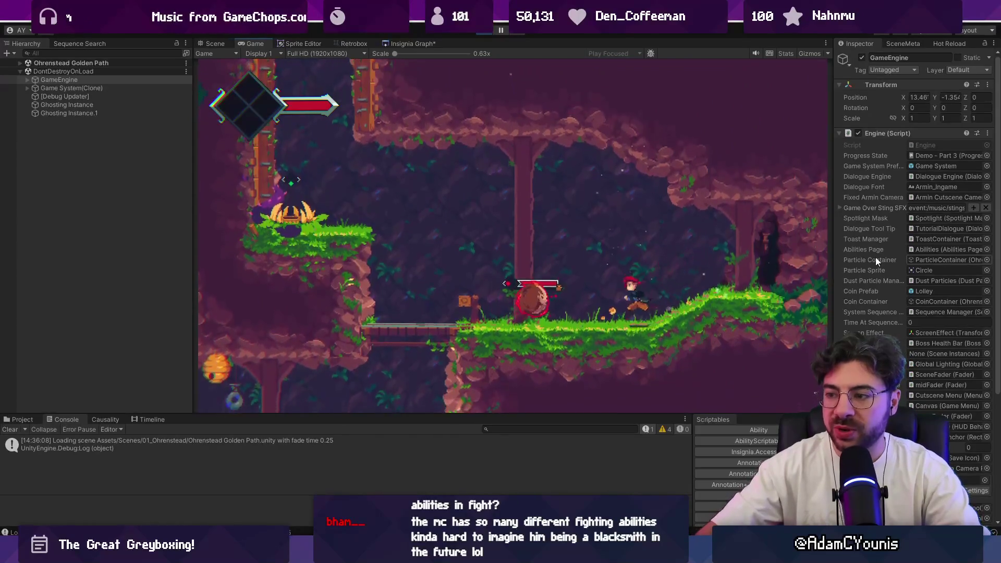
pyautogui.press('x')
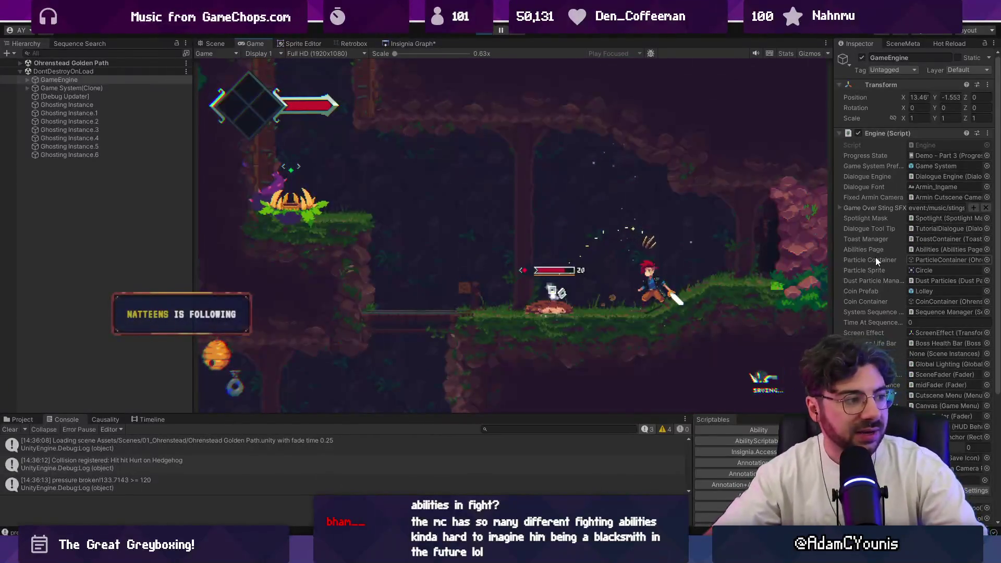
pyautogui.press('Left')
pyautogui.press('x')
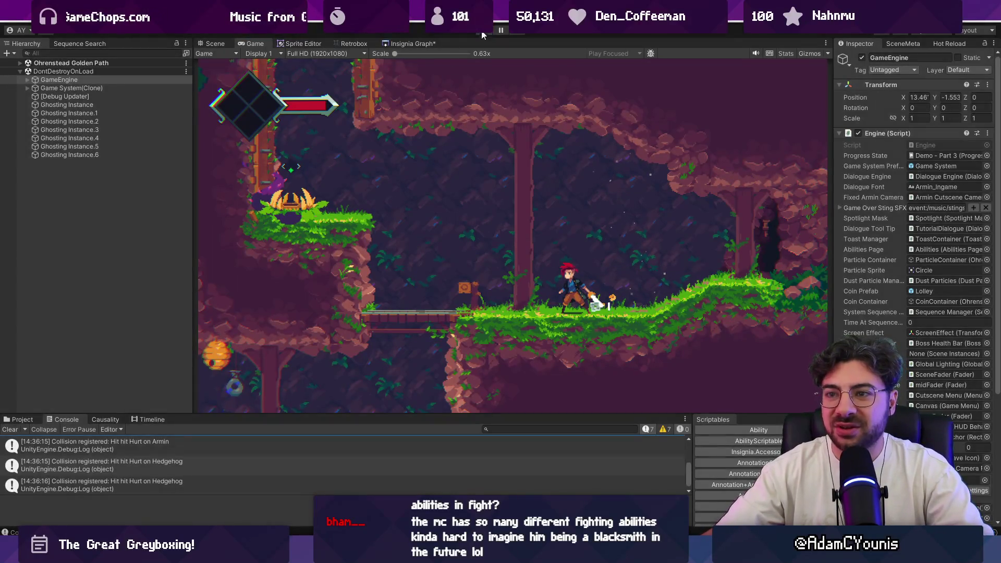
pyautogui.click(483, 30)
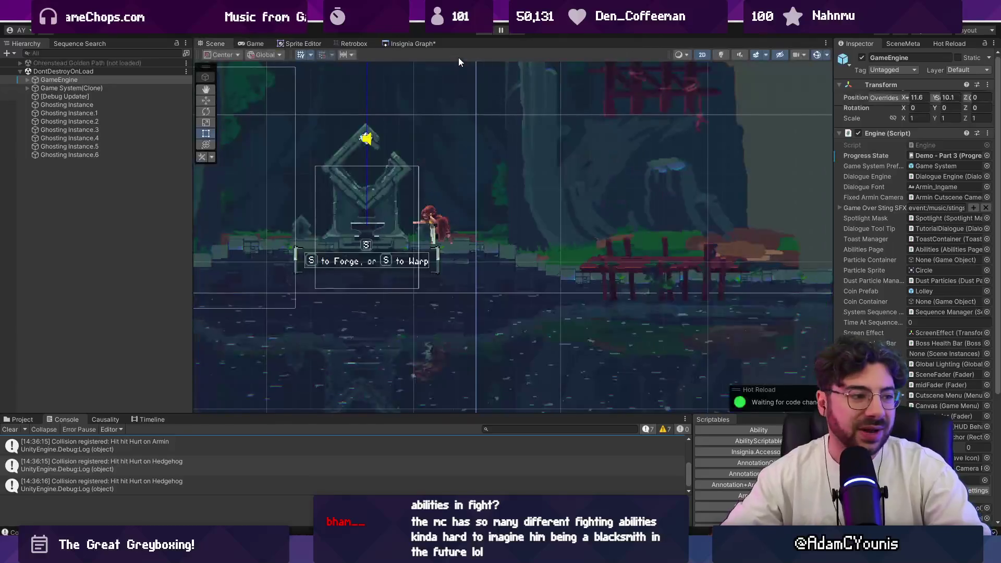
# Check the Gecko sprite frames, then zoom the Insignia Graph on the Ohrenstead Overlook zSide level.
pyautogui.click(313, 45)
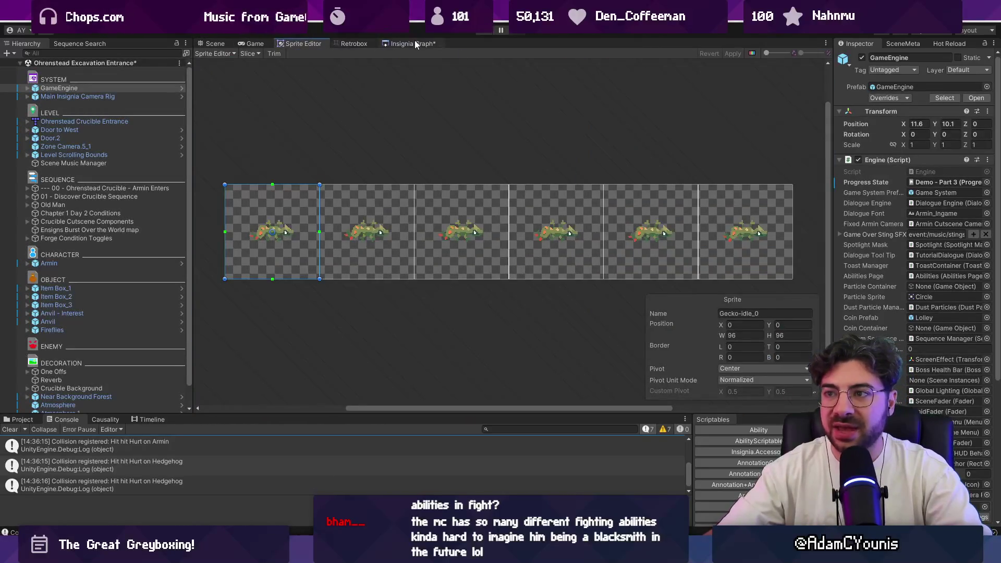
pyautogui.click(409, 43)
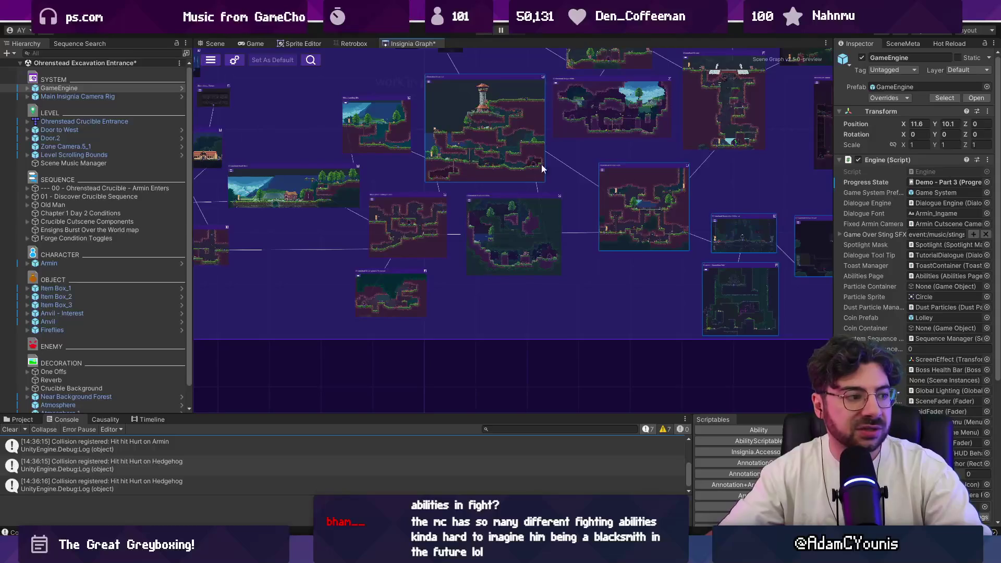
pyautogui.doubleClick(699, 202)
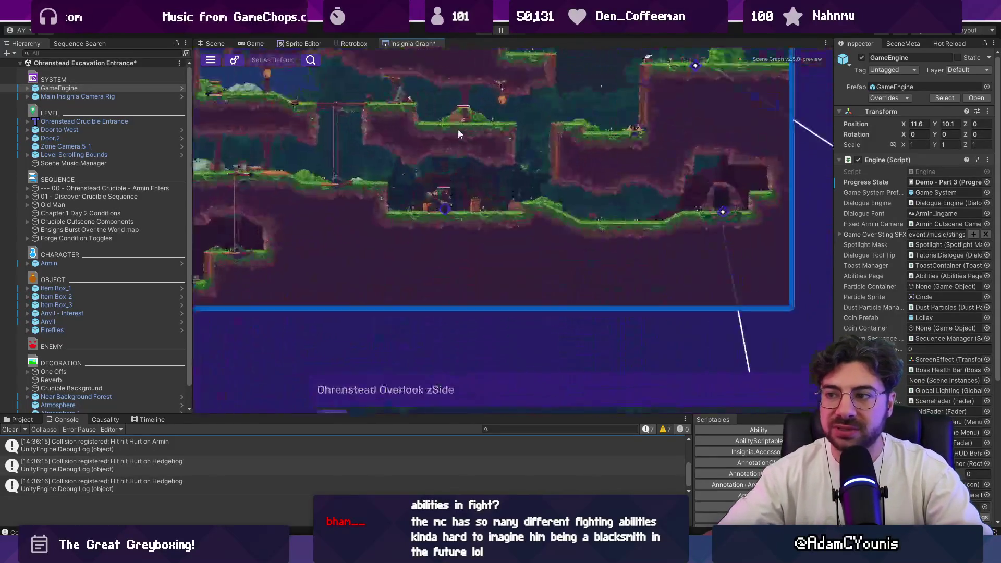
pyautogui.scroll(-5, 553, 115)
pyautogui.scroll(2, 574, 156)
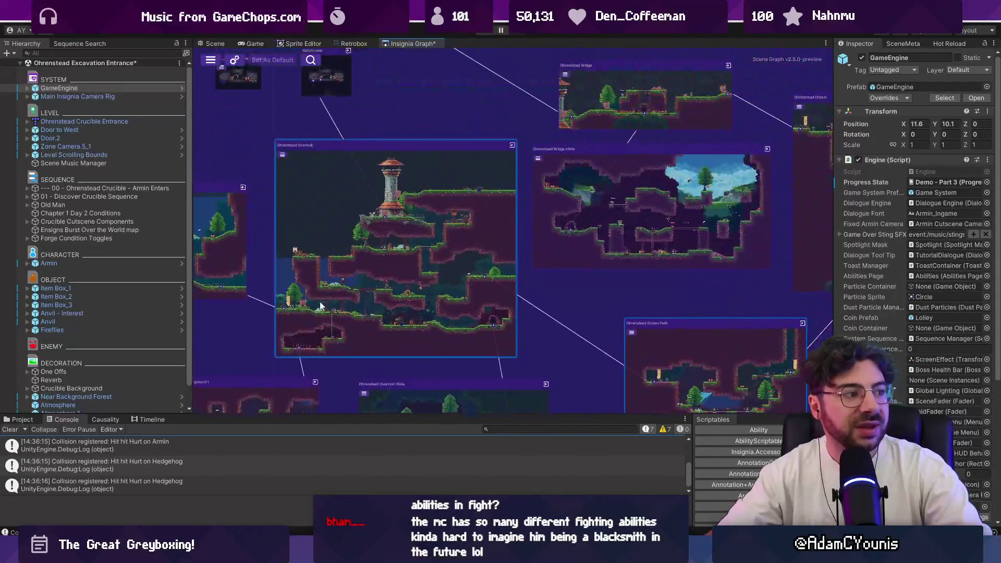
pyautogui.scroll(-2, 630, 187)
pyautogui.scroll(-3, 519, 158)
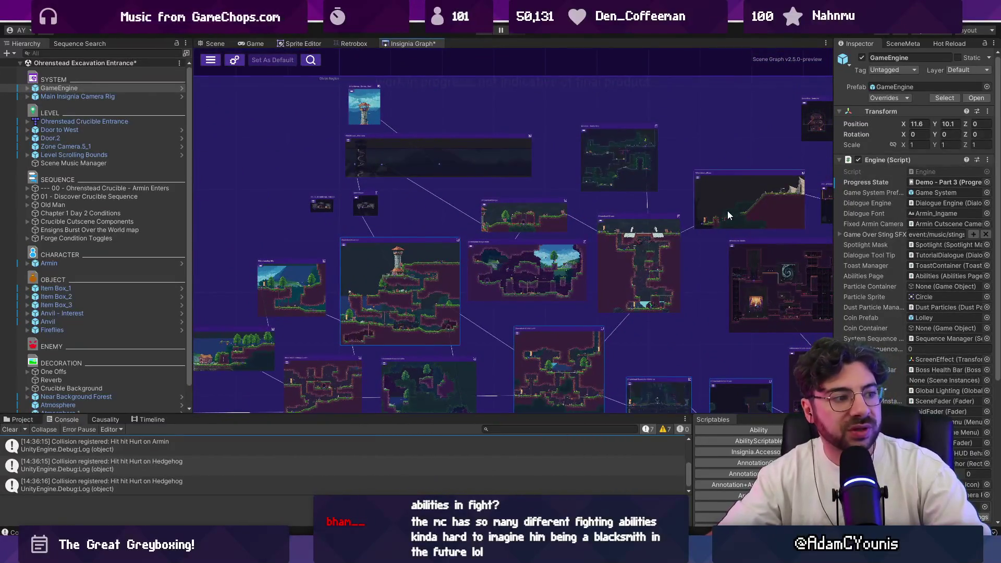
pyautogui.scroll(3, 727, 210)
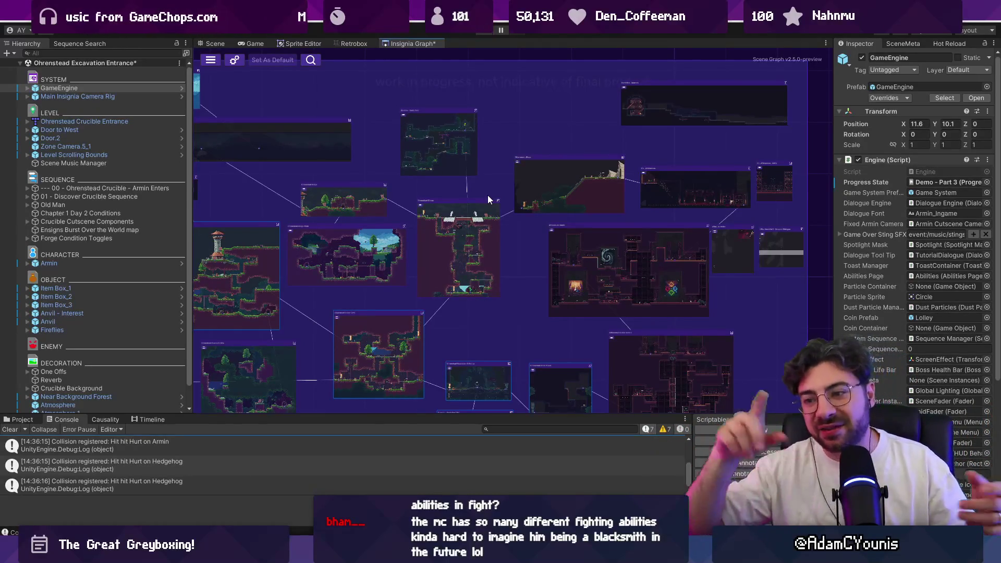
pyautogui.scroll(5, 488, 199)
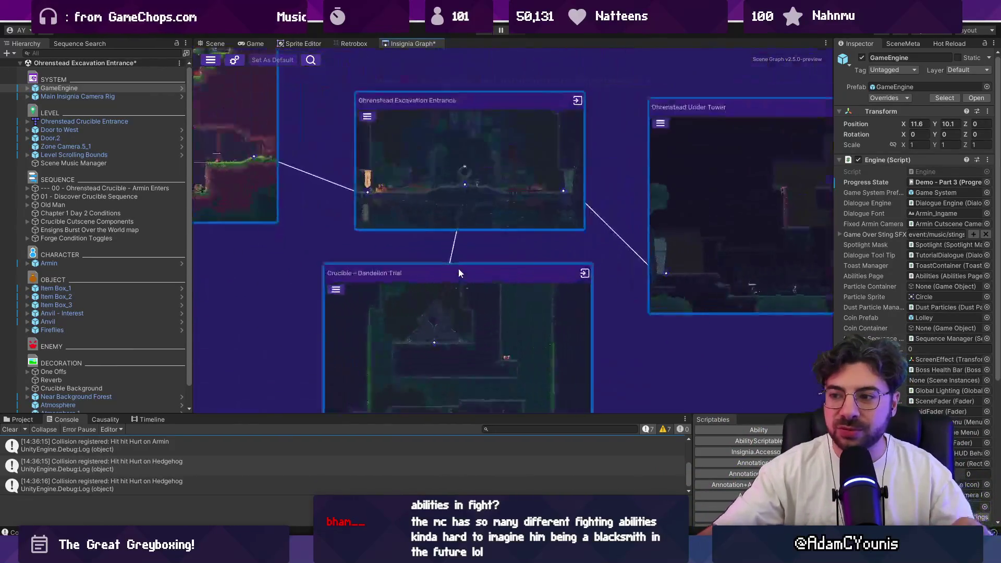
pyautogui.scroll(-5, 650, 324)
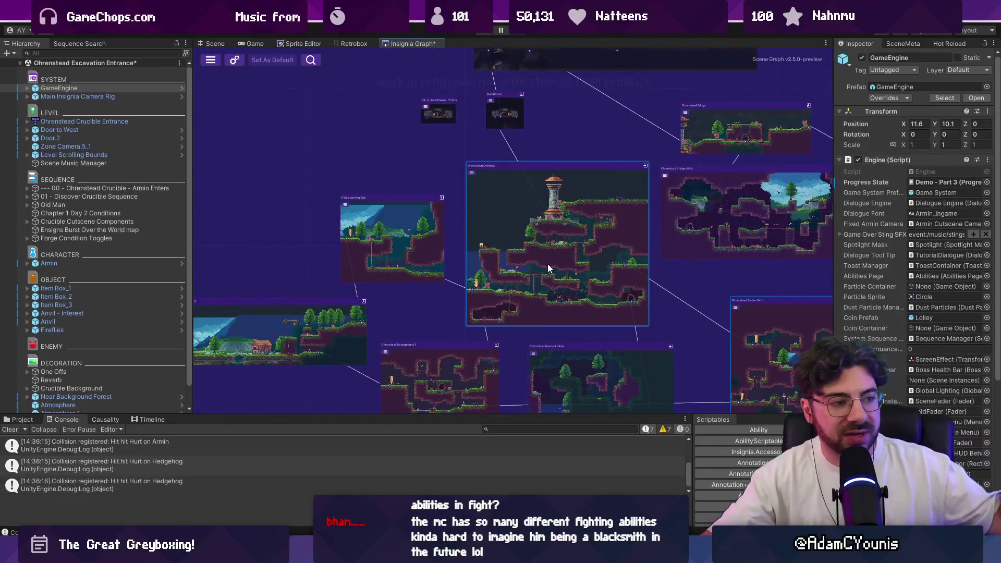
# Enlarge the Console and delete the Collision registered Debug.Log line from Life.cs.
pyautogui.moveTo(488, 415); pyautogui.dragTo(487, 366)
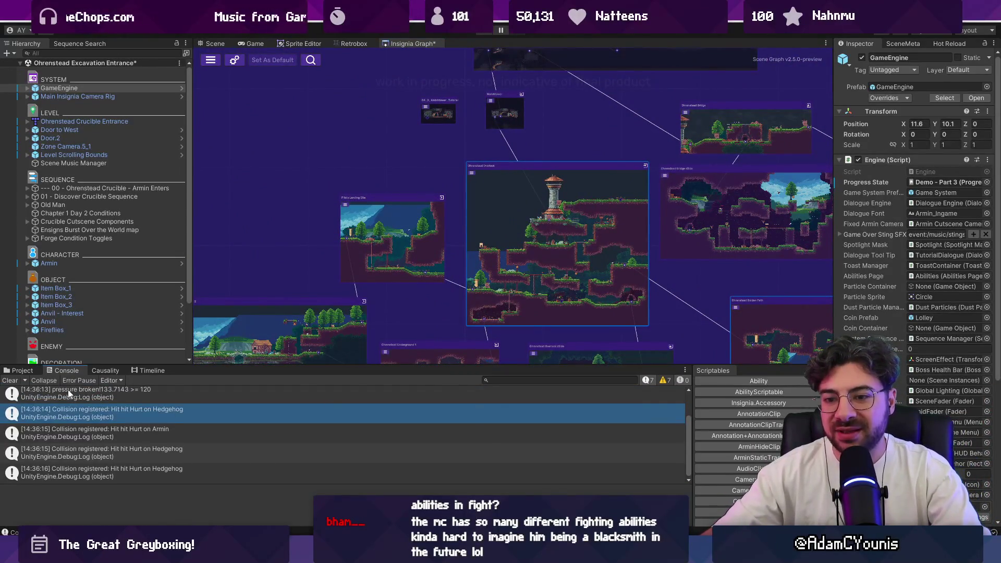
pyautogui.doubleClick(106, 417)
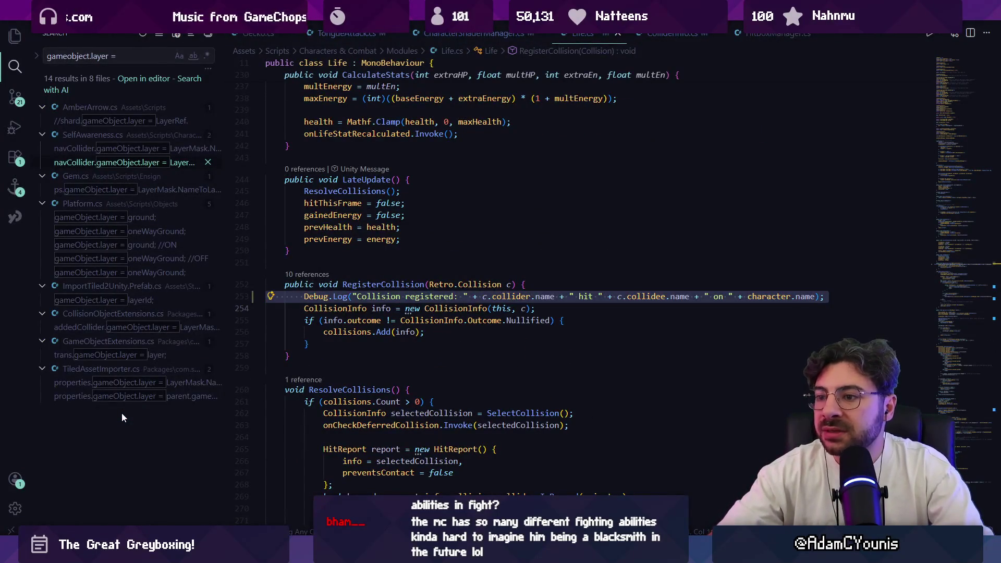
pyautogui.hotkey('ctrl', 'shift', 'k')
pyautogui.hotkey('alt', 'Tab')
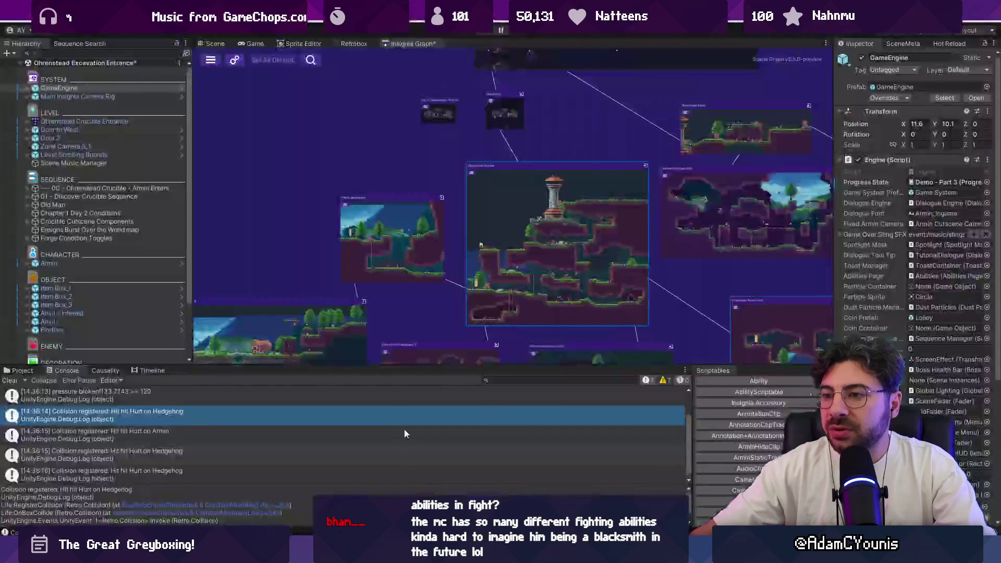
pyautogui.scroll(3, 493, 220)
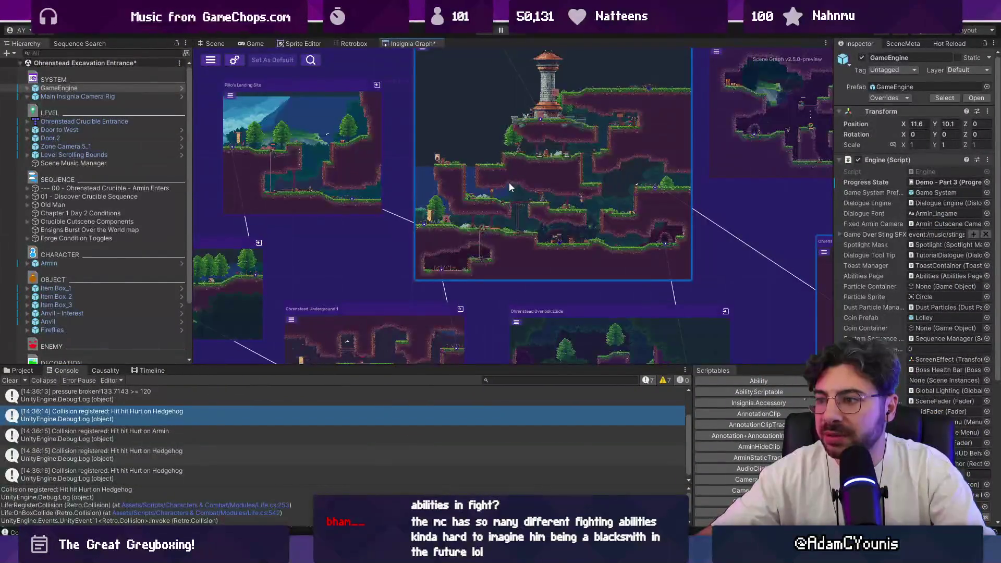
pyautogui.moveTo(509, 183)
pyautogui.mouseDown()
pyautogui.moveTo(696, 171)
pyautogui.moveTo(440, 181)
pyautogui.moveTo(520, 225)
pyautogui.mouseUp()
# Open the Ohrenstead Overlook scene from the graph, saving the modified scene first.
pyautogui.doubleClick(534, 213)
pyautogui.click(487, 298)
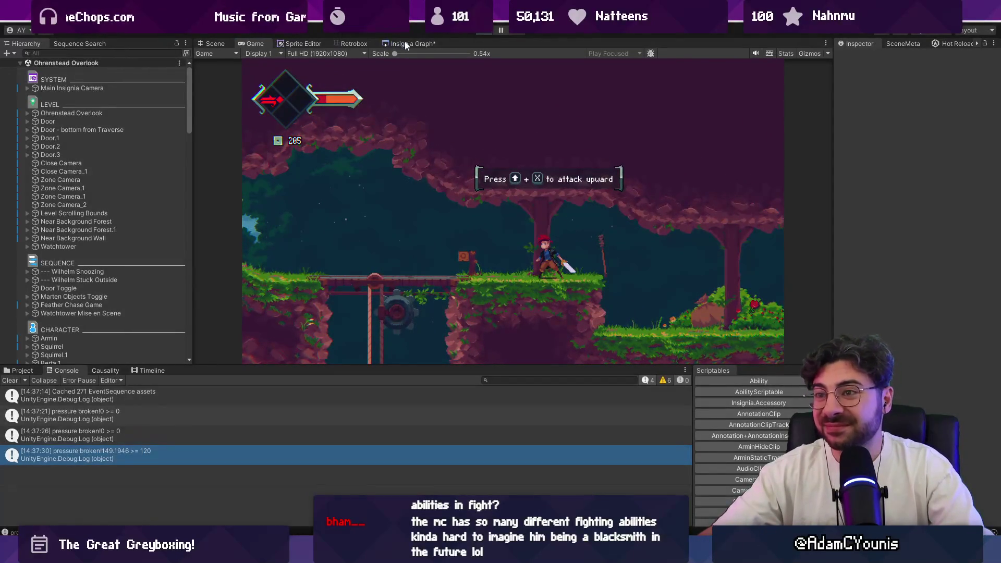
# Load the Armins House scene from the level graph.
pyautogui.click(405, 43)
pyautogui.scroll(5, 467, 236)
pyautogui.doubleClick(467, 236)
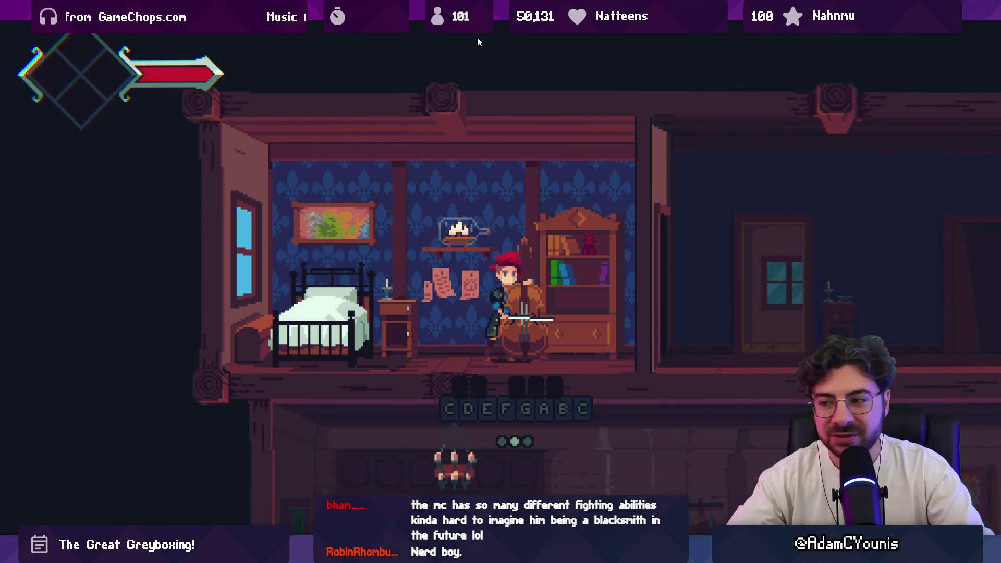
# Stop playing the cello, restore the full editor layout with Shift+Space, and stop play.
pyautogui.press('Escape')
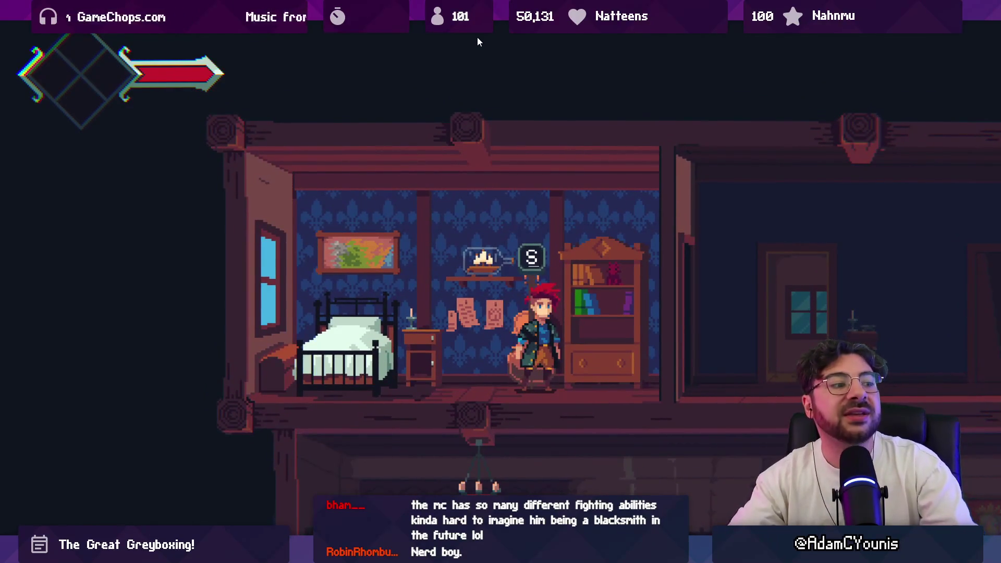
pyautogui.hotkey('shift', 'space')
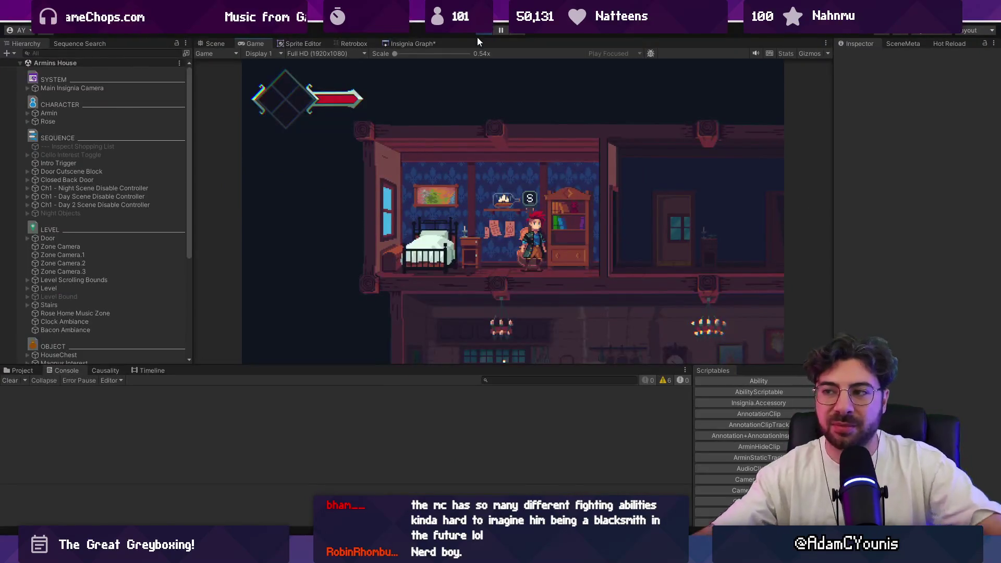
pyautogui.click(481, 32)
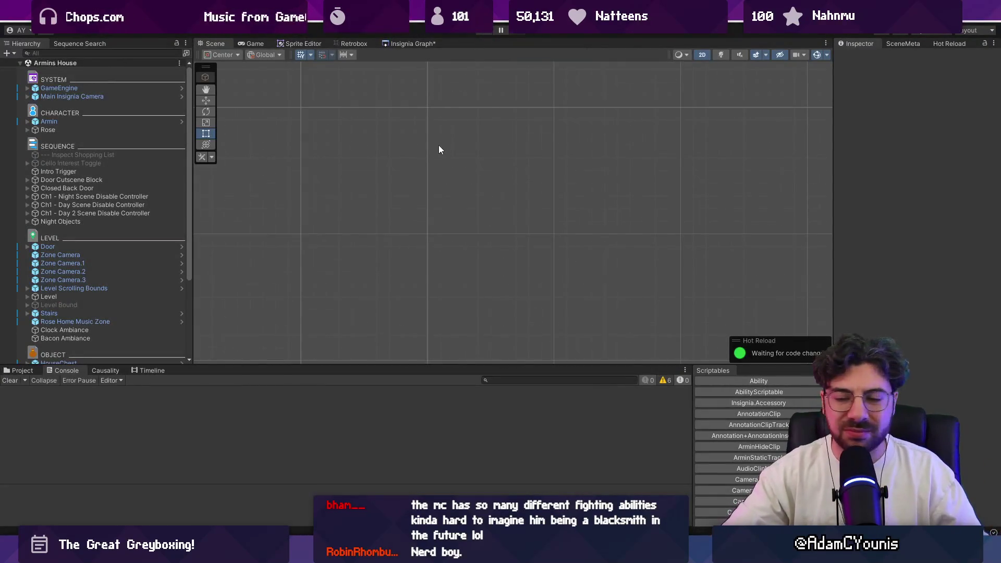
# Frame and centre the whole two-floor Armins House level in the Scene view.
pyautogui.press('f')
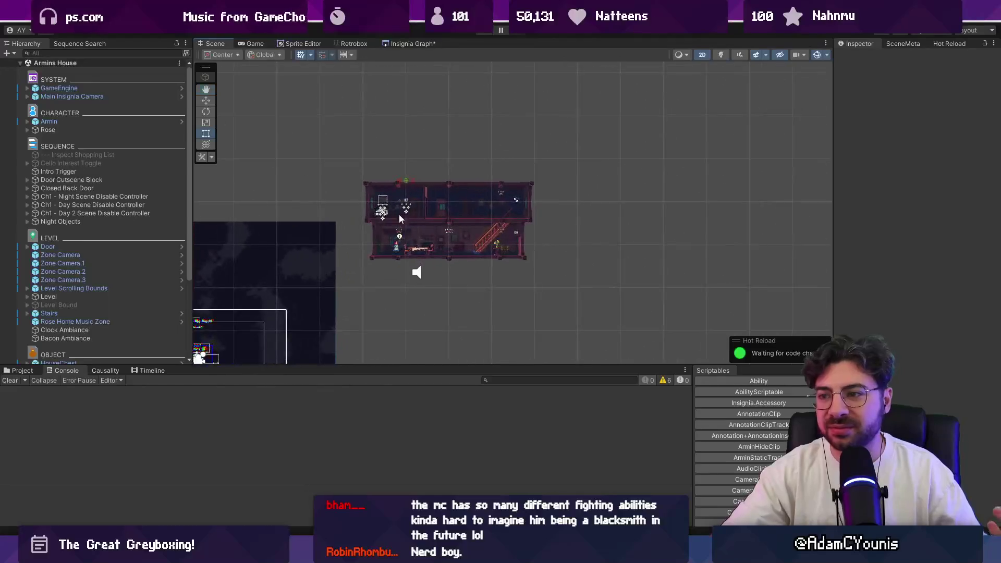
pyautogui.scroll(5, 479, 219)
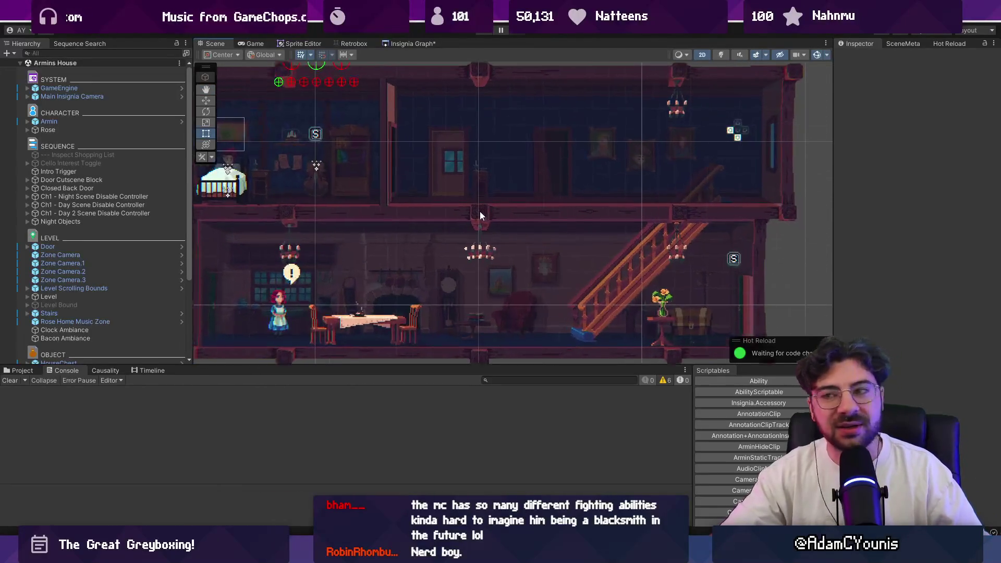
pyautogui.moveTo(488, 194); pyautogui.dragTo(507, 200)
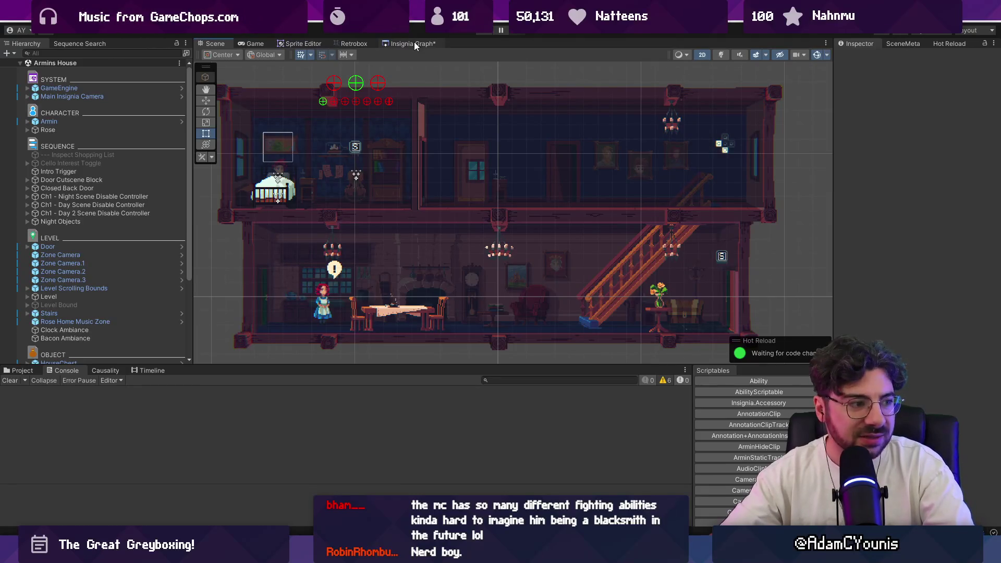
pyautogui.click(414, 44)
# Zoom around the Insignia Graph and nudge the Ohrenstead Underground West node up-left.
pyautogui.scroll(-3, 477, 162)
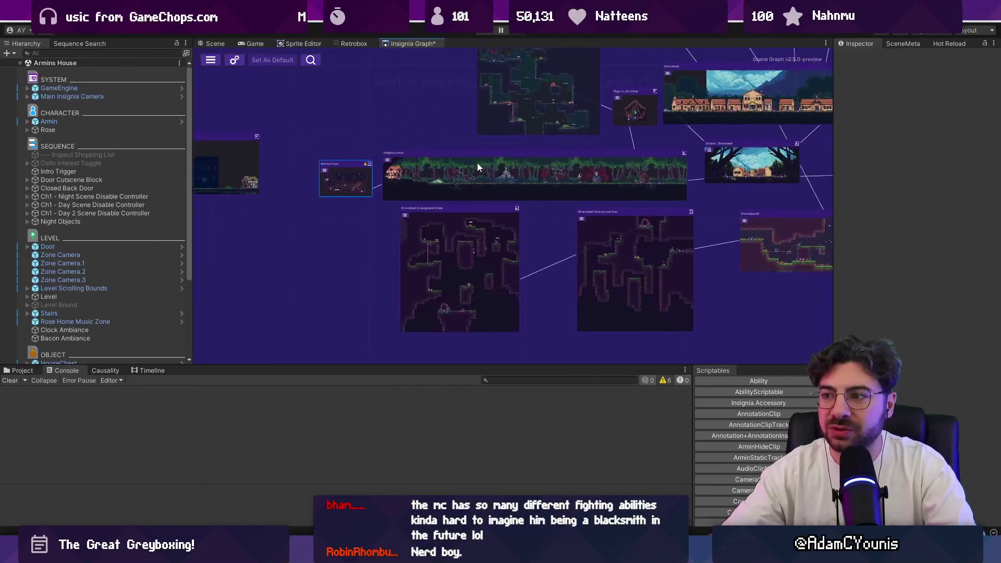
pyautogui.scroll(6, 290, 156)
pyautogui.scroll(-4, 317, 126)
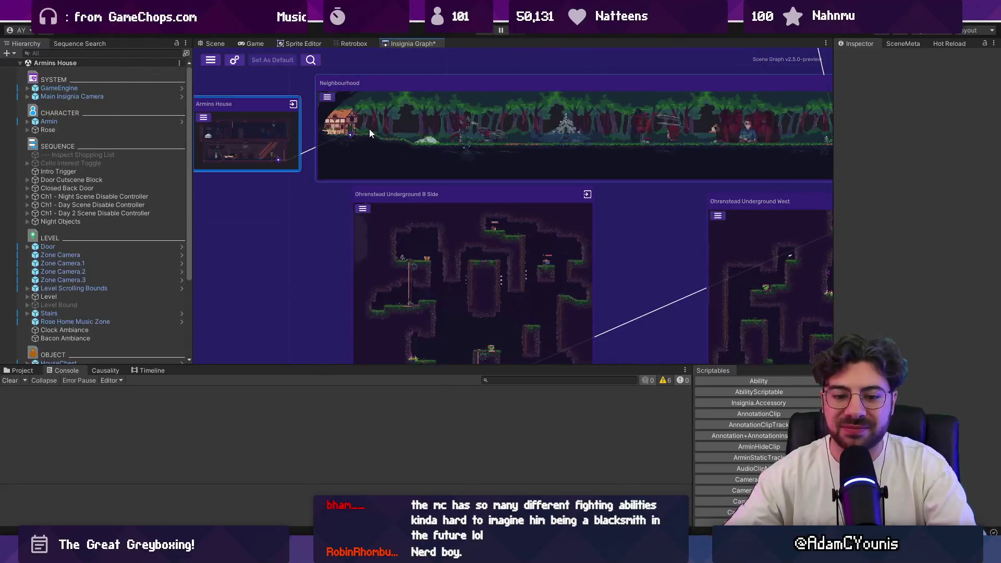
pyautogui.scroll(-5, 369, 130)
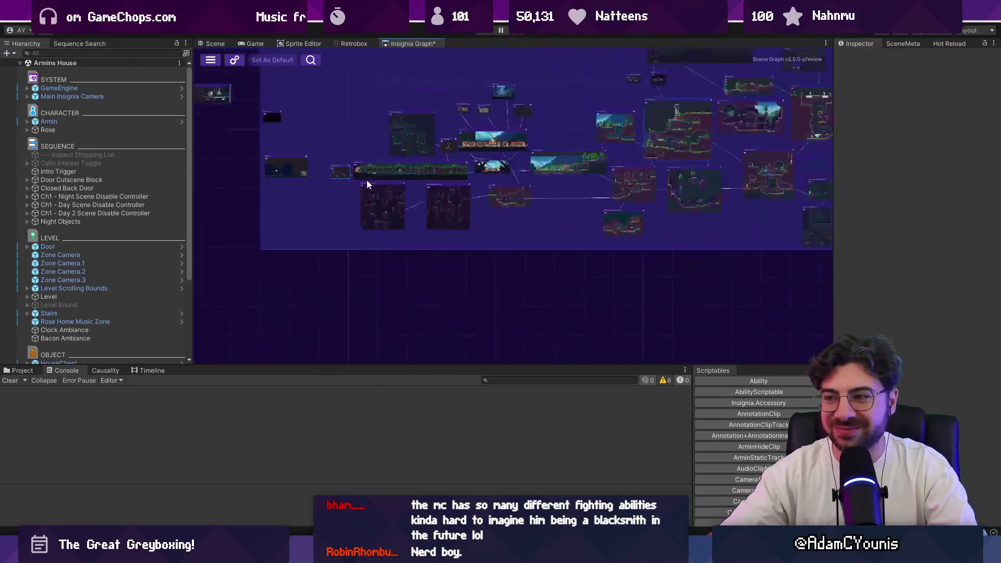
pyautogui.scroll(3, 410, 191)
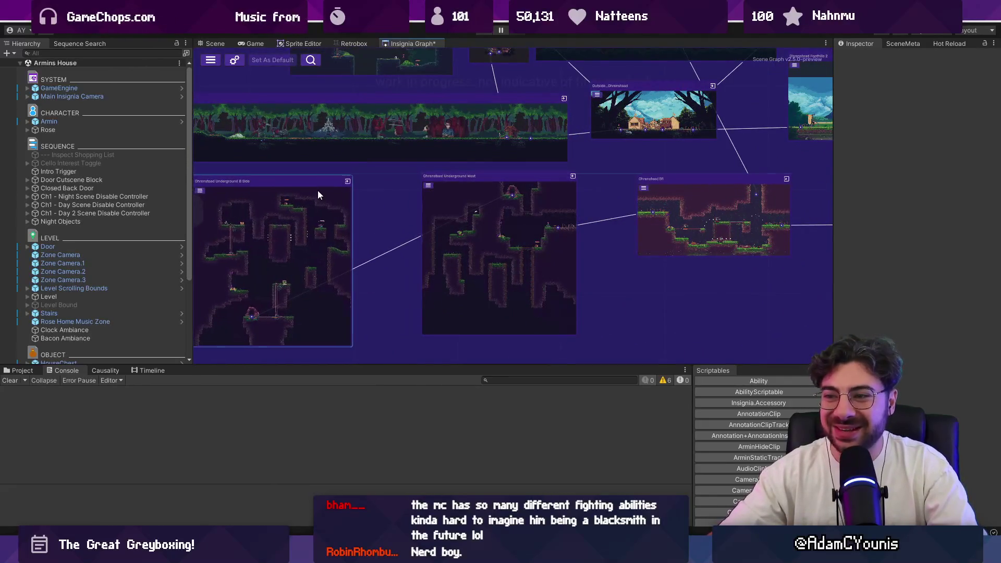
pyautogui.moveTo(460, 203); pyautogui.dragTo(458, 196)
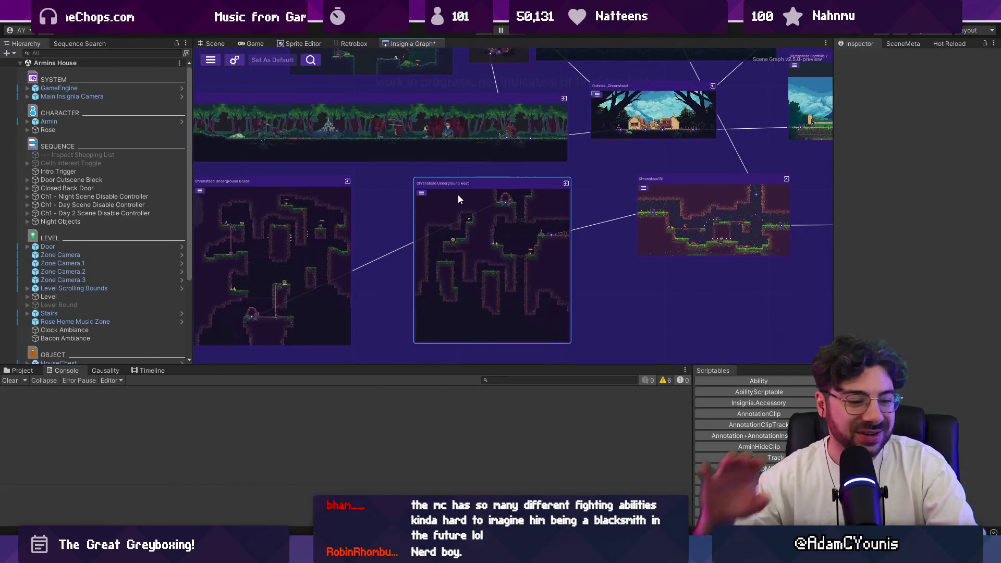
pyautogui.scroll(-5, 458, 195)
# Pan across the graph and open the top-left Crucible - Wall Ride scene.
pyautogui.moveTo(562, 171)
pyautogui.mouseDown()
pyautogui.moveTo(444, 234)
pyautogui.moveTo(517, 189)
pyautogui.mouseUp()
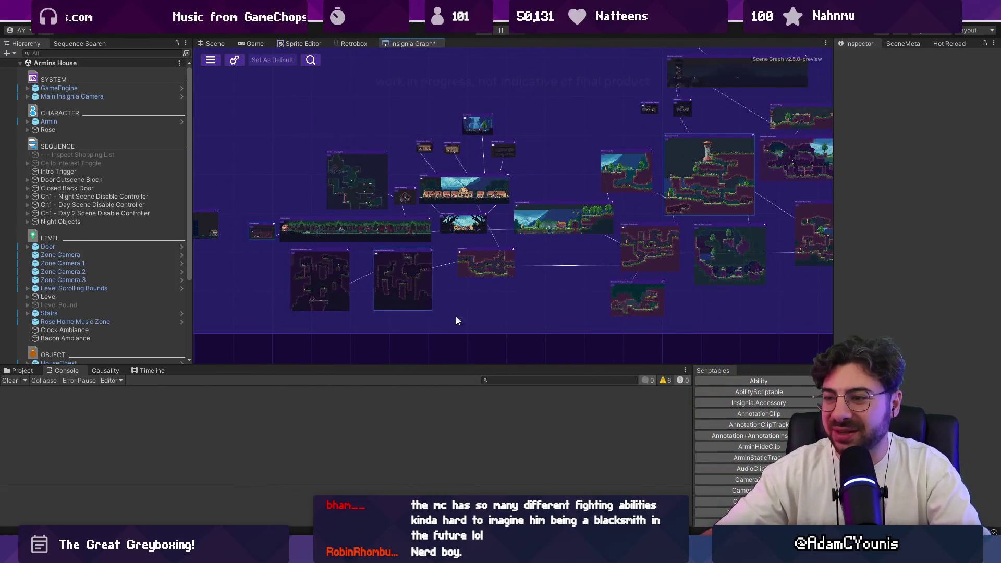
pyautogui.moveTo(575, 186)
pyautogui.mouseDown()
pyautogui.moveTo(509, 218)
pyautogui.moveTo(480, 198)
pyautogui.moveTo(439, 229)
pyautogui.mouseUp()
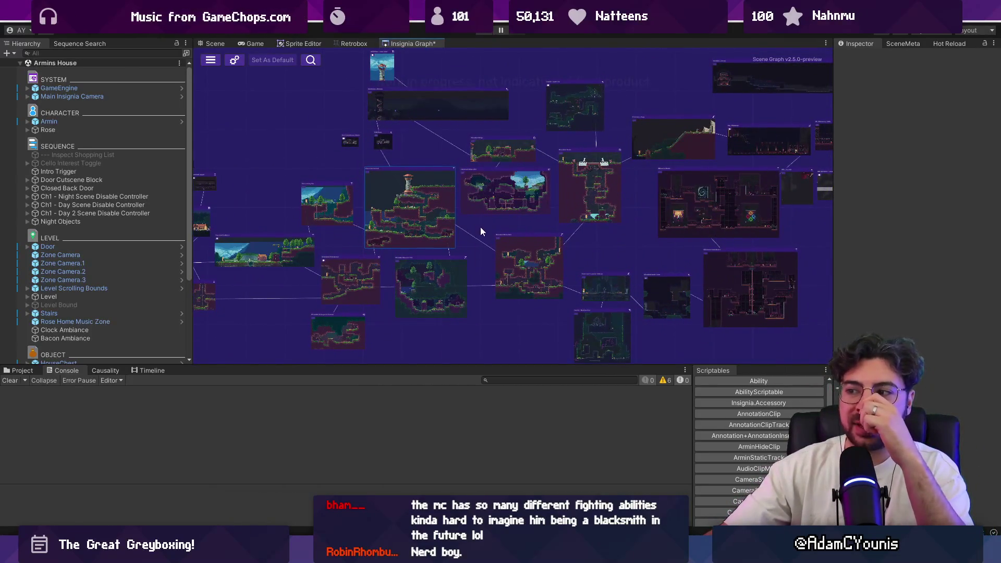
pyautogui.moveTo(605, 233)
pyautogui.mouseDown()
pyautogui.moveTo(589, 221)
pyautogui.moveTo(443, 251)
pyautogui.mouseUp()
pyautogui.moveTo(550, 224); pyautogui.dragTo(527, 318)
pyautogui.doubleClick(391, 137)
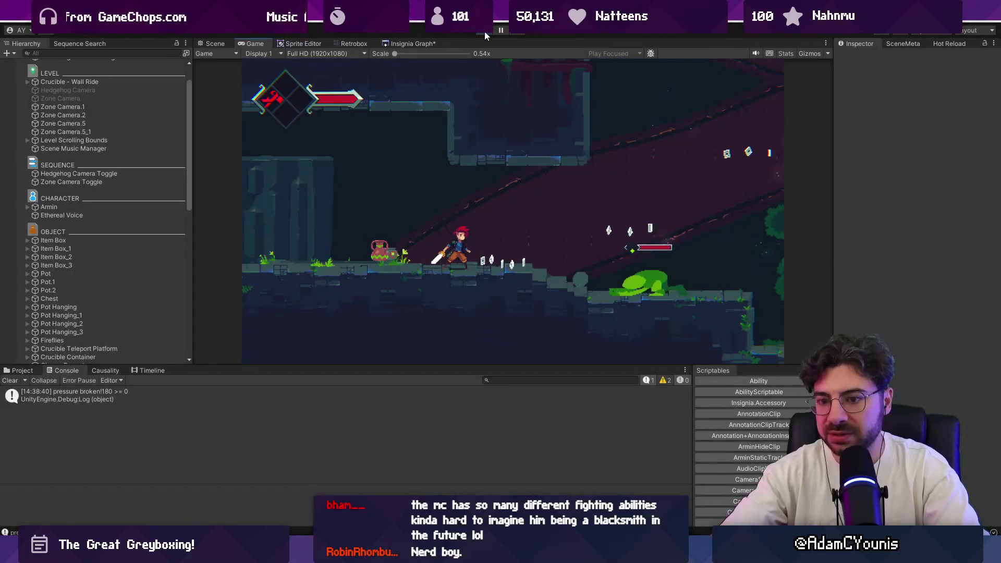
# Restart and stop play, then open the NullReferenceException's source line in code.
pyautogui.click(483, 31)
pyautogui.click(485, 32)
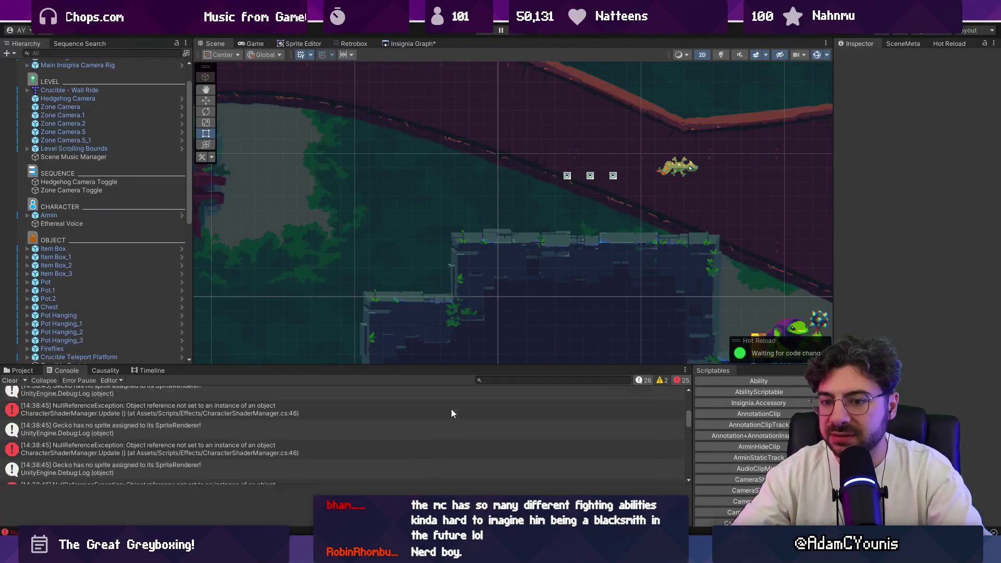
pyautogui.click(426, 408)
pyautogui.doubleClick(314, 434)
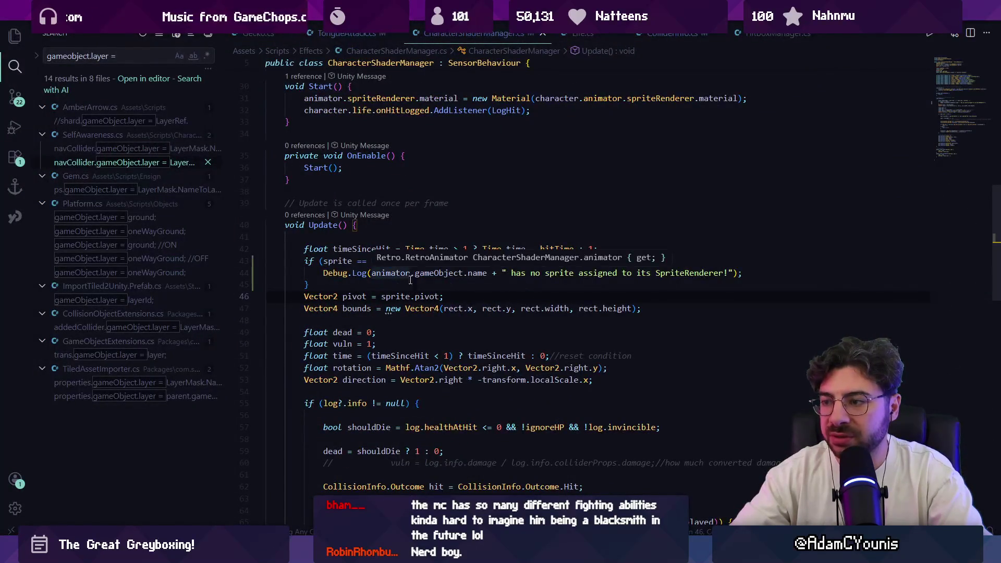
pyautogui.hotkey('alt', 'Tab')
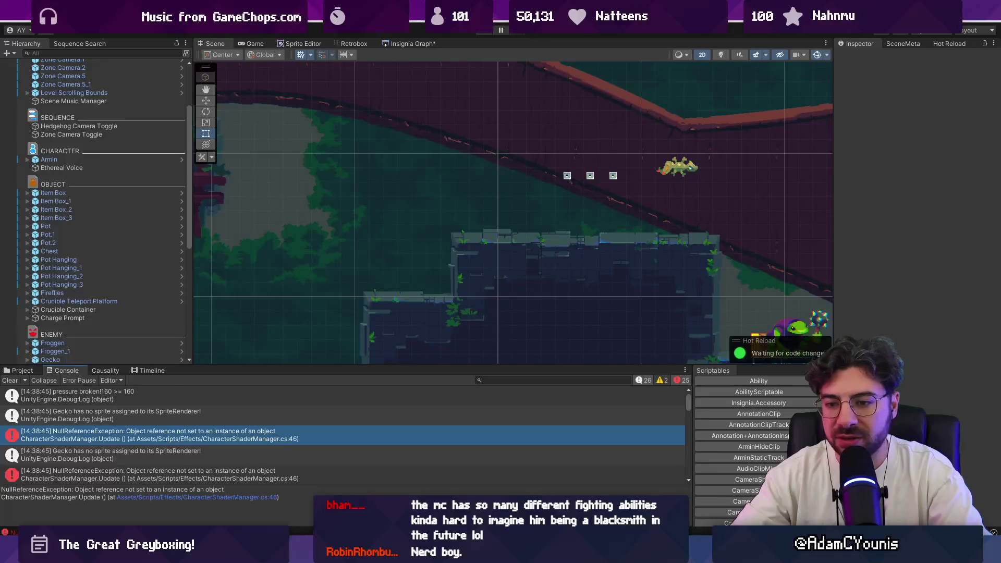
# Inspect the 'Gecko has no sprite' log and select the Gecko enemy in the Hierarchy.
pyautogui.click(259, 414)
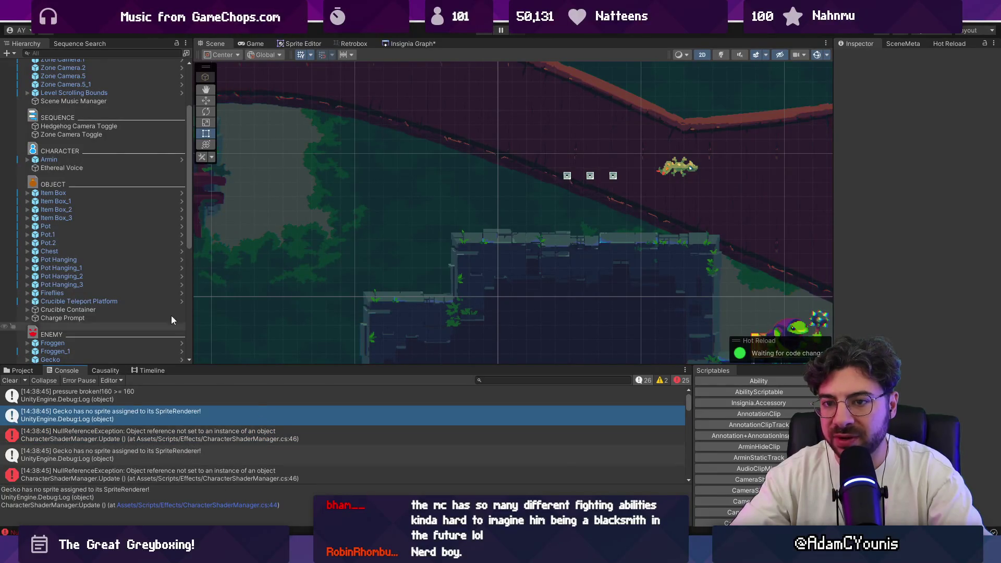
pyautogui.scroll(3, 108, 220)
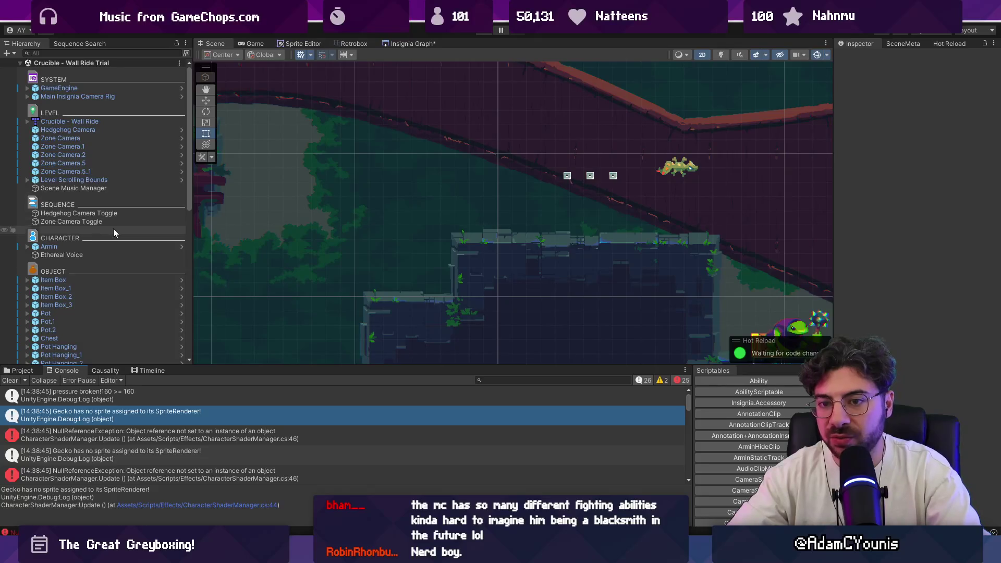
pyautogui.scroll(-7, 108, 191)
pyautogui.scroll(-1, 109, 198)
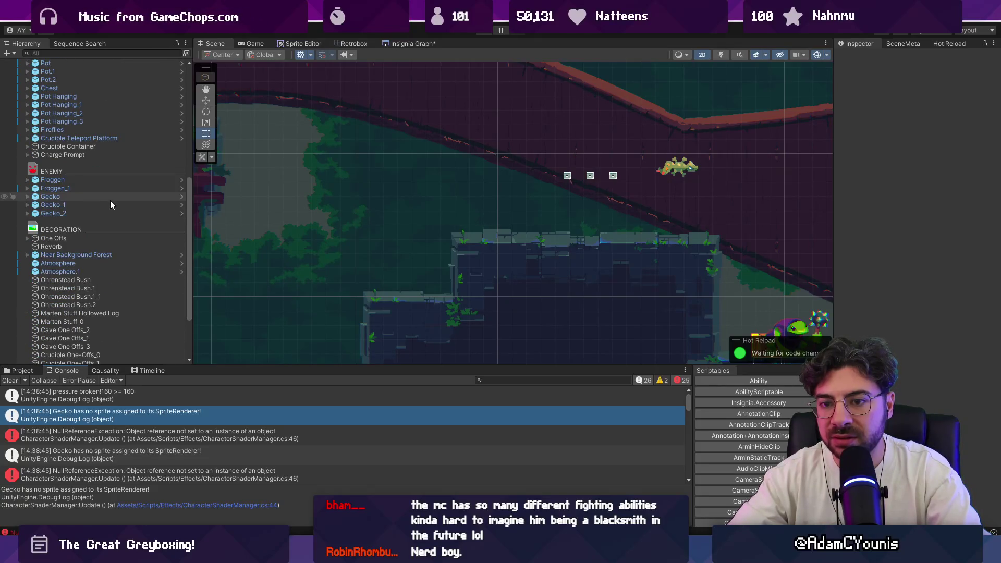
pyautogui.click(110, 199)
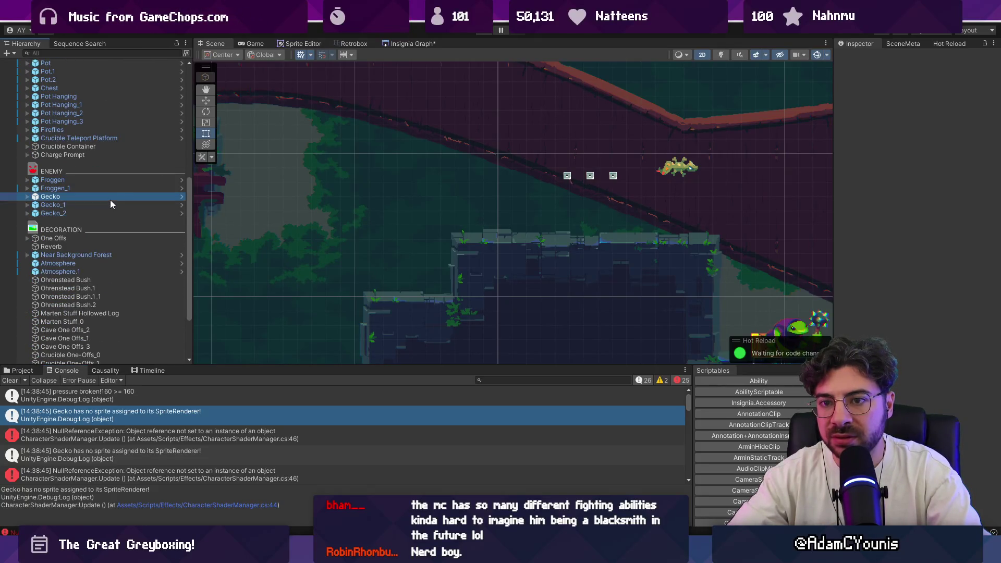
# Play and pause the game, ping the Gecko's Sprite Renderer, and reselect Gecko.
pyautogui.click(491, 32)
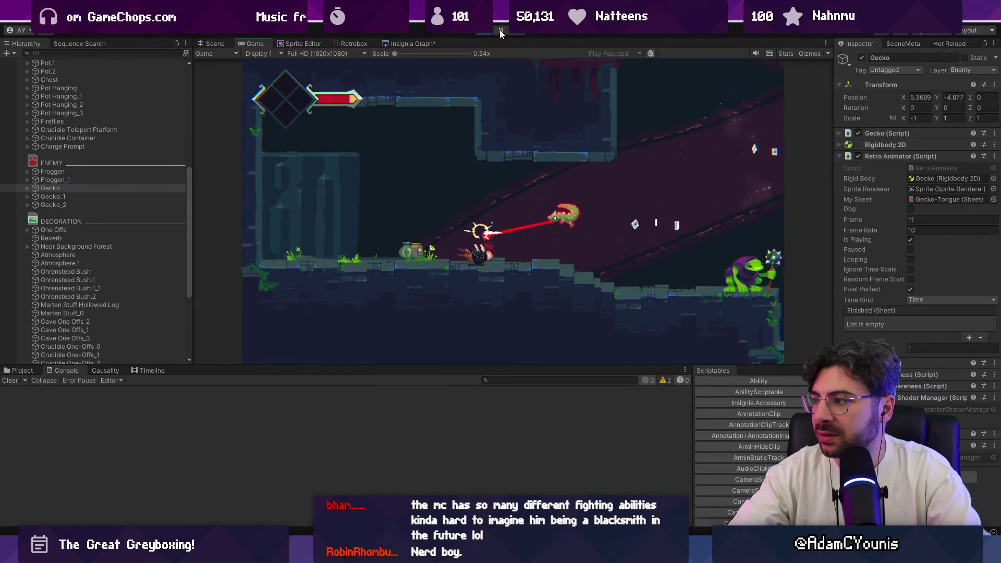
pyautogui.click(500, 30)
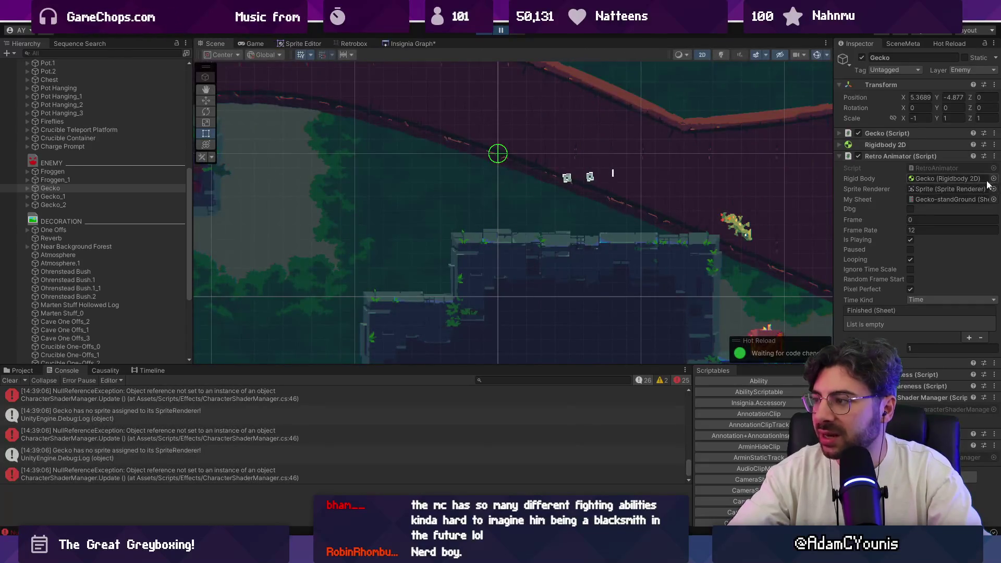
pyautogui.click(789, 191)
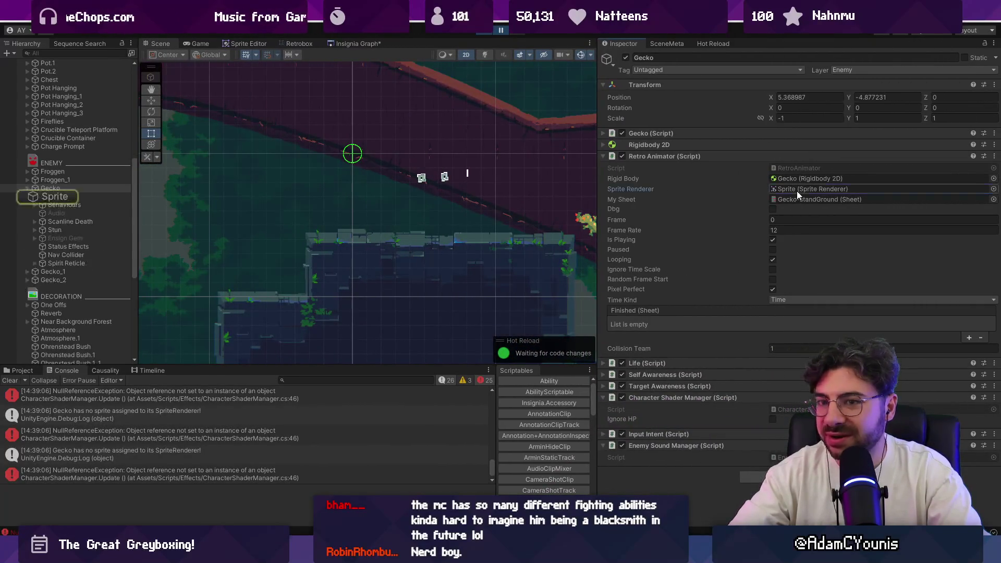
pyautogui.click(58, 188)
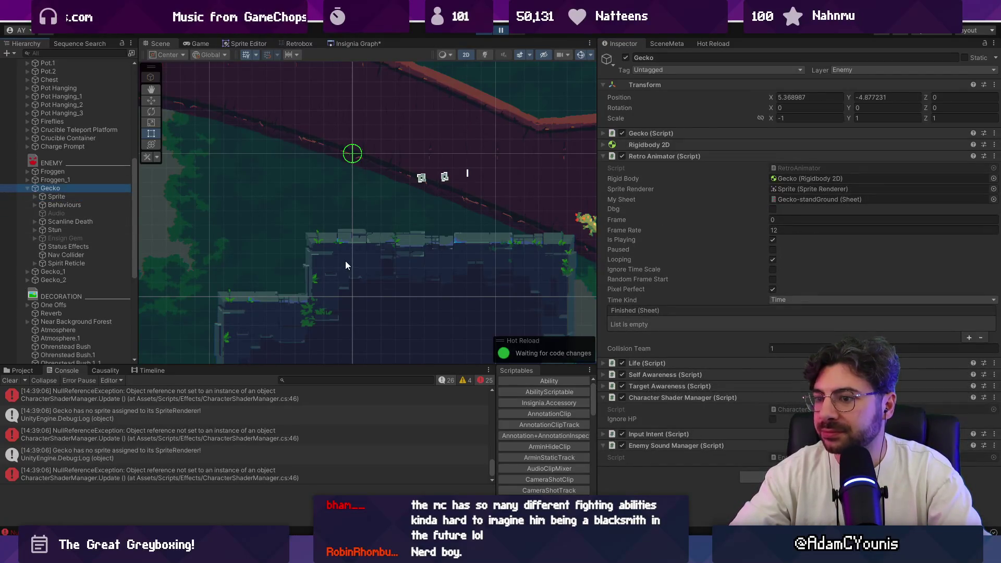
# Open the 'Gecko has no sprite' log's source, CharacterShaderManager.cs, in VS Code.
pyautogui.scroll(10, 179, 409)
pyautogui.click(217, 421)
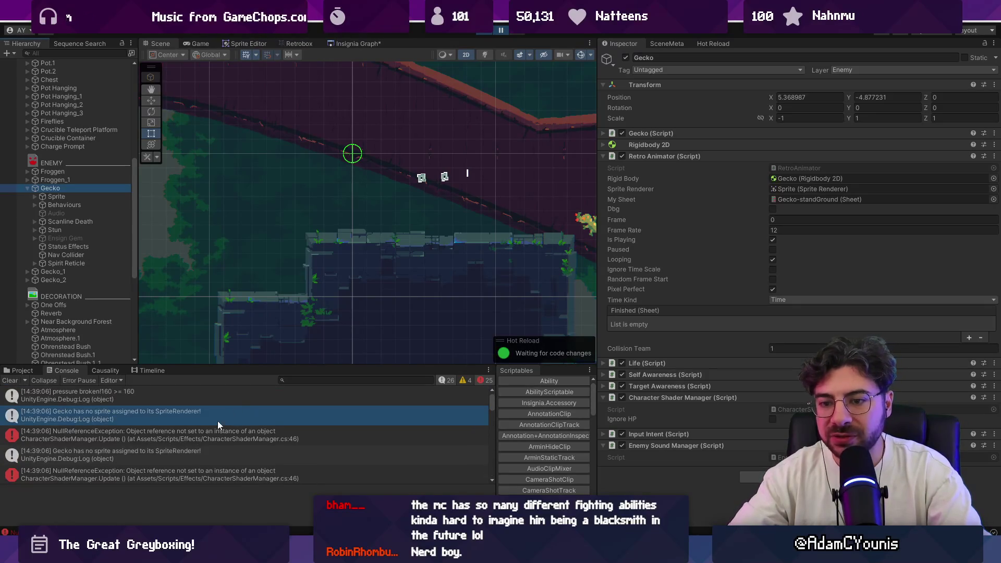
pyautogui.doubleClick(210, 421)
pyautogui.click(461, 273)
# Delete the sprite-null logging block and look up where animator is defined.
pyautogui.moveTo(334, 284)
pyautogui.mouseDown()
pyautogui.moveTo(402, 261)
pyautogui.moveTo(292, 262)
pyautogui.mouseUp()
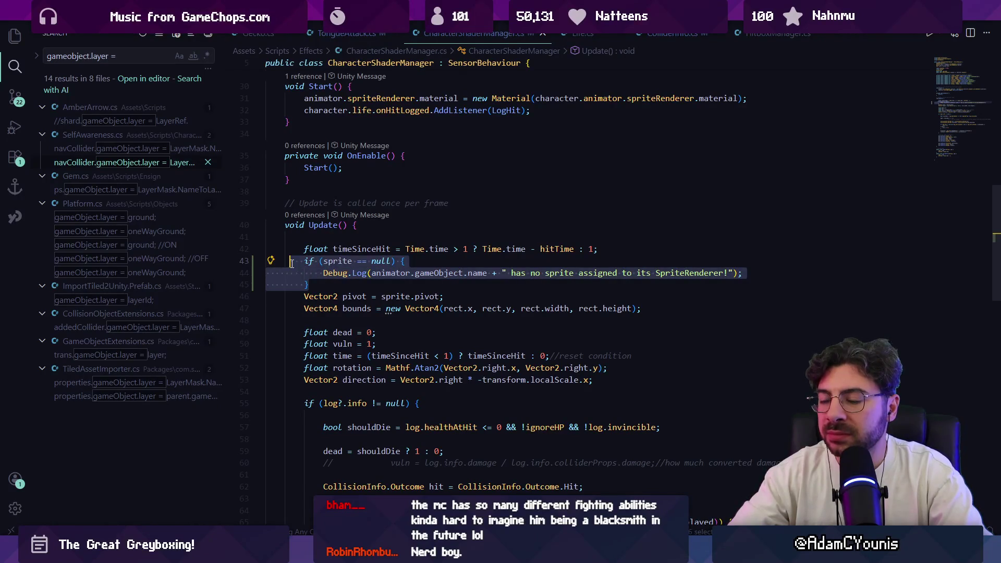
pyautogui.press('BackSpace')
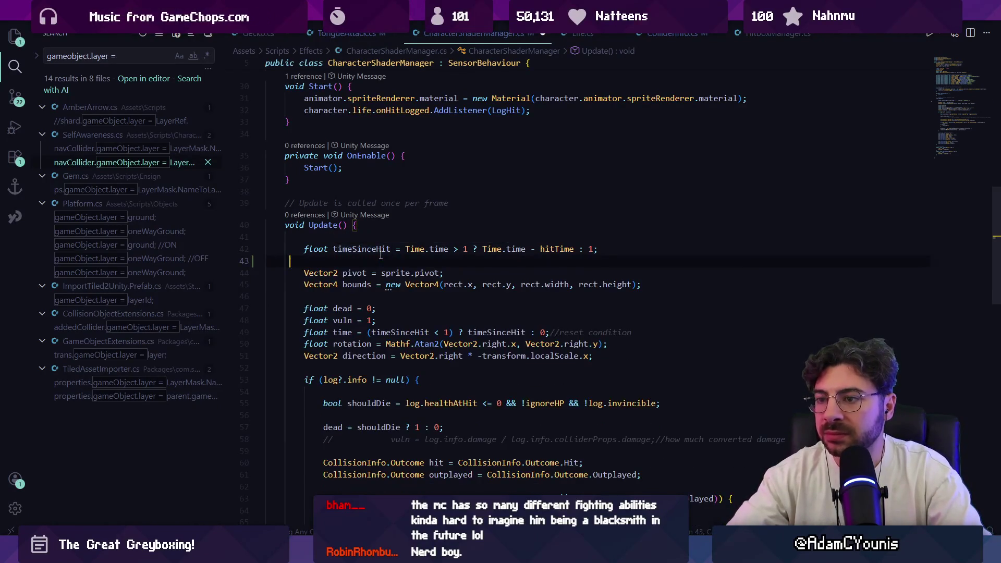
pyautogui.scroll(10, 381, 254)
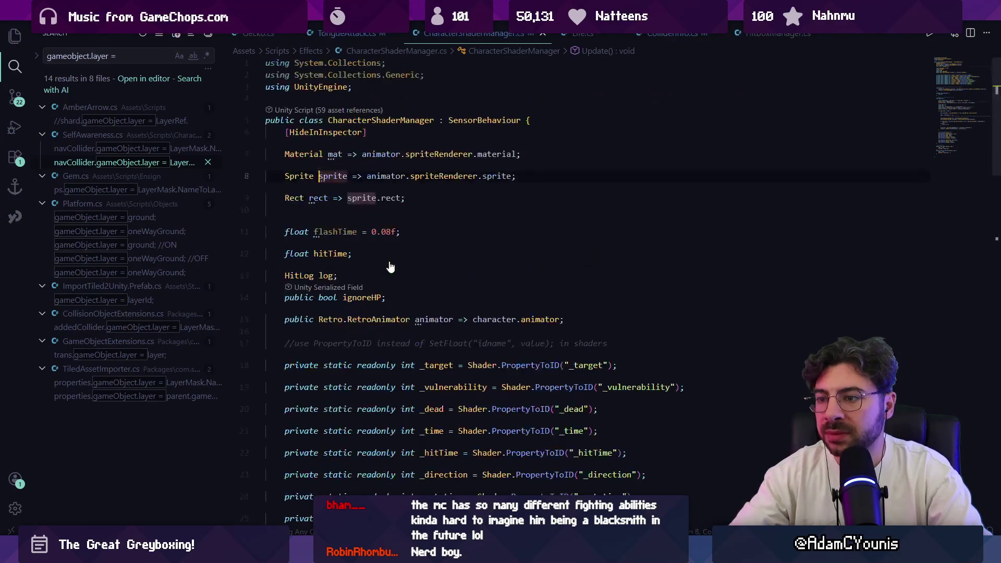
pyautogui.click(375, 176)
pyautogui.keyDown('ctrl'); pyautogui.click(400, 180); pyautogui.keyUp('ctrl')
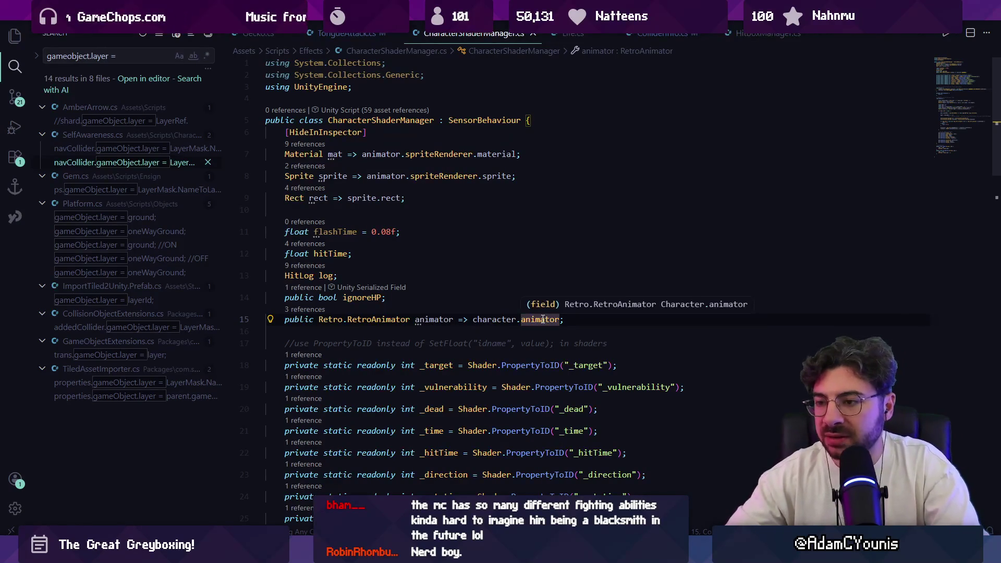
pyautogui.hotkey('alt', 'Left')
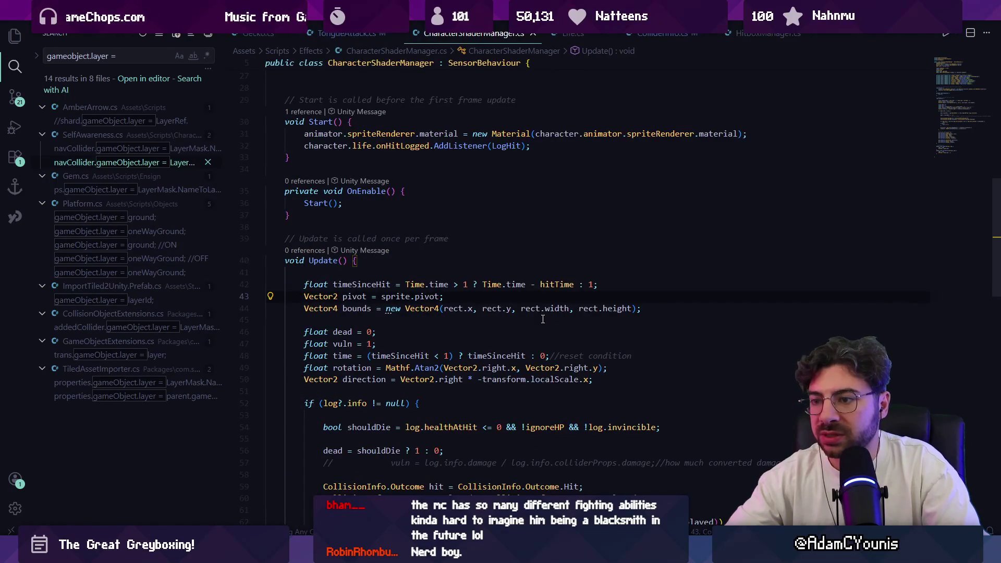
# Restore the sprite null check, change its log to use character, then stop the game in Unity.
pyautogui.hotkey('ctrl', 'z')
pyautogui.click(542, 318)
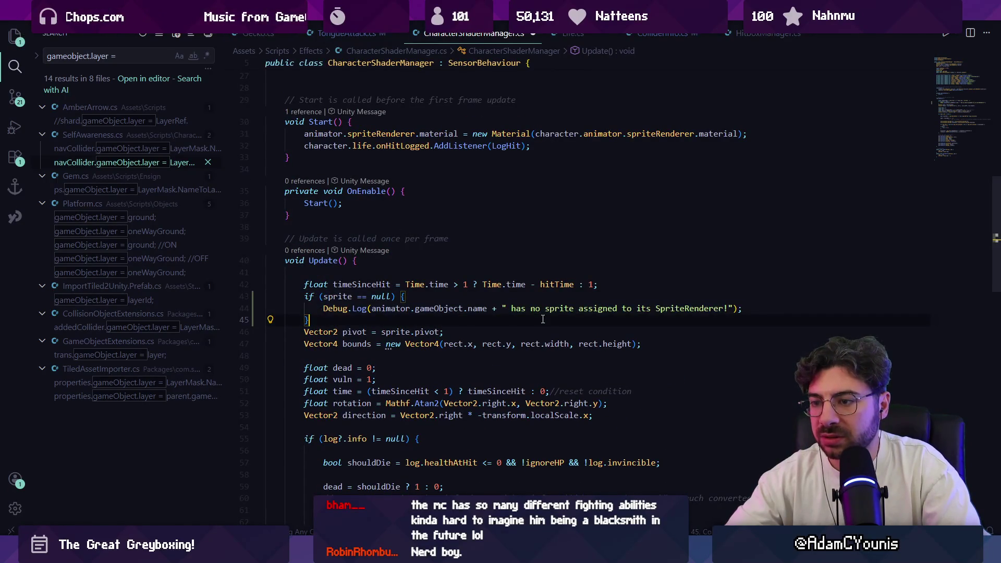
pyautogui.press('Right')
pyautogui.press('Right')
pyautogui.hotkey('shift', 'End')
pyautogui.hotkey('ctrl', 'shift', 'Left')
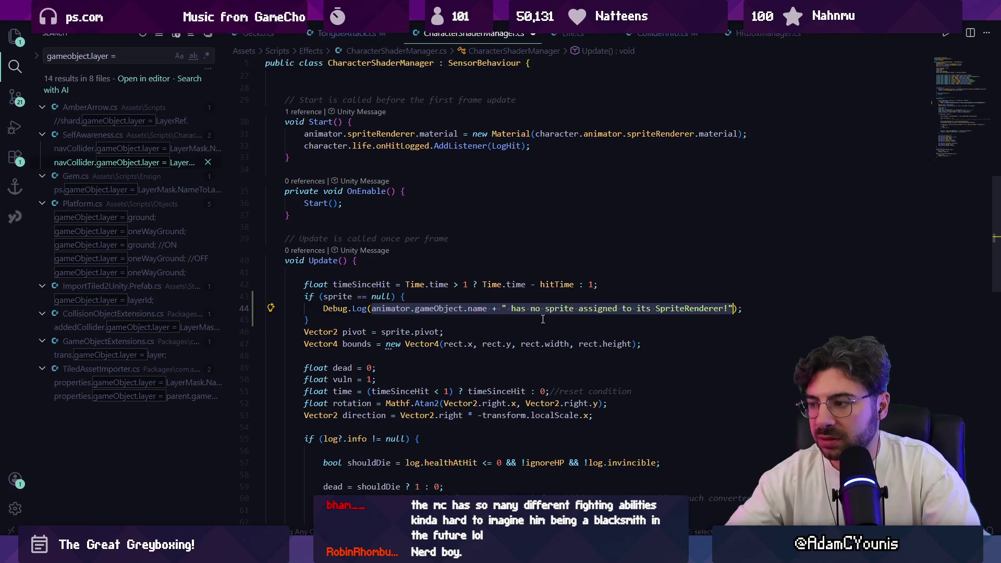
pyautogui.write('character')
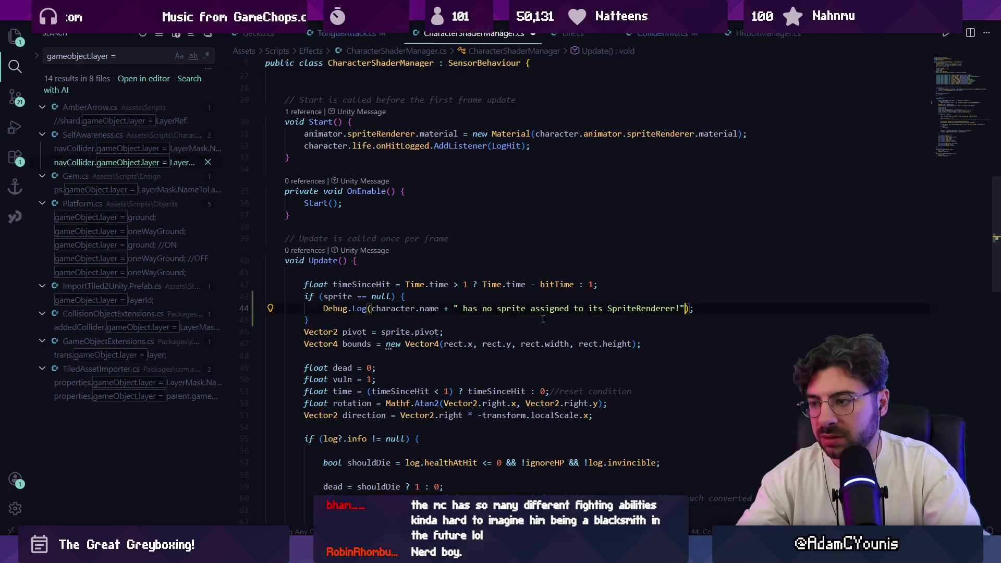
pyautogui.hotkey('alt', 'Tab')
pyautogui.hotkey('ctrl', 'p')
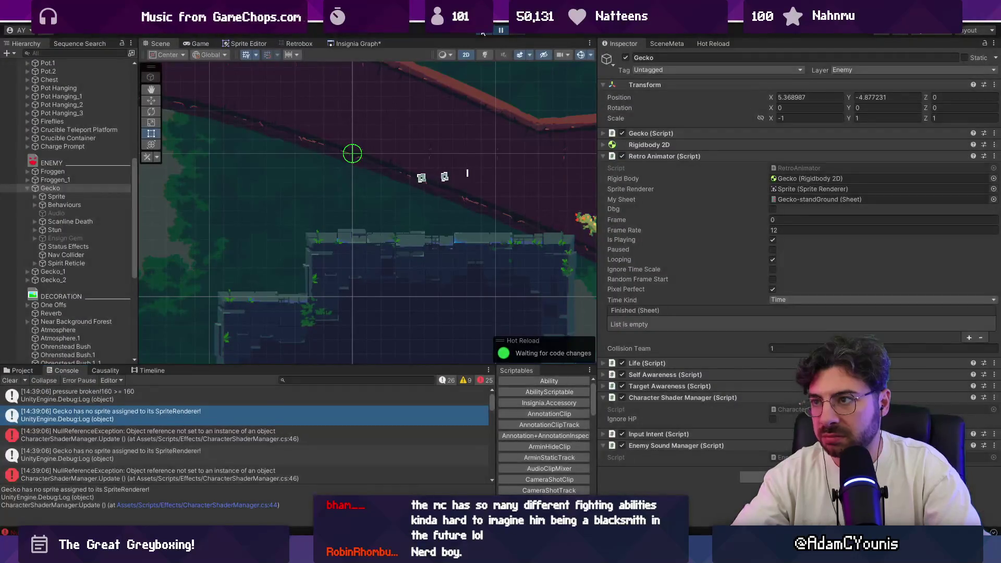
# Replay and pause the game, then select the 'Gecko has no sprite' Console entry.
pyautogui.hotkey('ctrl', 'p')
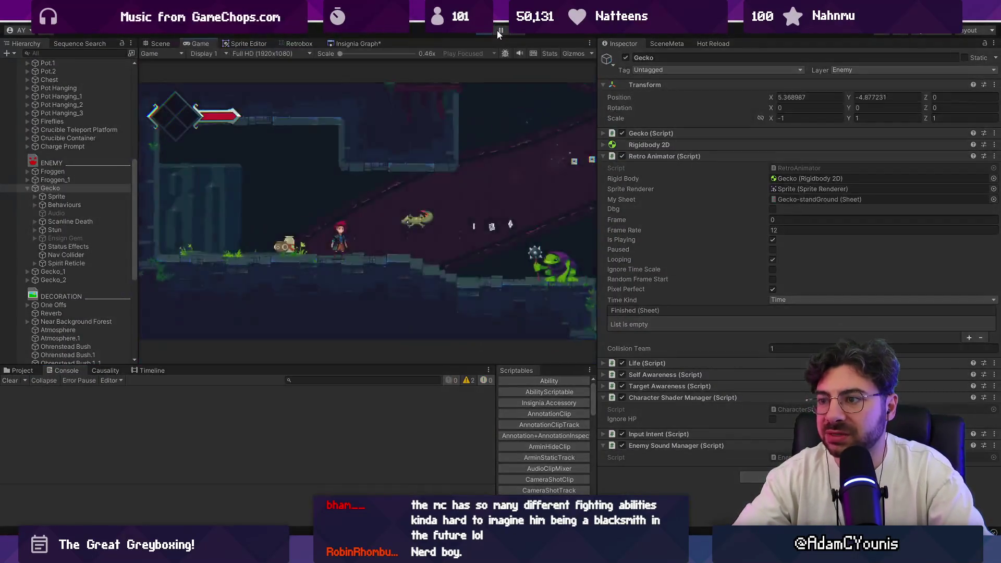
pyautogui.click(502, 30)
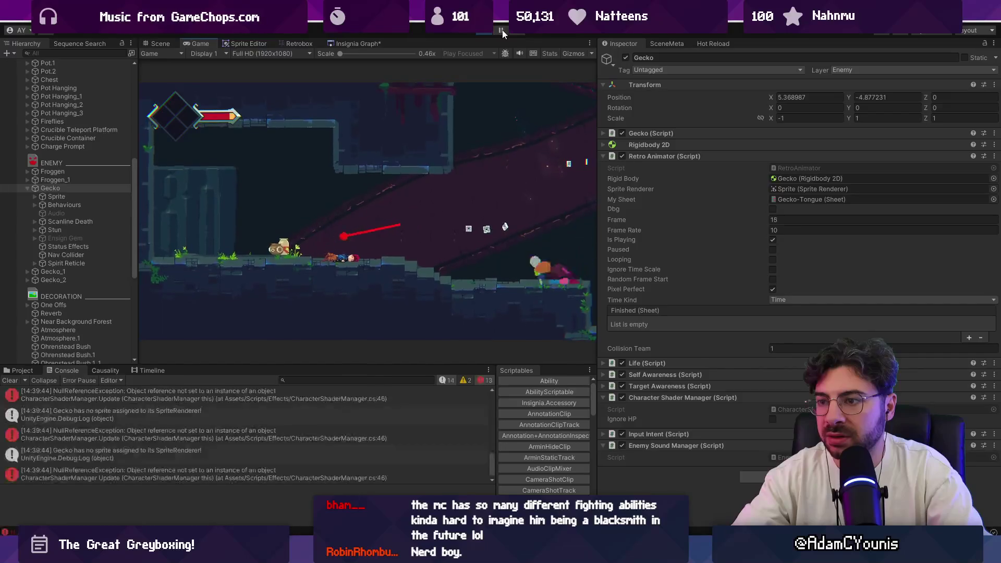
pyautogui.scroll(5, 351, 433)
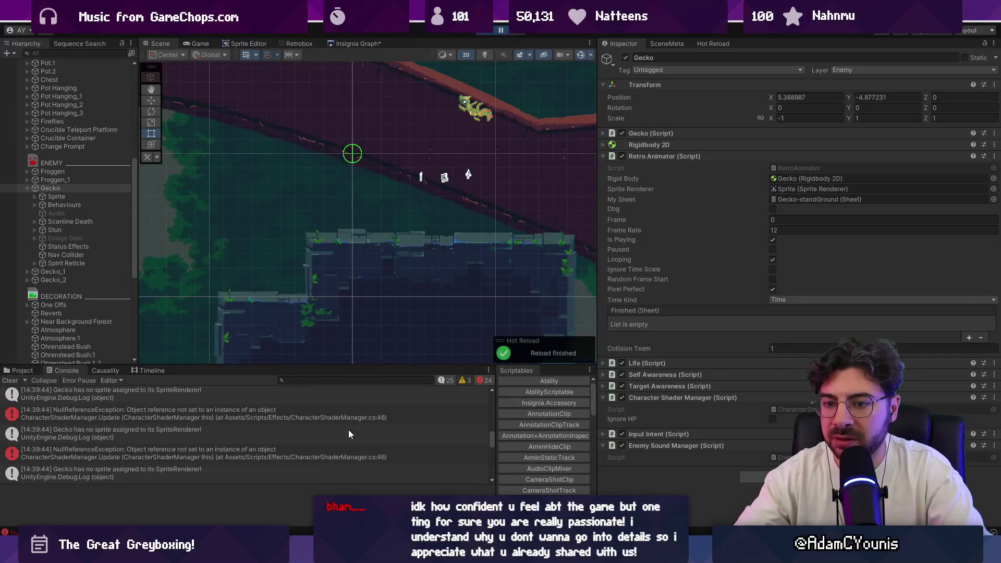
pyautogui.click(349, 422)
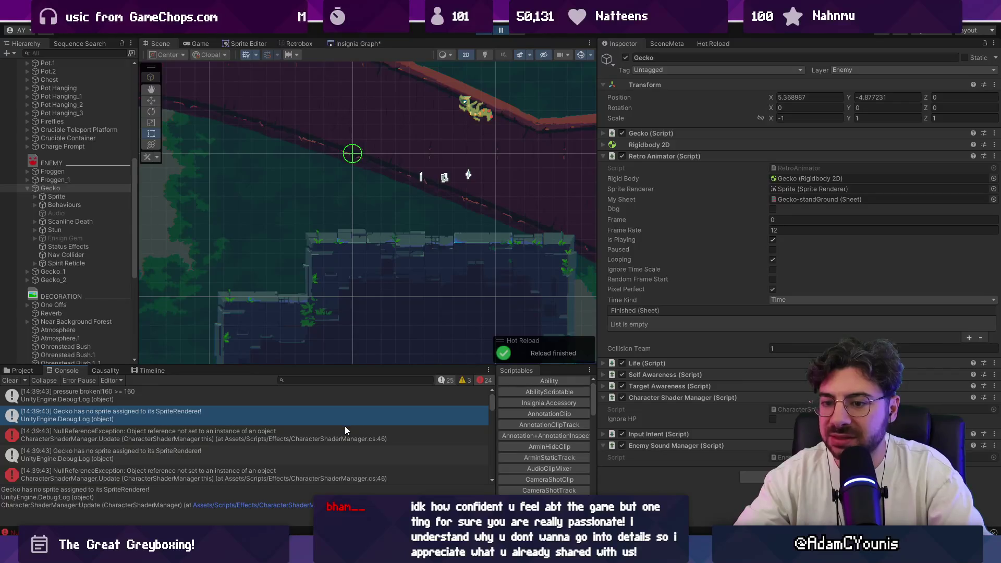
# Expand Gecko (Script) and follow its Animator and Sprite Renderer references to the Sprite child.
pyautogui.click(648, 134)
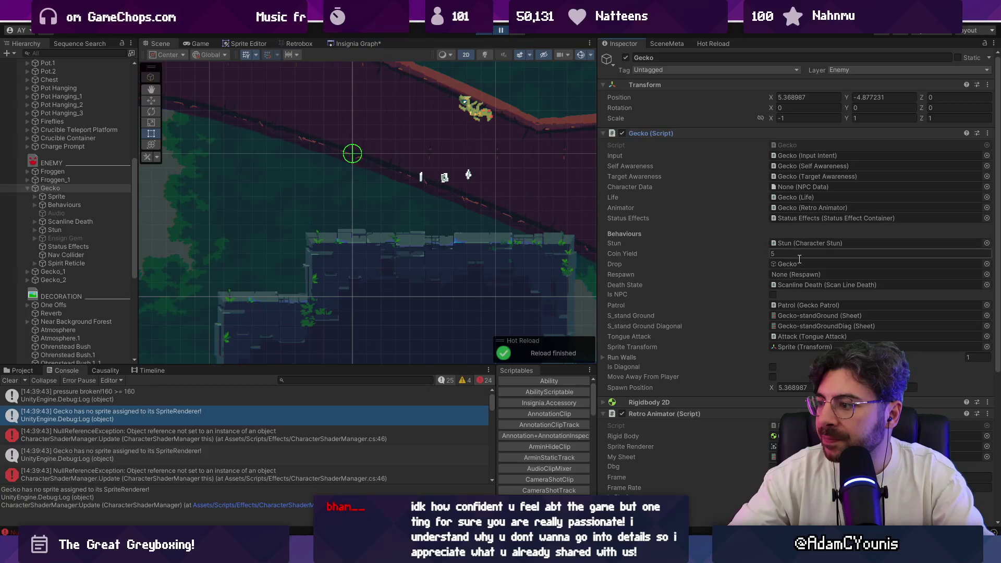
pyautogui.click(820, 206)
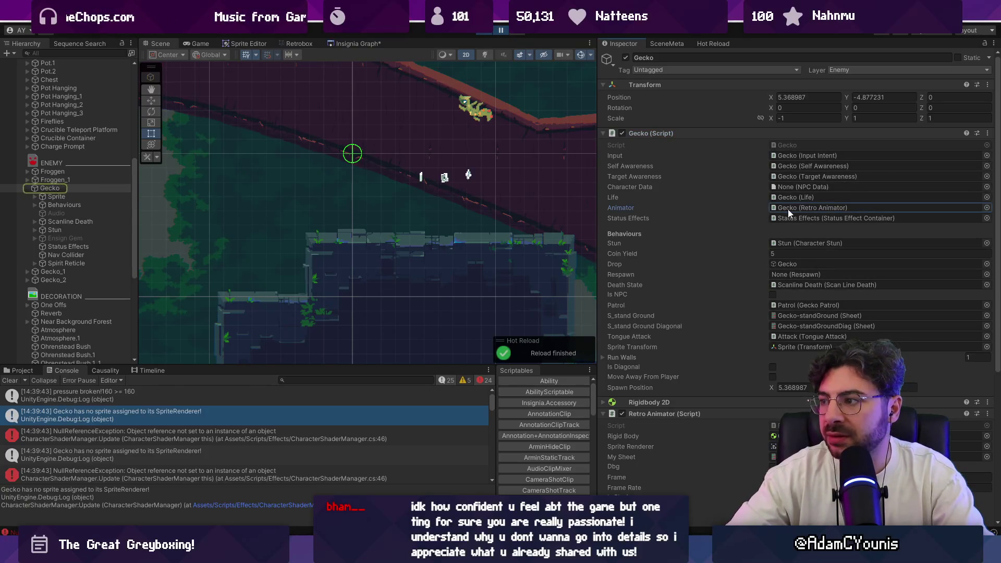
pyautogui.scroll(-5, 730, 235)
pyautogui.click(800, 250)
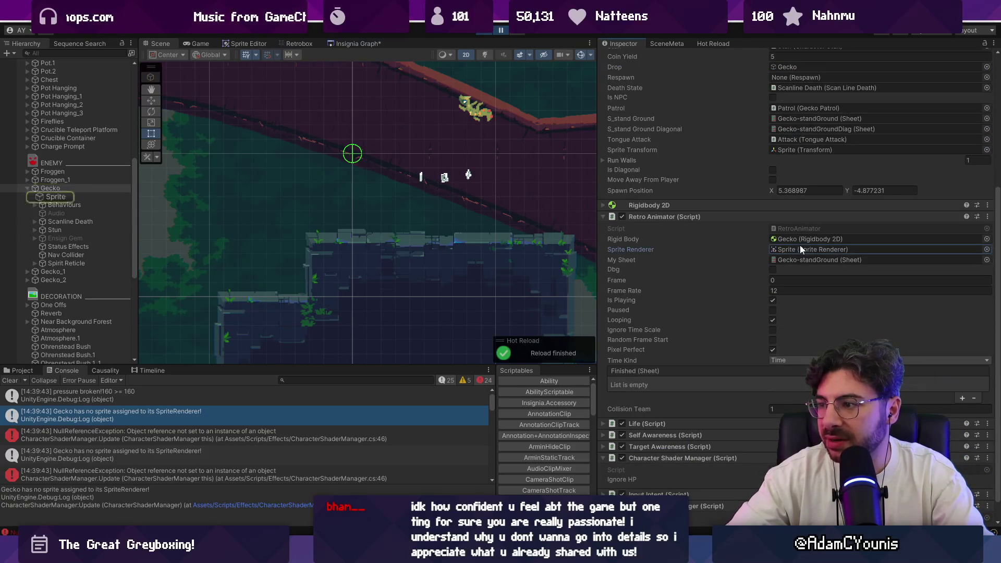
pyautogui.doubleClick(800, 249)
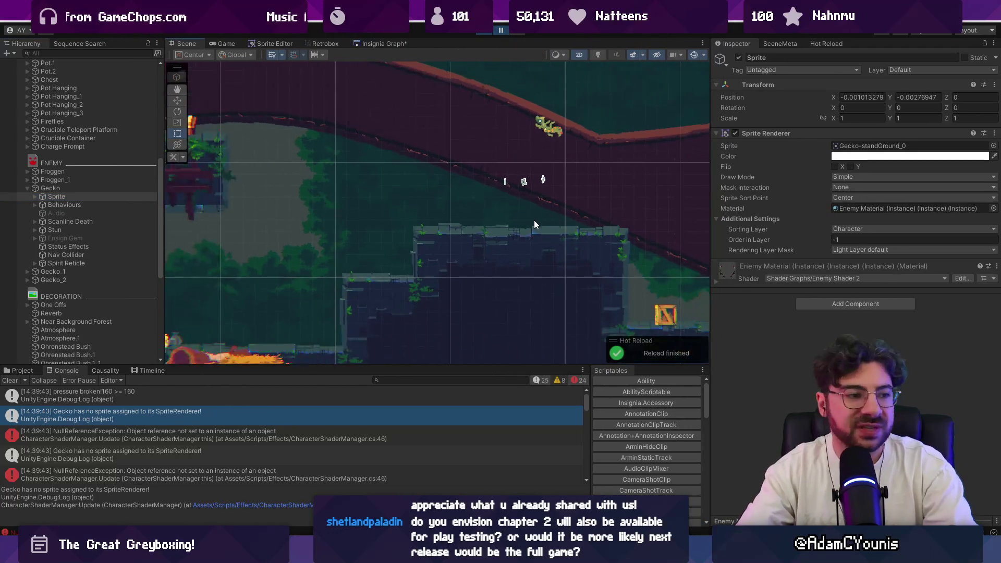
# Zoom and pan around the level in the Scene view, then bring up the Insignia Graph of levels.
pyautogui.scroll(-2, 534, 220)
pyautogui.scroll(-2, 537, 219)
pyautogui.moveTo(531, 232)
pyautogui.mouseDown()
pyautogui.moveTo(358, 183)
pyautogui.moveTo(355, 159)
pyautogui.mouseUp()
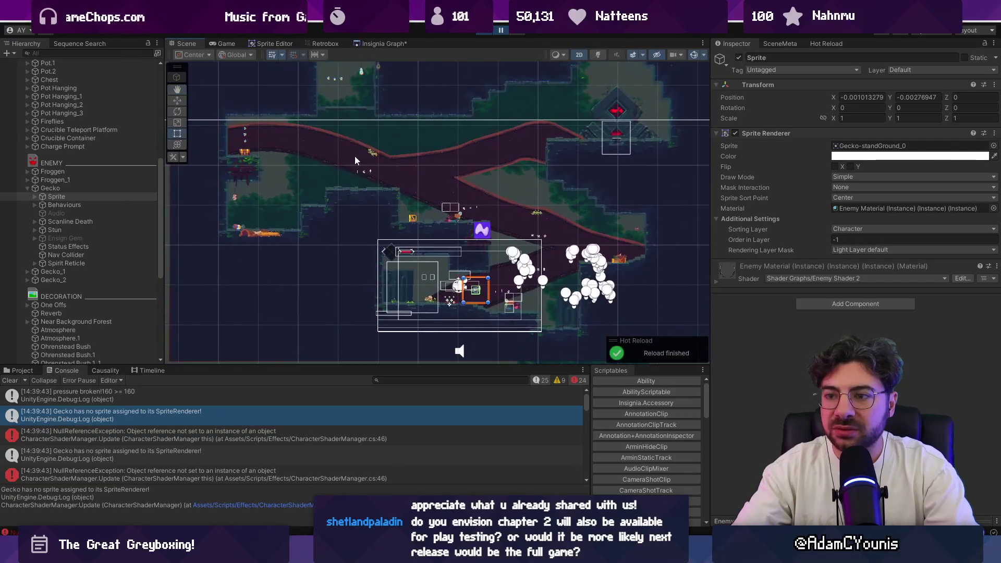
pyautogui.scroll(1, 357, 208)
pyautogui.scroll(1, 372, 190)
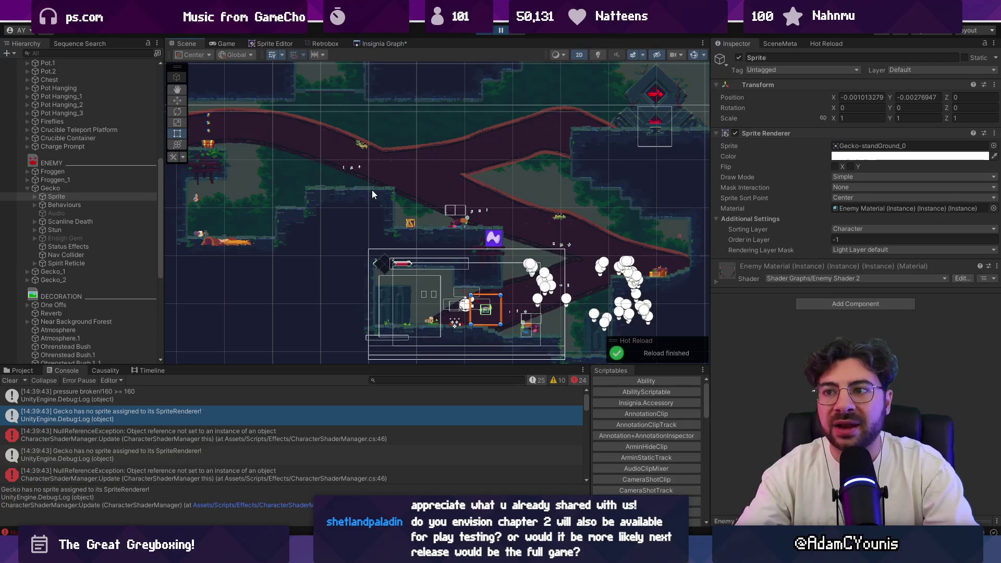
pyautogui.click(368, 41)
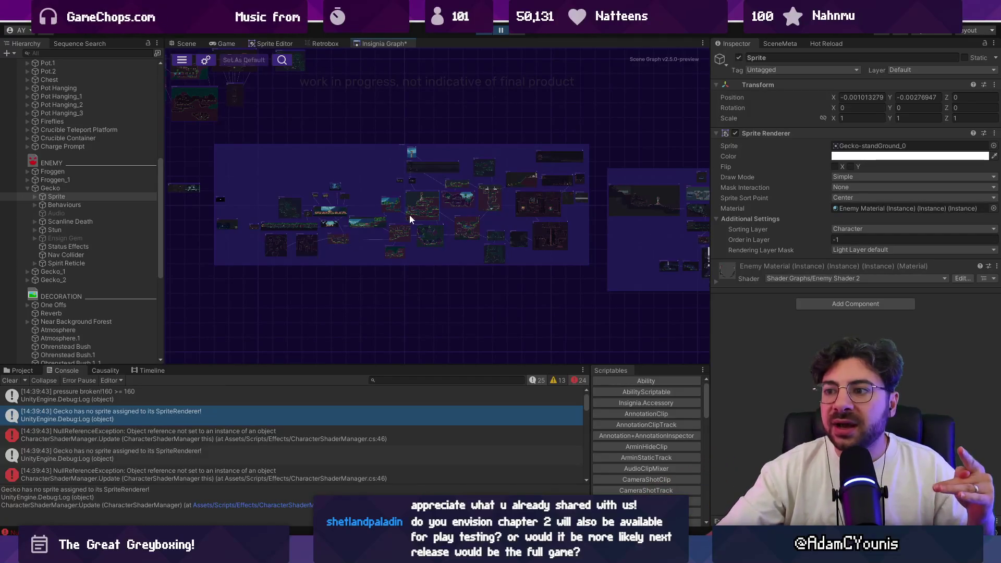
# Zoom around the Insignia Graph and widen it by narrowing the Inspector panel.
pyautogui.scroll(-2, 451, 214)
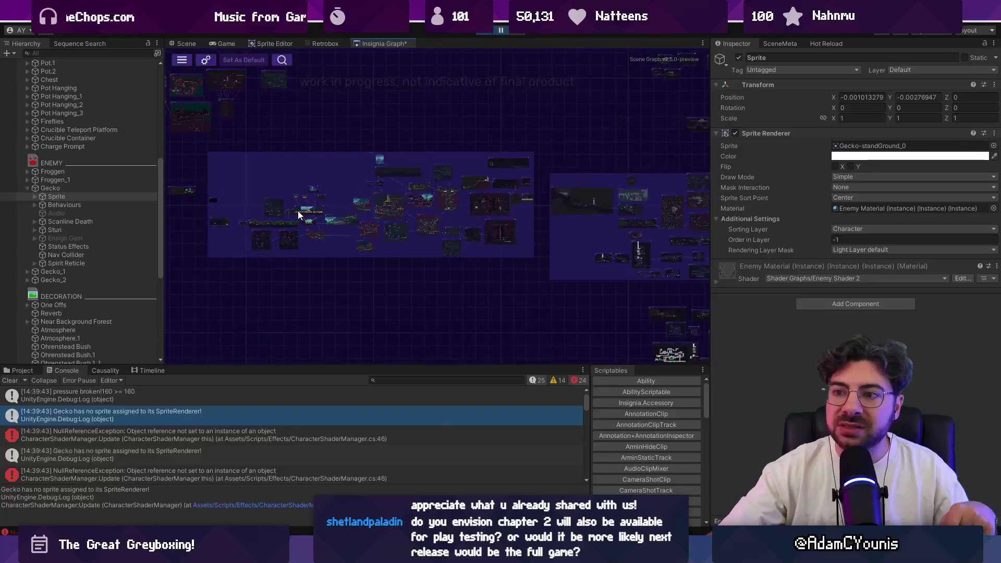
pyautogui.scroll(2, 299, 210)
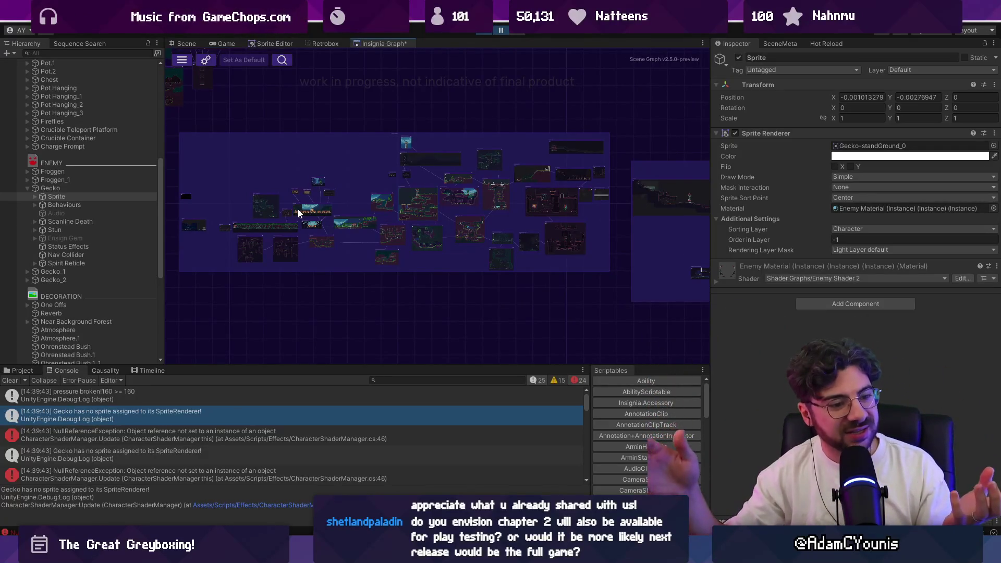
pyautogui.scroll(-3, 299, 212)
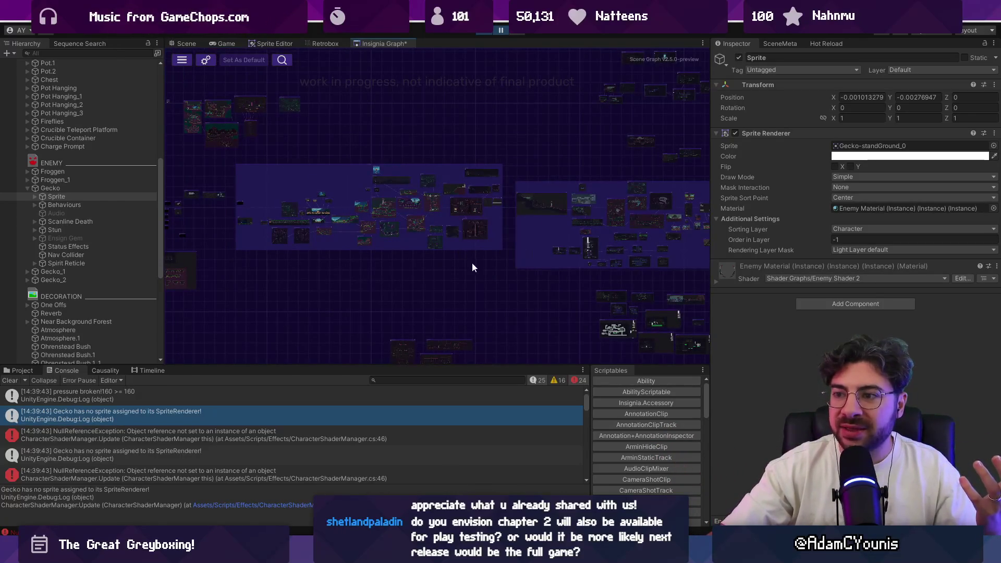
pyautogui.scroll(5, 334, 180)
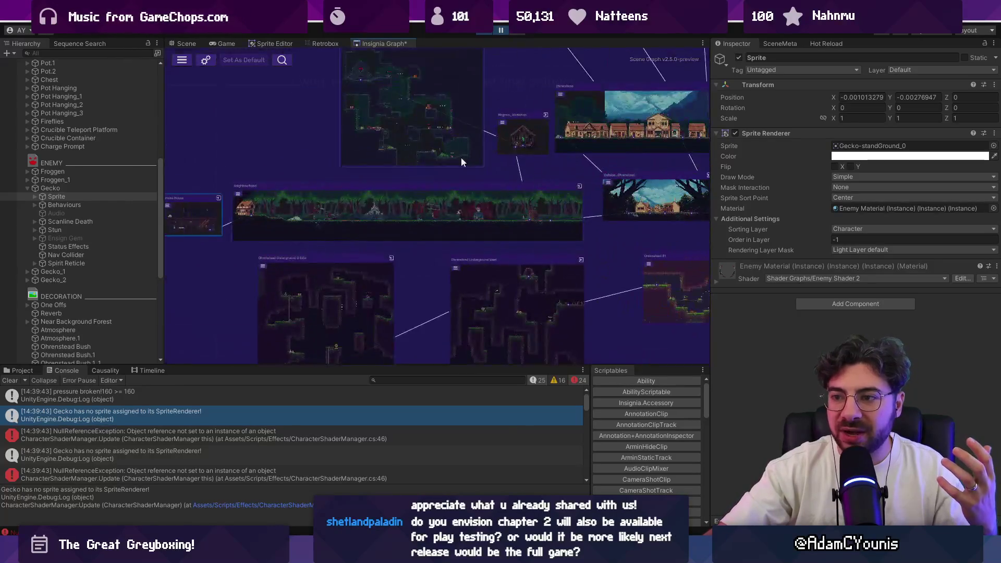
pyautogui.scroll(-5, 261, 218)
pyautogui.scroll(-5, 457, 139)
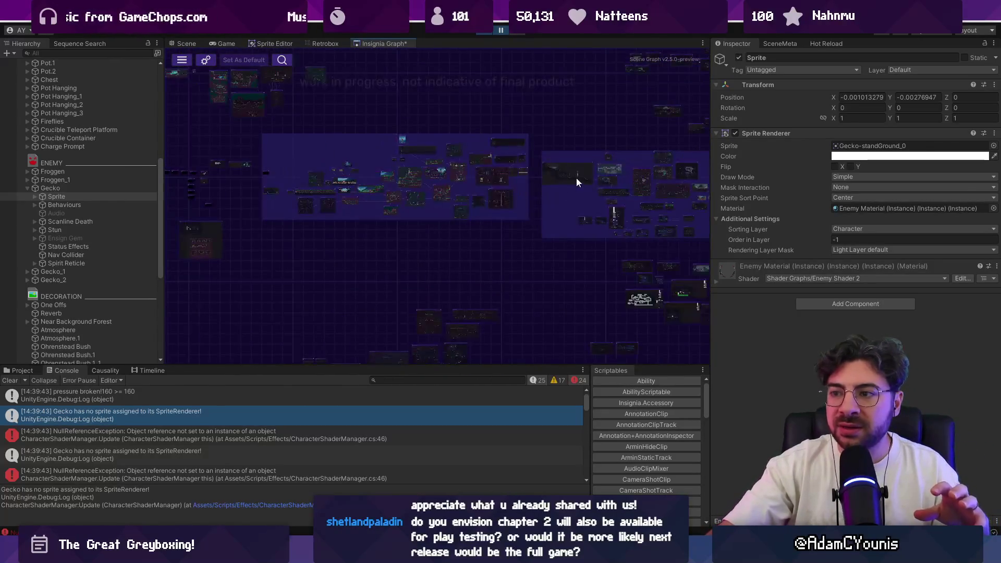
pyautogui.scroll(5, 302, 186)
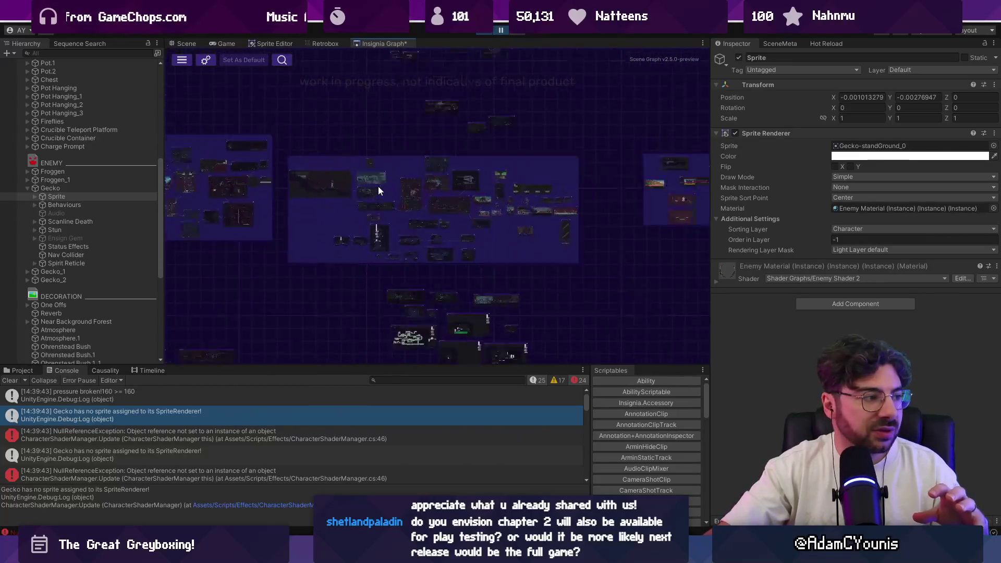
pyautogui.scroll(-5, 408, 158)
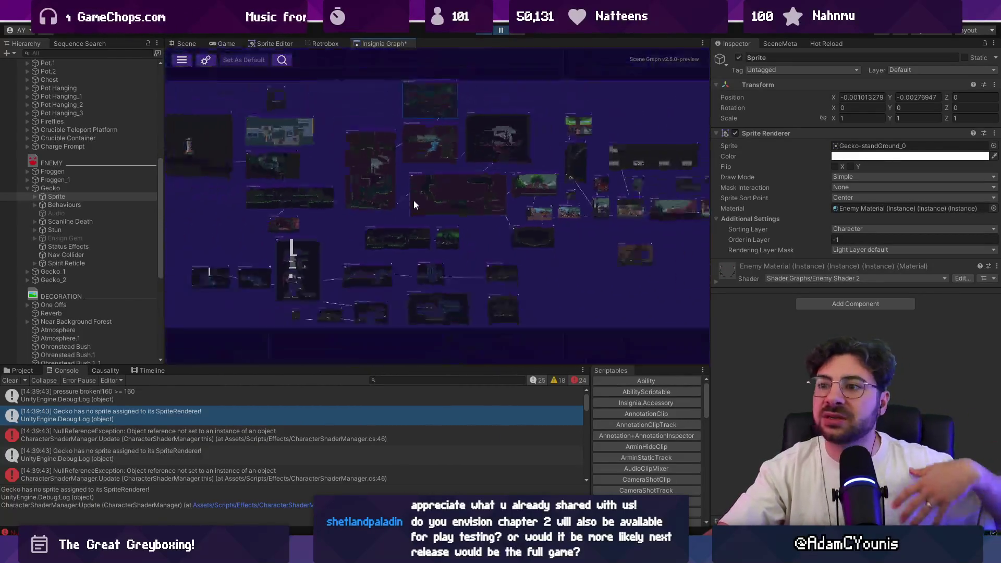
pyautogui.scroll(2, 386, 200)
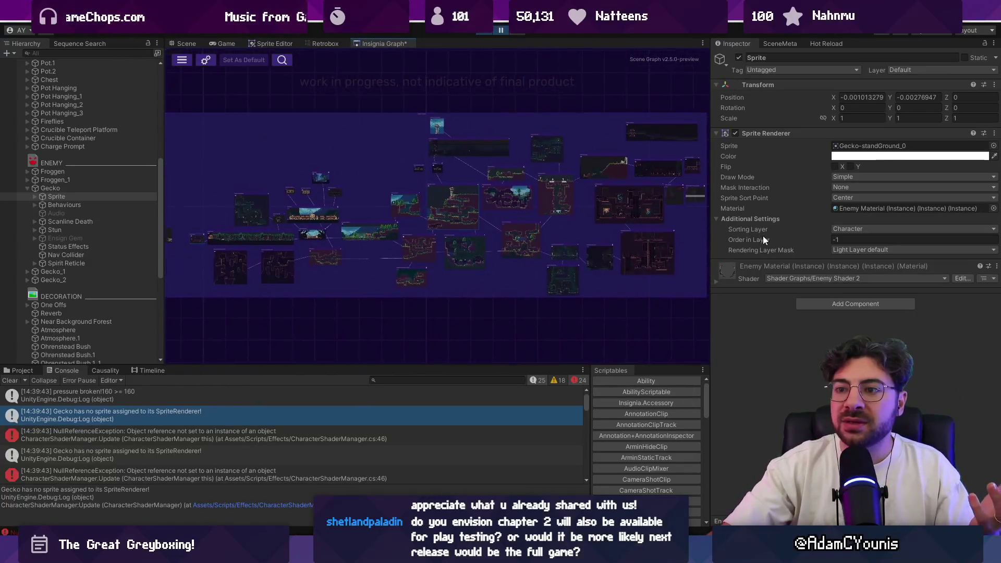
pyautogui.moveTo(711, 242); pyautogui.dragTo(777, 242)
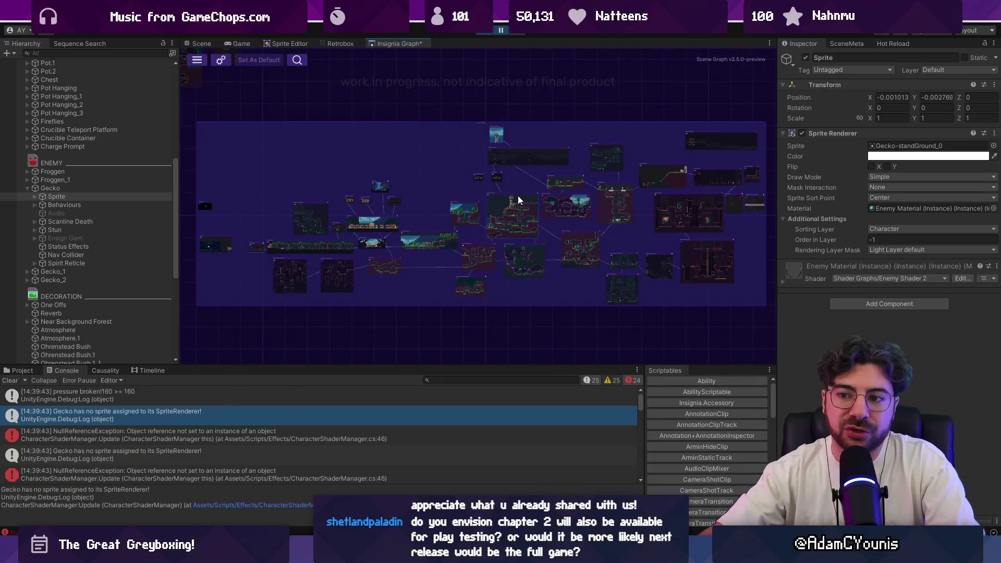
# Shift the graph down, nudge the large level node left, and select the NullReferenceException error.
pyautogui.moveTo(487, 190); pyautogui.dragTo(478, 211)
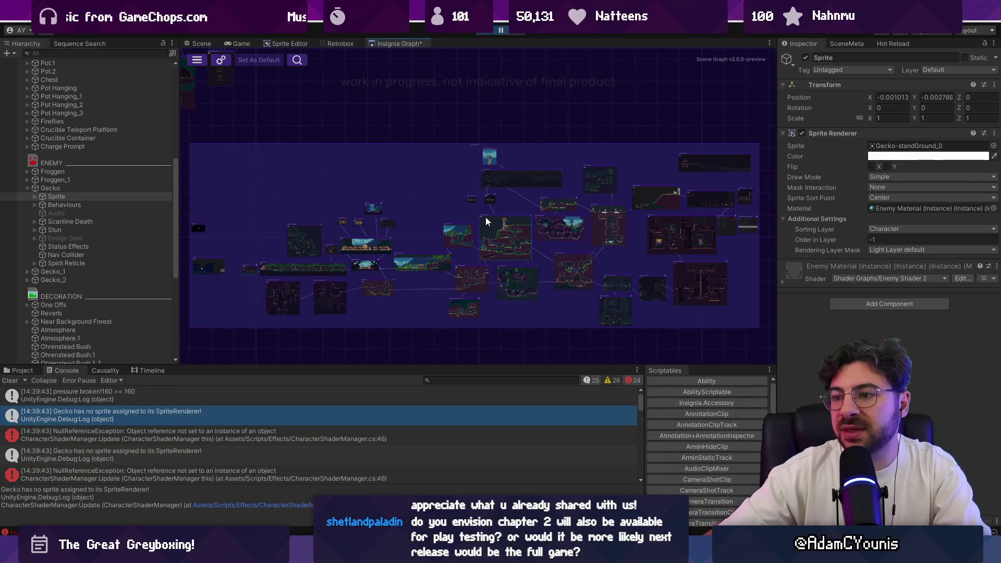
pyautogui.scroll(3, 491, 219)
pyautogui.moveTo(502, 212); pyautogui.dragTo(497, 211)
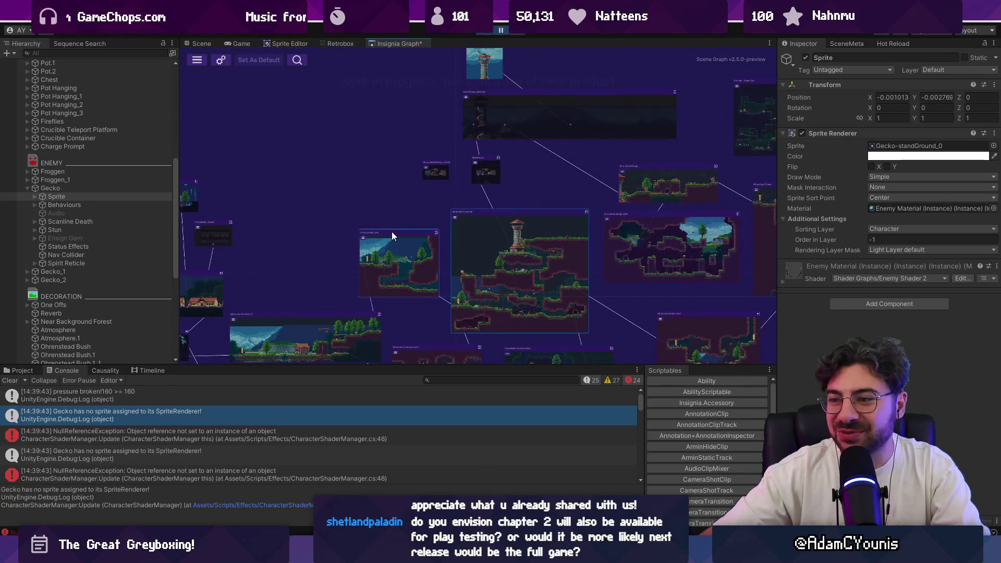
pyautogui.scroll(-3, 395, 202)
pyautogui.scroll(-2, 421, 141)
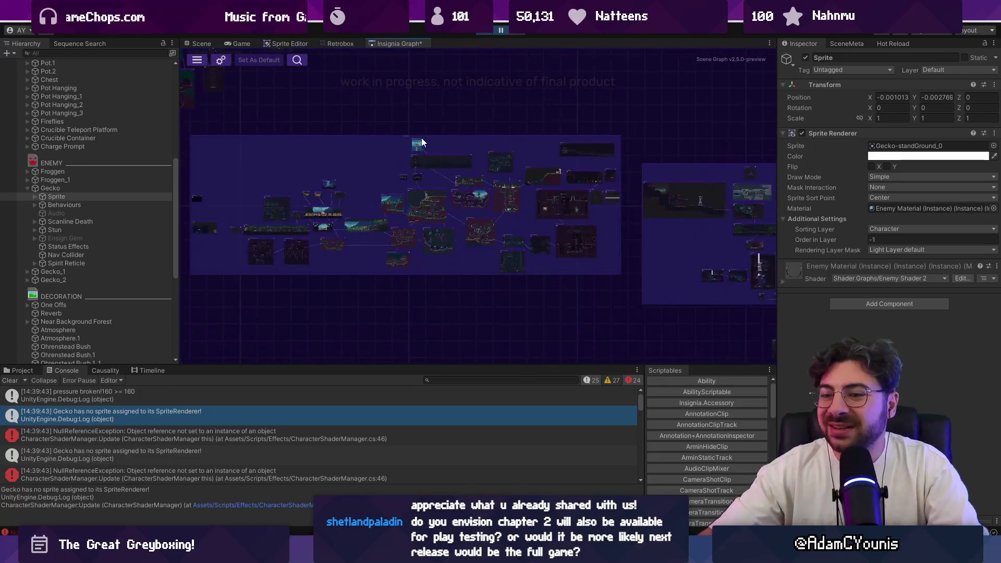
pyautogui.click(261, 447)
# Open CharacterShaderManager at the NullReferenceException line and inspect where sprite is defined.
pyautogui.click(270, 433)
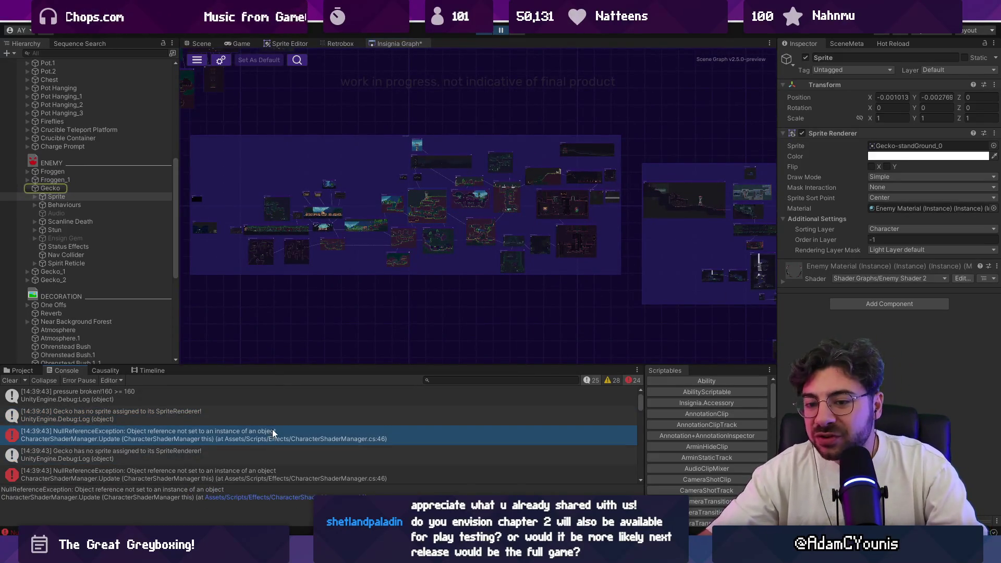
pyautogui.doubleClick(272, 430)
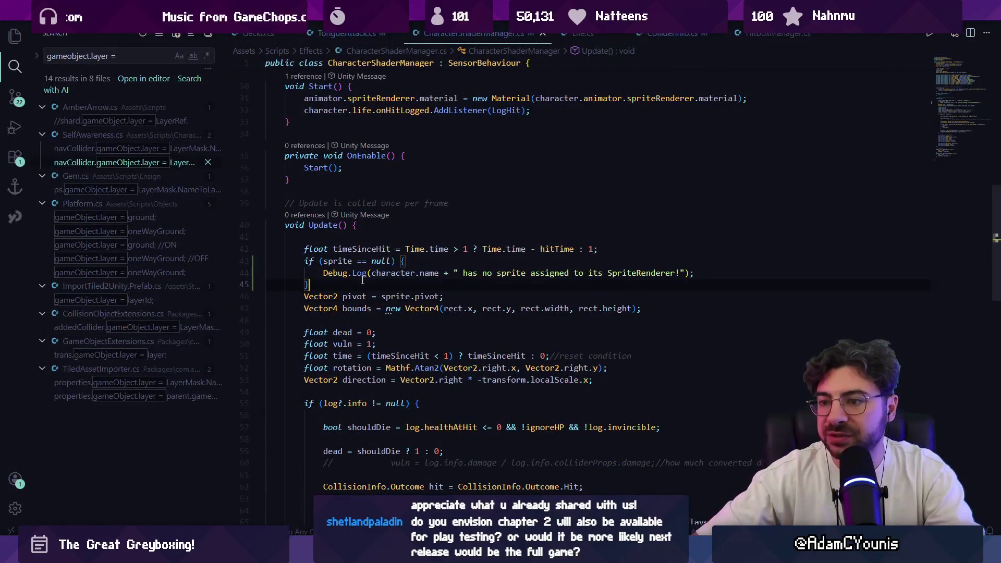
pyautogui.moveTo(308, 285); pyautogui.dragTo(293, 265)
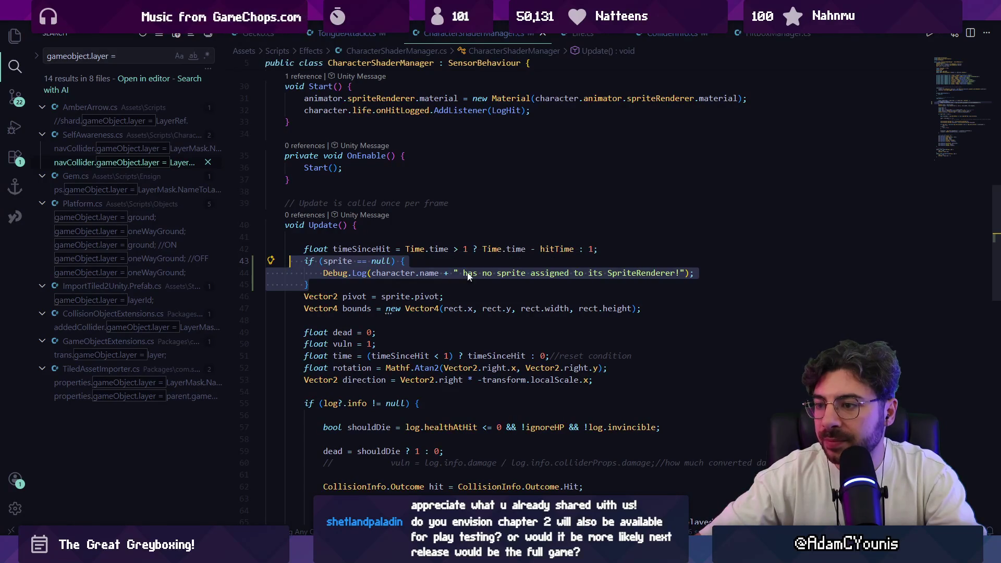
pyautogui.click(421, 273)
pyautogui.click(402, 295)
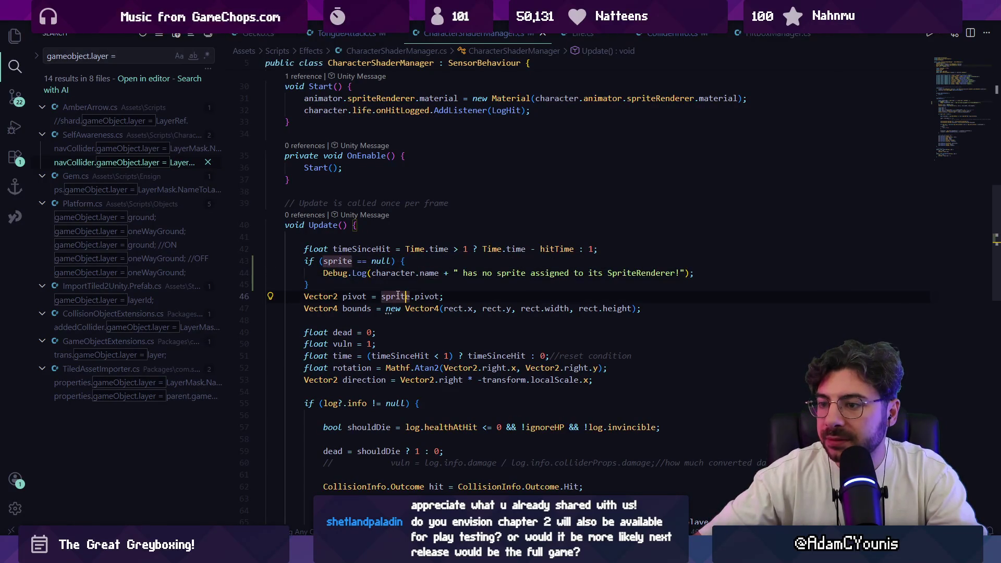
pyautogui.click(342, 263)
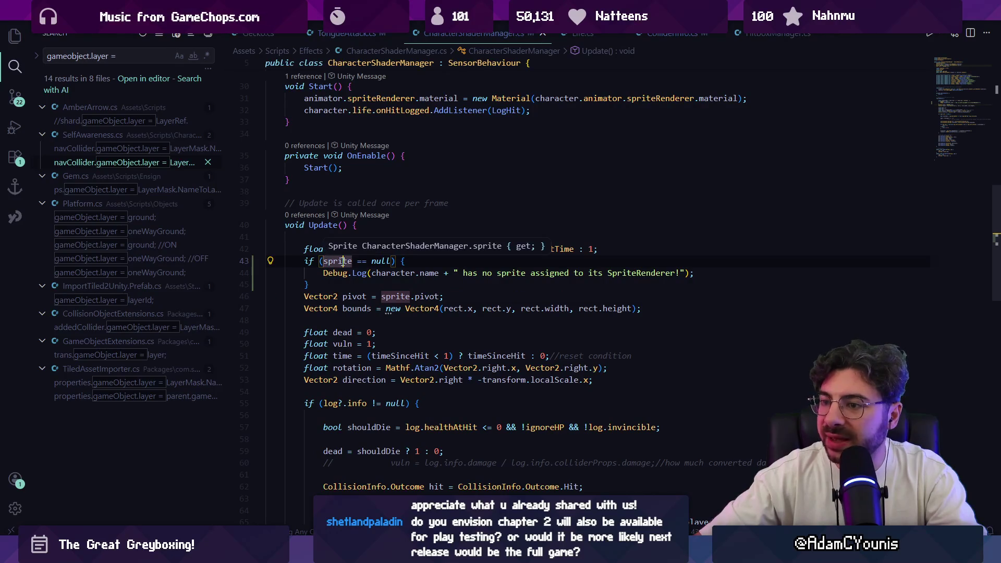
pyautogui.keyDown('ctrl'); pyautogui.click(342, 262); pyautogui.keyUp('ctrl')
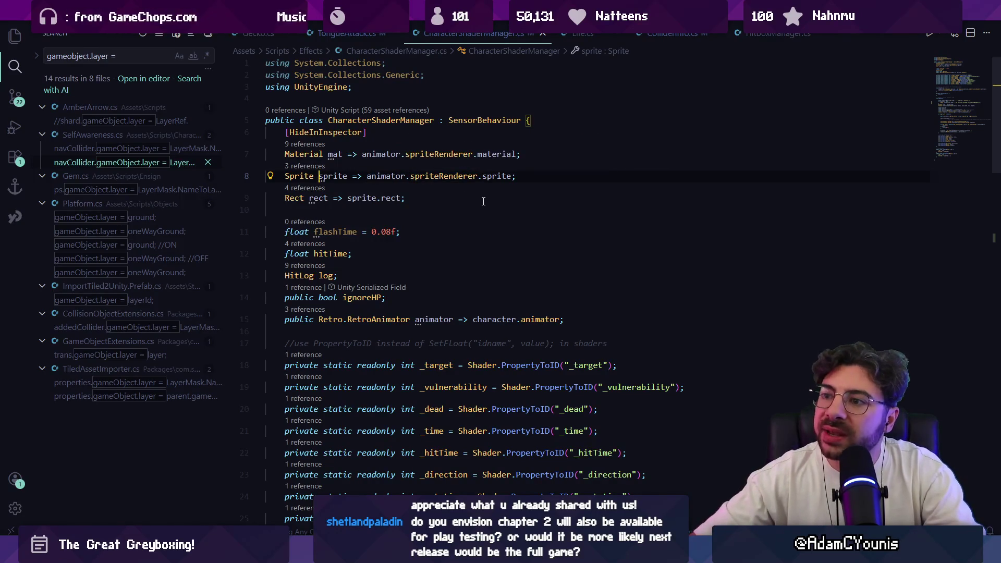
# Return to the null-sprite check in Update and select the Debug.Log message on line 44.
pyautogui.hotkey('alt', 'Left')
pyautogui.hotkey('ctrl', 'shift', 'Right')
pyautogui.hotkey('ctrl', 'shift', 'Right')
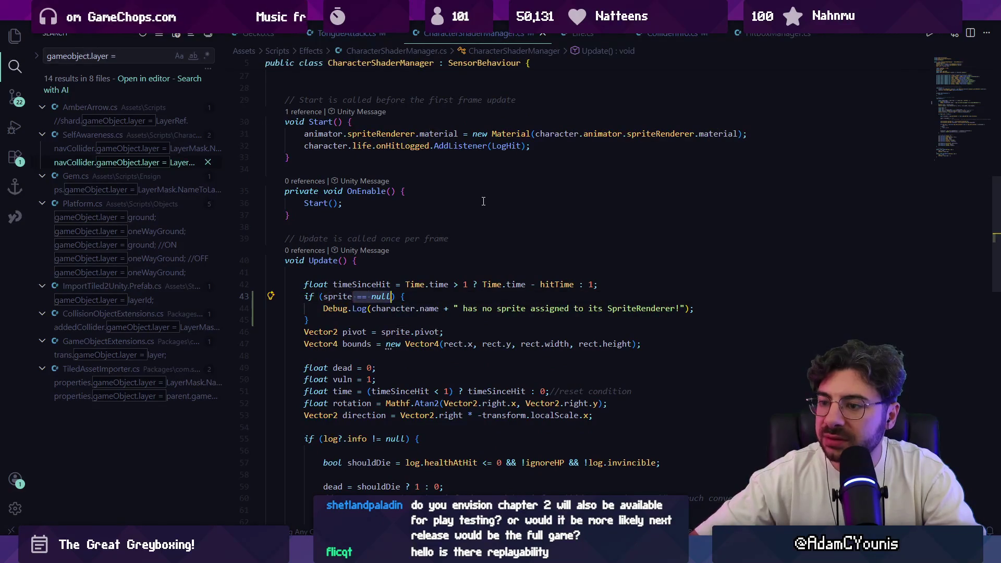
pyautogui.press('Down')
pyautogui.hotkey('ctrl', 'Left')
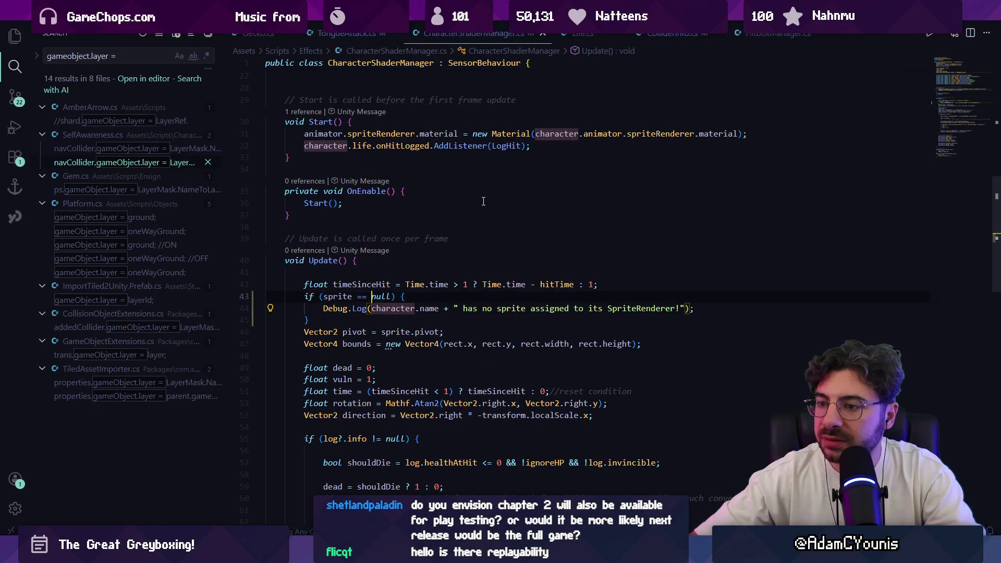
pyautogui.hotkey('ctrl', 'Right')
pyautogui.press('Down')
pyautogui.hotkey('ctrl', 'Left')
pyautogui.hotkey('ctrl', 'shift', 'Right')
pyautogui.hotkey('ctrl', 'shift', 'Right')
pyautogui.hotkey('ctrl', 'shift', 'Right')
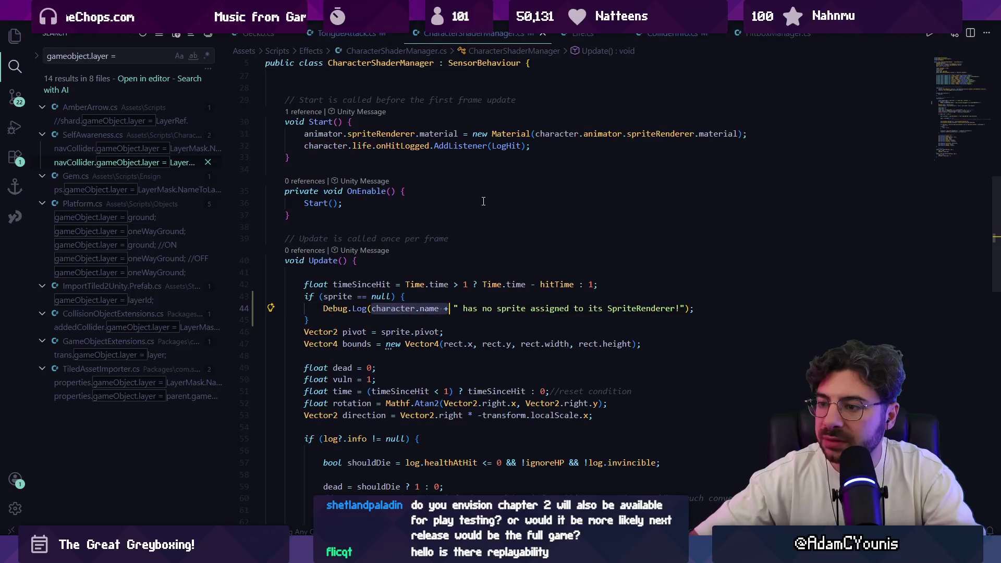
pyautogui.hotkey('ctrl', 'shift', 'Right')
pyautogui.hotkey('ctrl', 'shift', 'Right')
pyautogui.hotkey('ctrl', 'shift', 'Right')
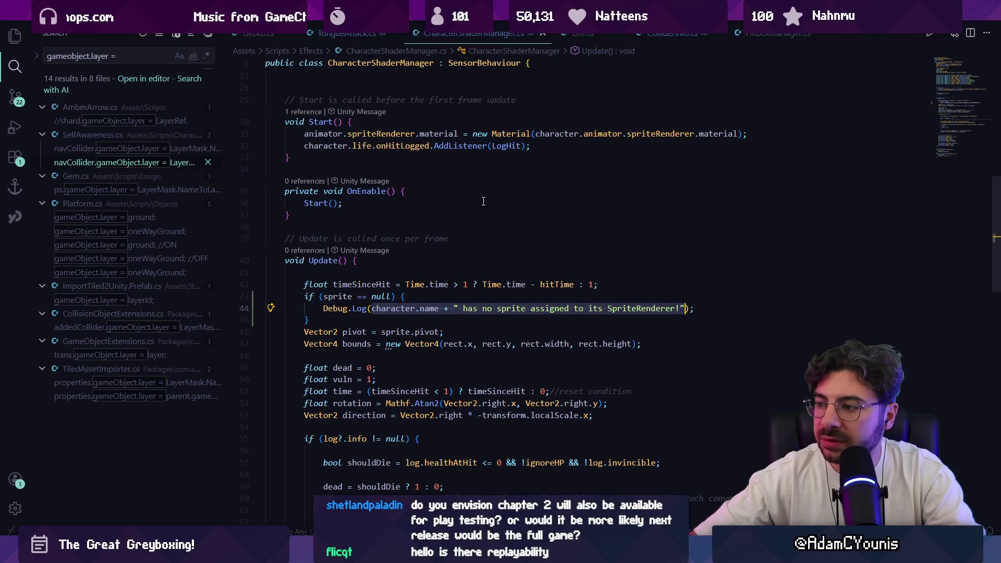
# Replace the log message with animator.spriteRenderer and switch back to Unity.
pyautogui.write('sprite')
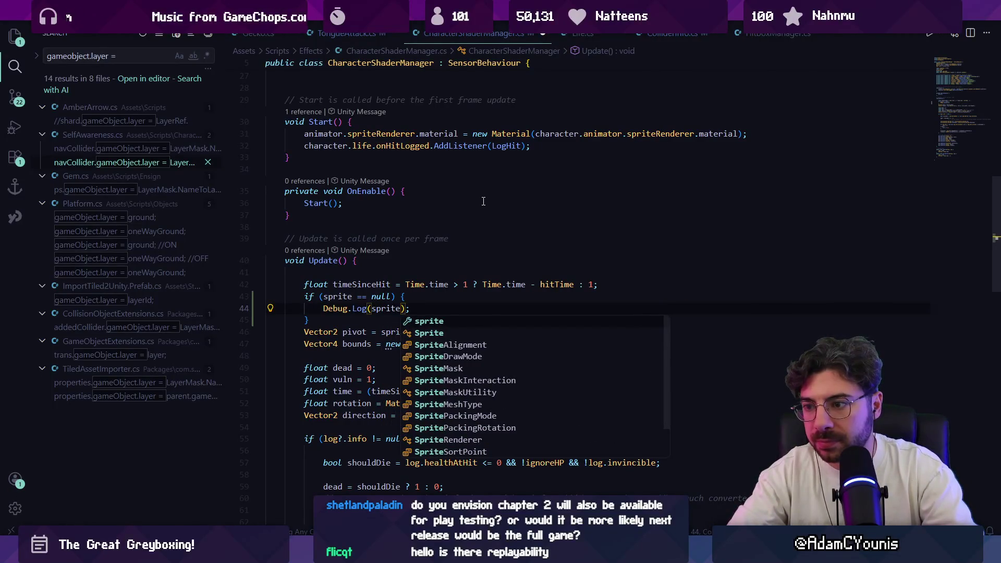
pyautogui.write('re')
pyautogui.hotkey('ctrl', 'BackSpace')
pyautogui.write('animator.spriteer')
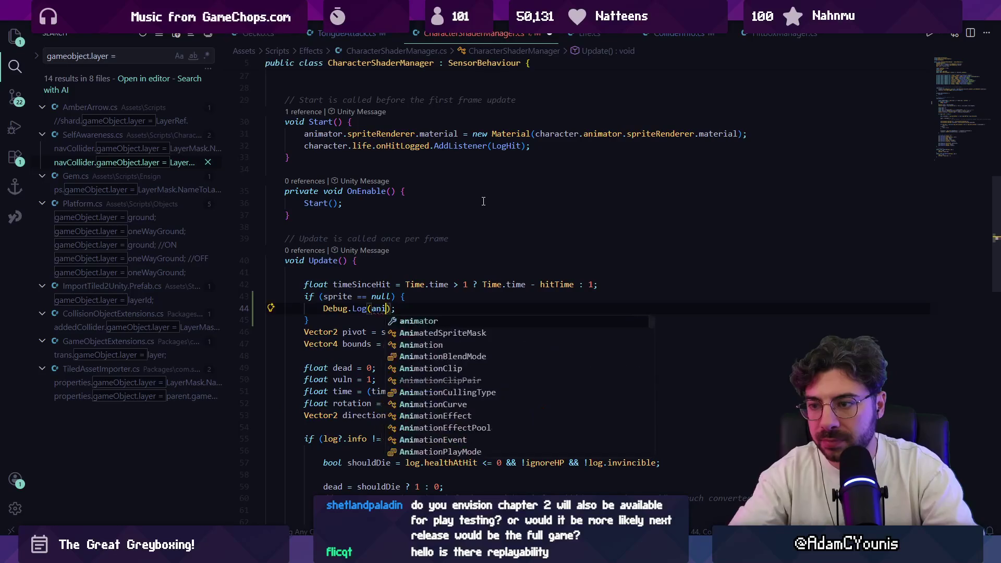
pyautogui.press('Tab')
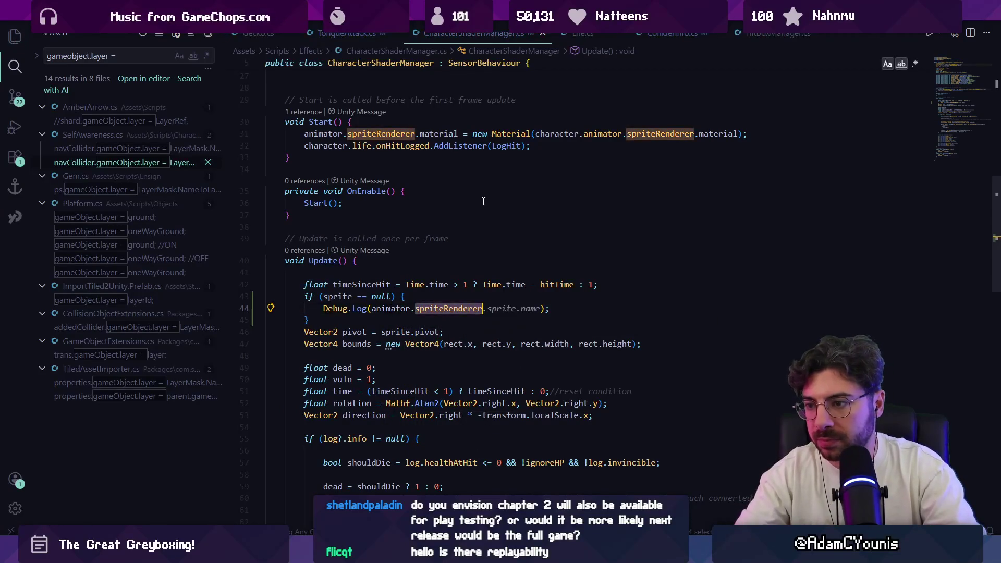
pyautogui.press('Right')
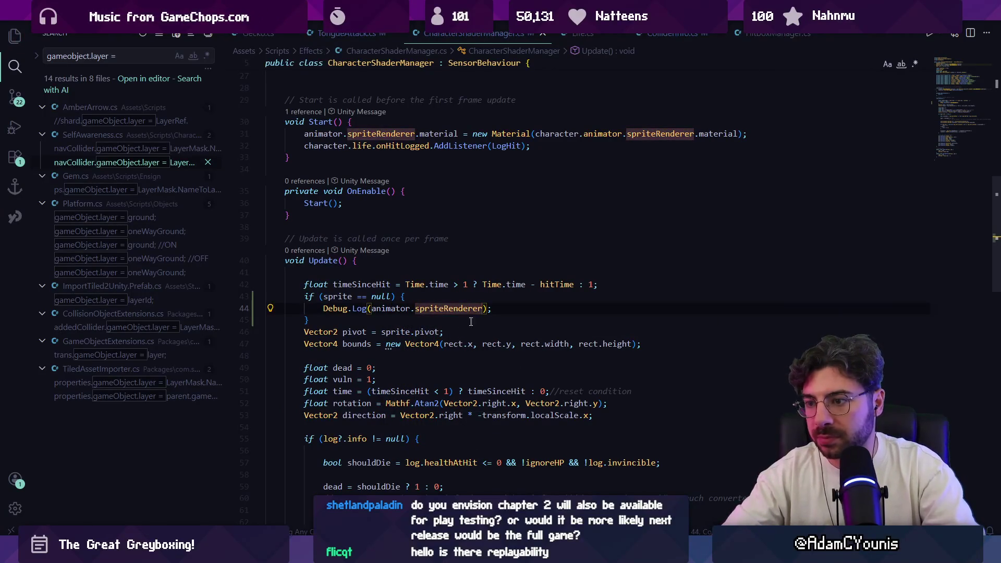
pyautogui.hotkey('alt', 'Tab')
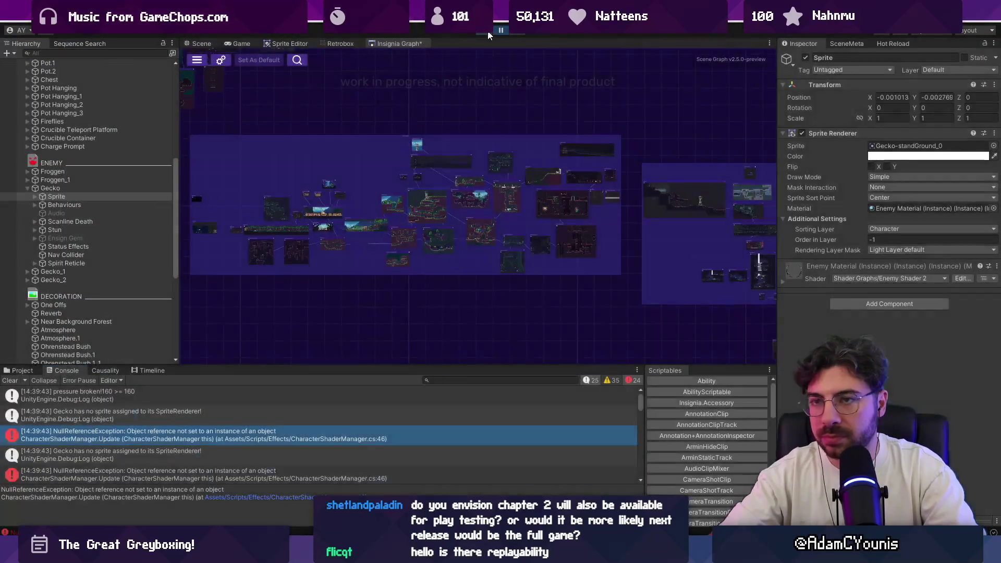
# Run and pause the game, read the Sprite (SpriteRenderer) log entry, and check line 46.
pyautogui.click(489, 34)
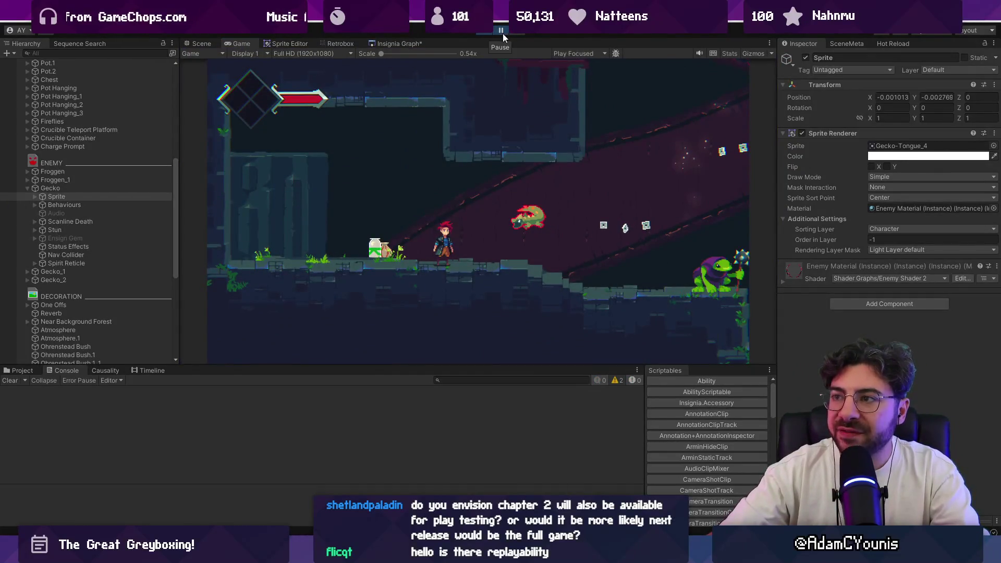
pyautogui.click(501, 31)
pyautogui.scroll(-2, 381, 432)
pyautogui.scroll(1, 412, 418)
pyautogui.click(285, 420)
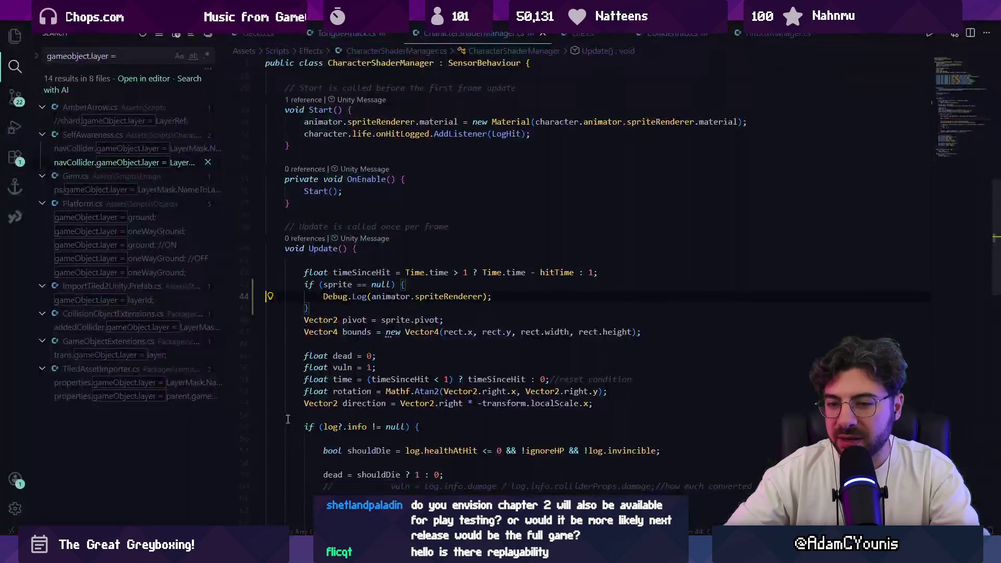
pyautogui.doubleClick(409, 320)
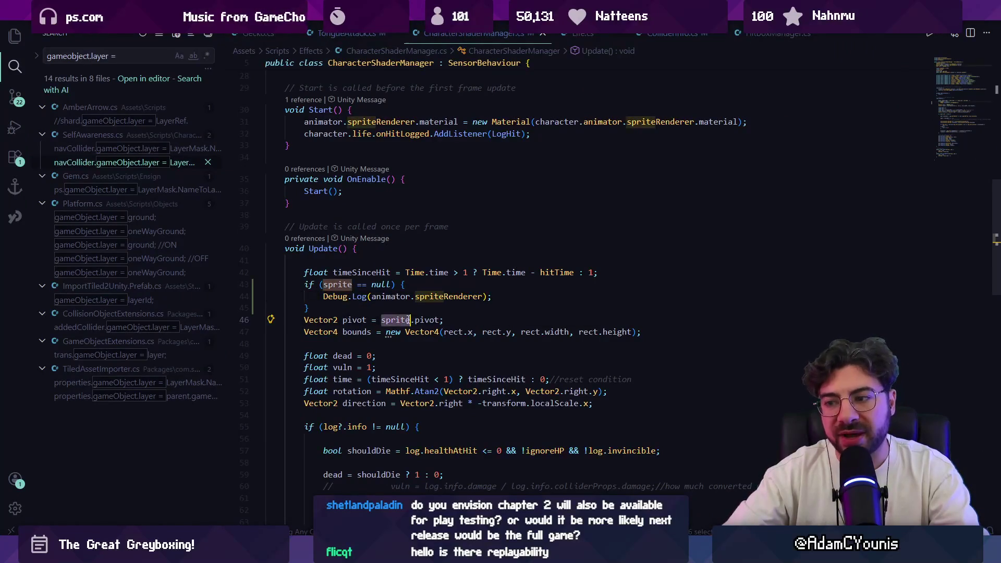
pyautogui.click(400, 311)
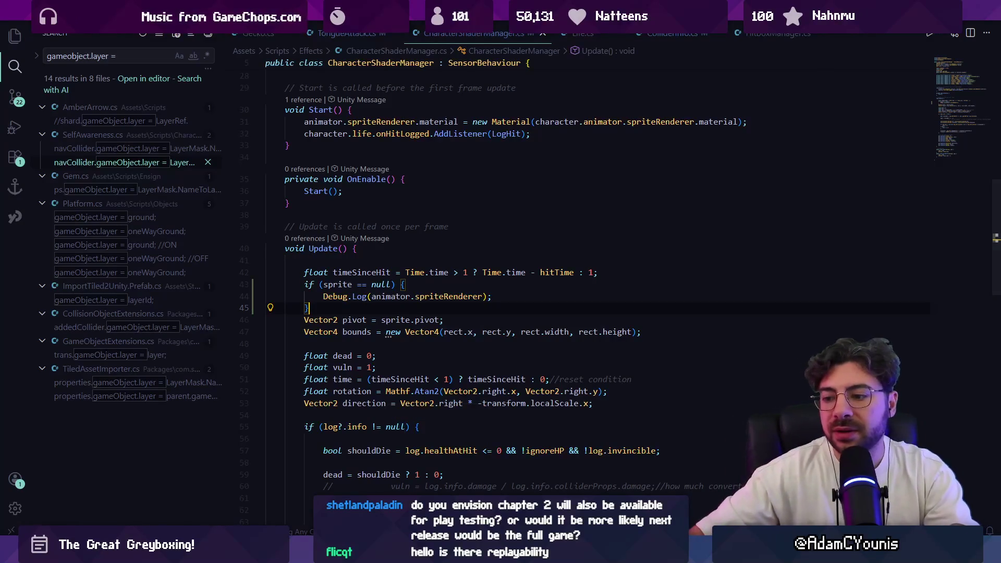
# Stop Play mode, clear the Console messages, and switch to the project's asset folders.
pyautogui.hotkey('alt', 'Tab')
pyautogui.click(487, 32)
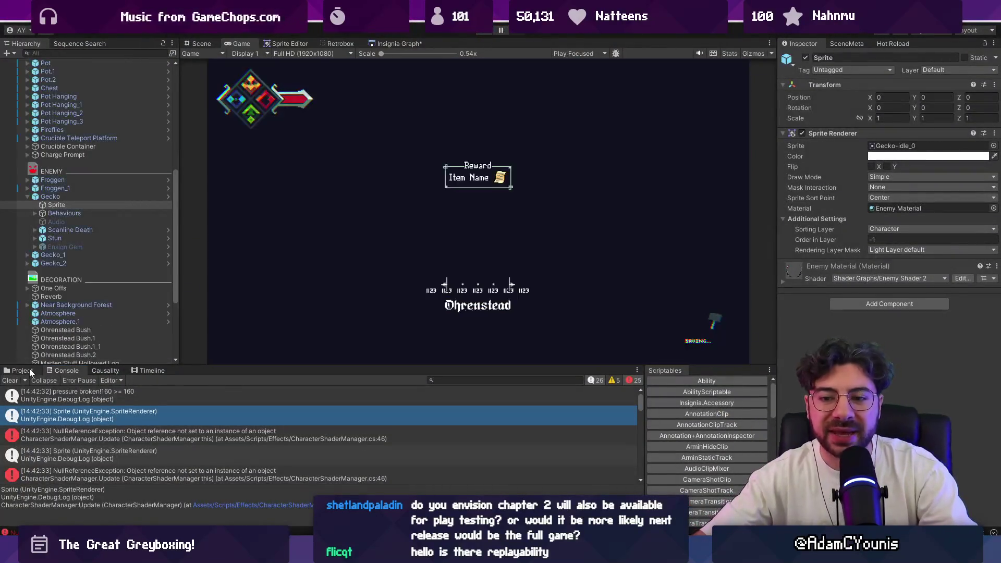
pyautogui.click(14, 381)
pyautogui.click(23, 370)
# Show the Editor Default Resources > Retrobox > Resources folder in the Project panel.
pyautogui.click(430, 382)
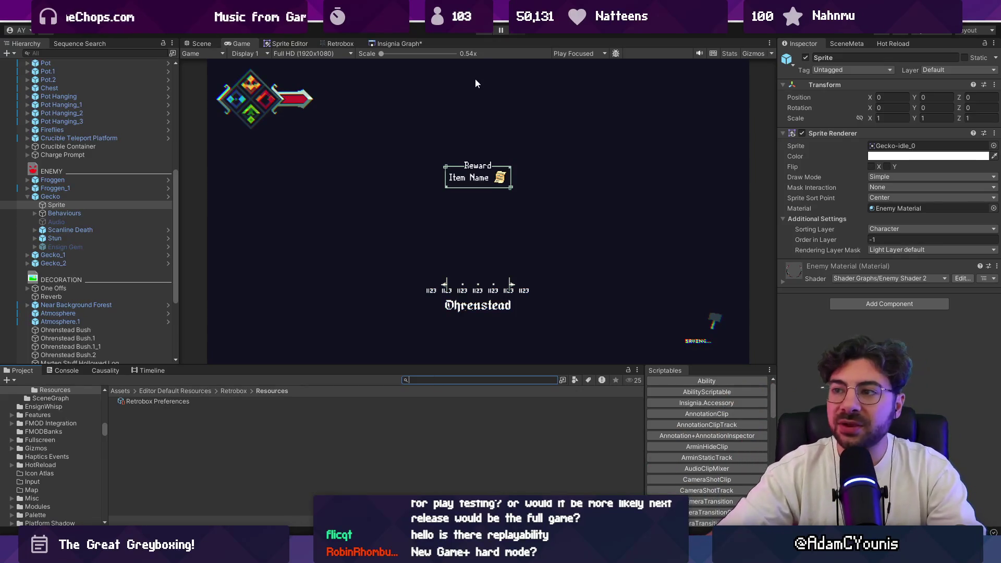
# Start the game, turn the journal to the Equipment page, and preview Iron Pauldron in an empty slot.
pyautogui.click(479, 33)
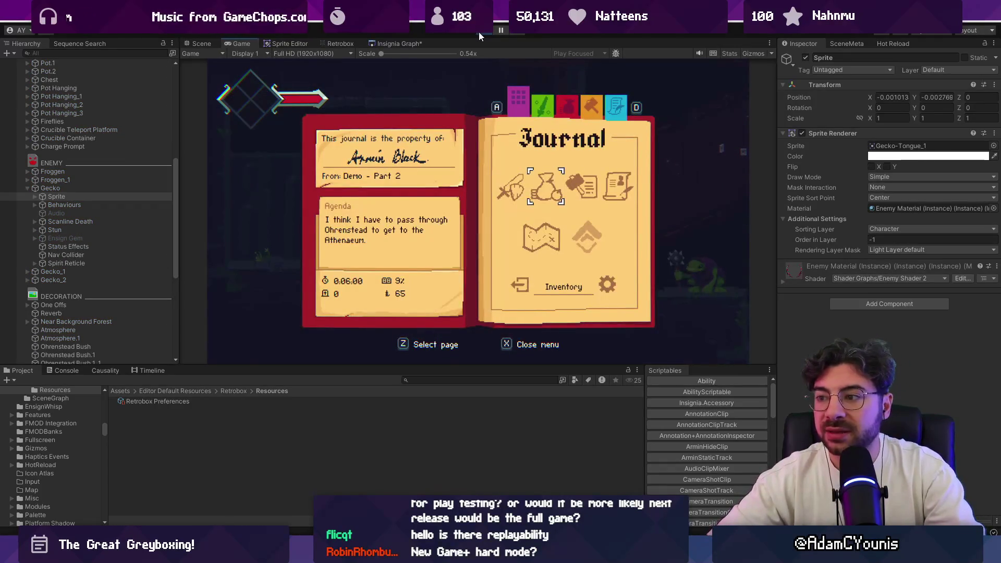
pyautogui.press('z')
pyautogui.press('x')
pyautogui.press('d')
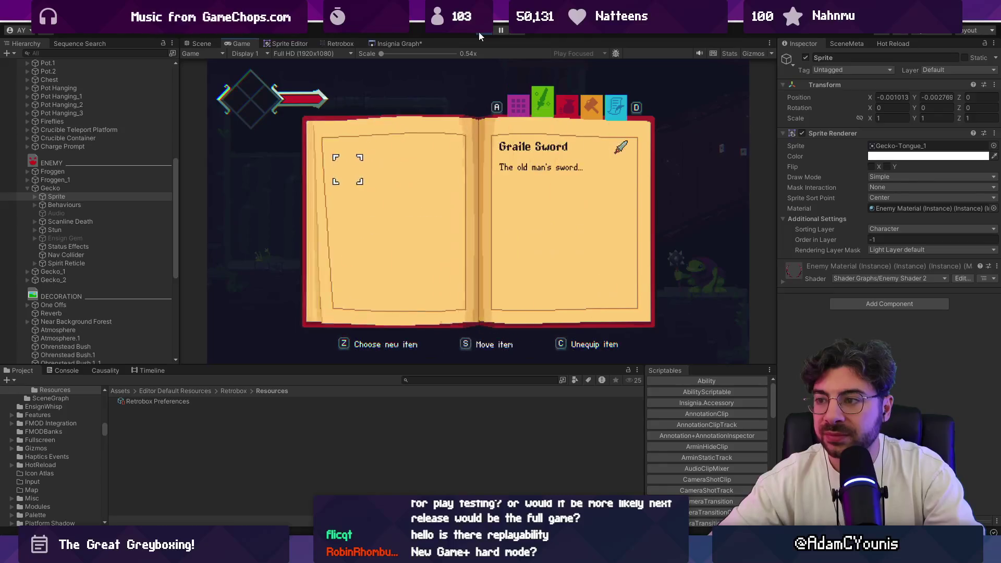
pyautogui.press('Down')
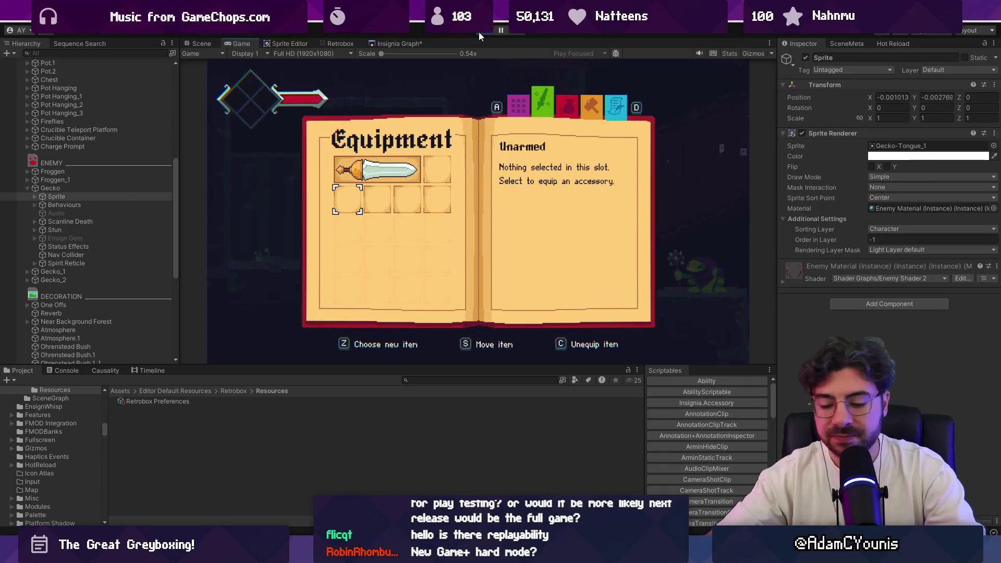
pyautogui.press('z')
pyautogui.press('Down')
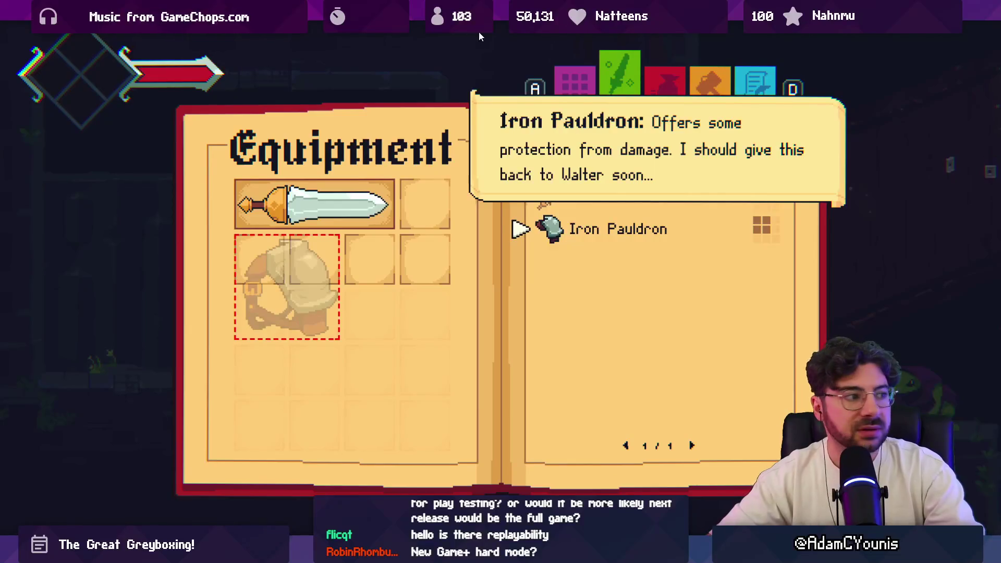